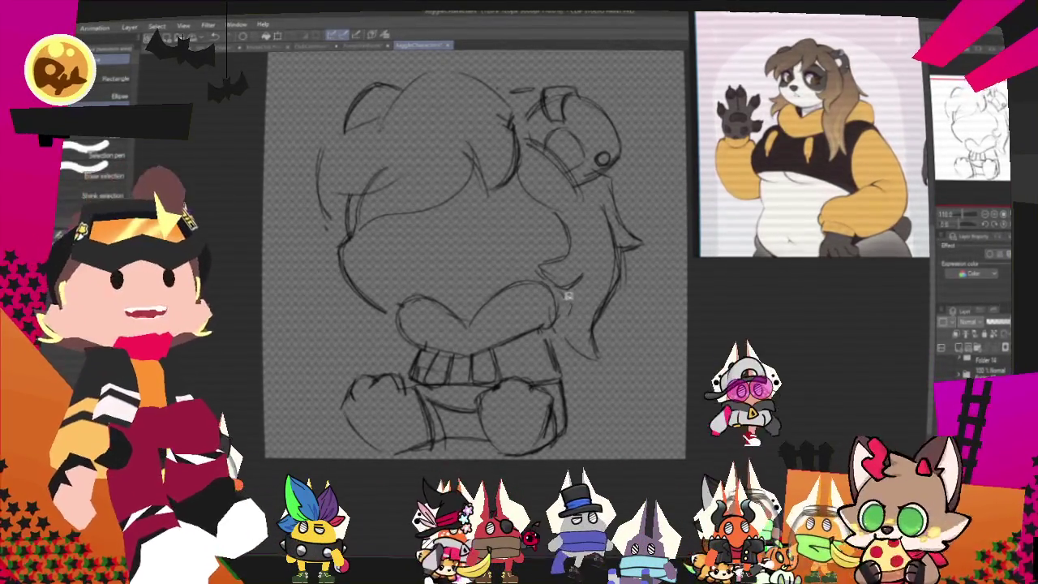
Step: Lasso the right ear, then enlarge it and tilt it toward the upper right
{"action": "mouse_move", "coordinate": [568, 296]}
{"action": "left_mouse_down"}
{"action": "mouse_move", "coordinate": [533, 265]}
{"action": "mouse_move", "coordinate": [578, 297]}
{"action": "left_mouse_up"}
{"action": "key", "text": "ctrl+t"}
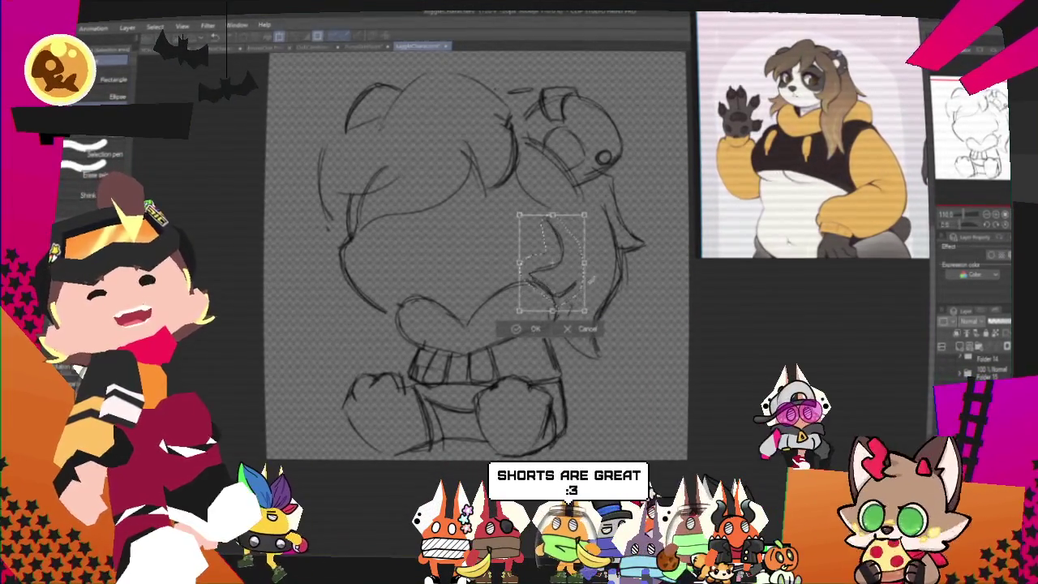
{"action": "mouse_move", "coordinate": [582, 306]}
{"action": "left_mouse_down"}
{"action": "mouse_move", "coordinate": [579, 291]}
{"action": "mouse_move", "coordinate": [560, 302]}
{"action": "mouse_move", "coordinate": [587, 289]}
{"action": "left_mouse_up"}
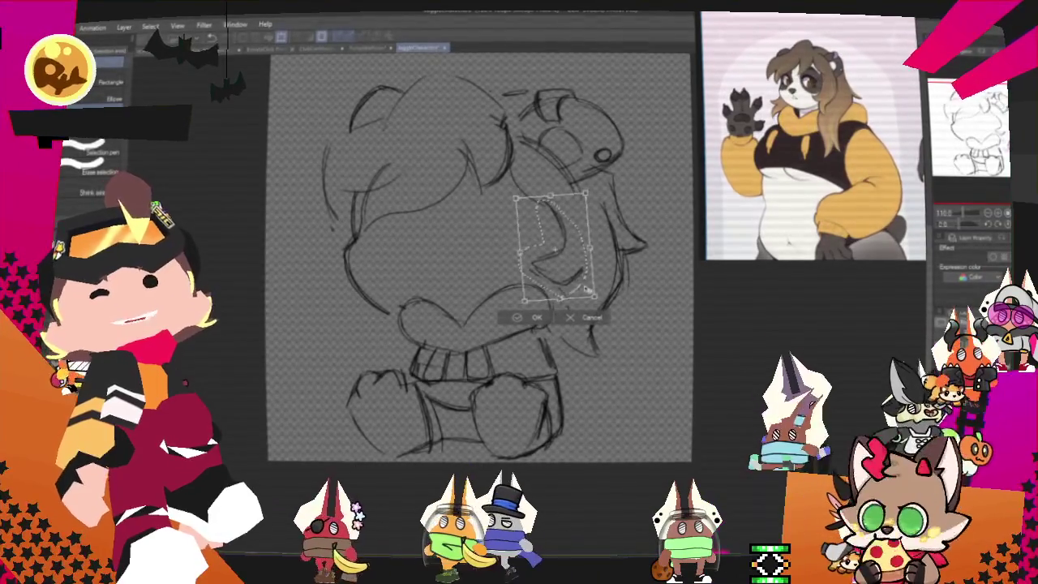
{"action": "key", "text": "Return"}
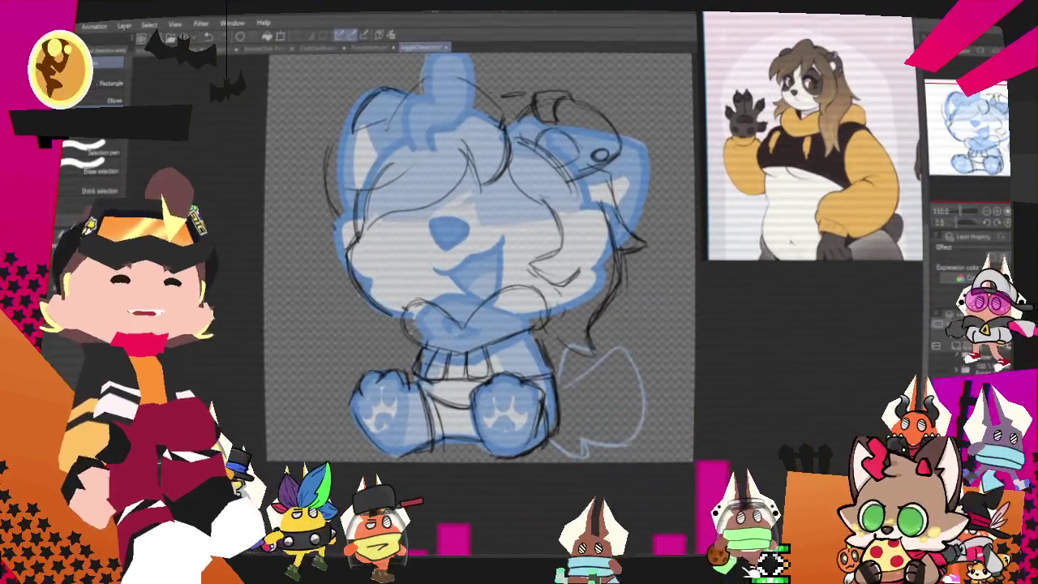
Step: Switch to the pencil brushes and hide the blue colour layer, leaving only sketch lines
{"action": "key", "text": "p"}
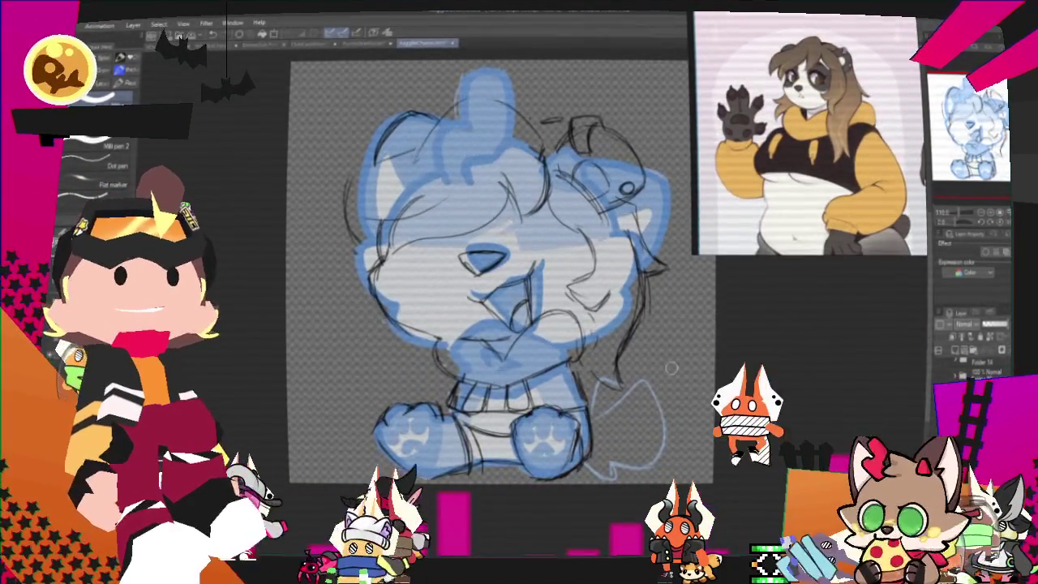
{"action": "scroll", "coordinate": [527, 300], "scroll_direction": "down", "scroll_amount": 3}
{"action": "scroll", "coordinate": [559, 324], "scroll_direction": "up", "scroll_amount": 1}
{"action": "scroll", "coordinate": [518, 276], "scroll_direction": "up", "scroll_amount": 1}
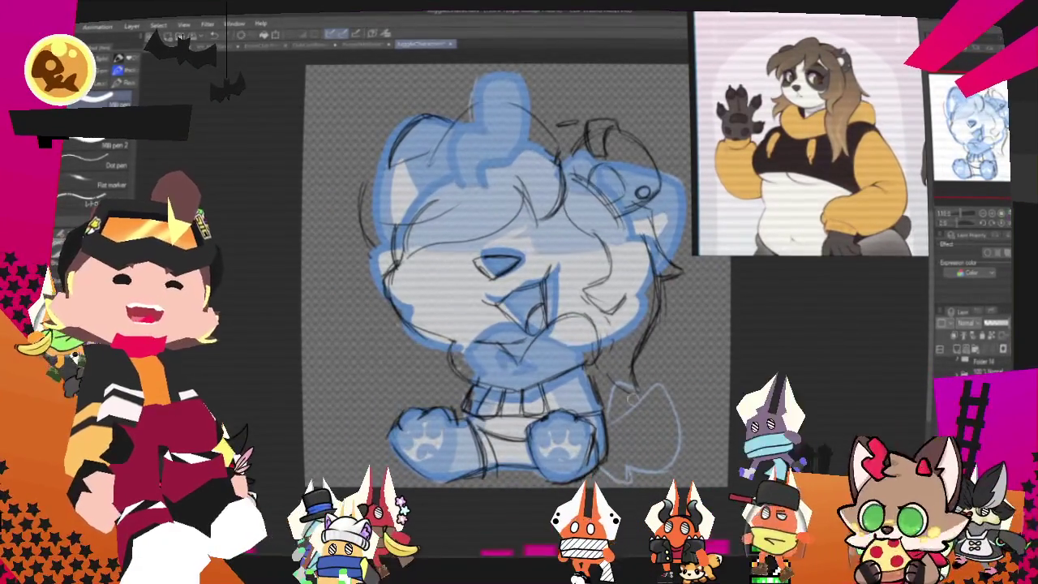
{"action": "key", "text": "p"}
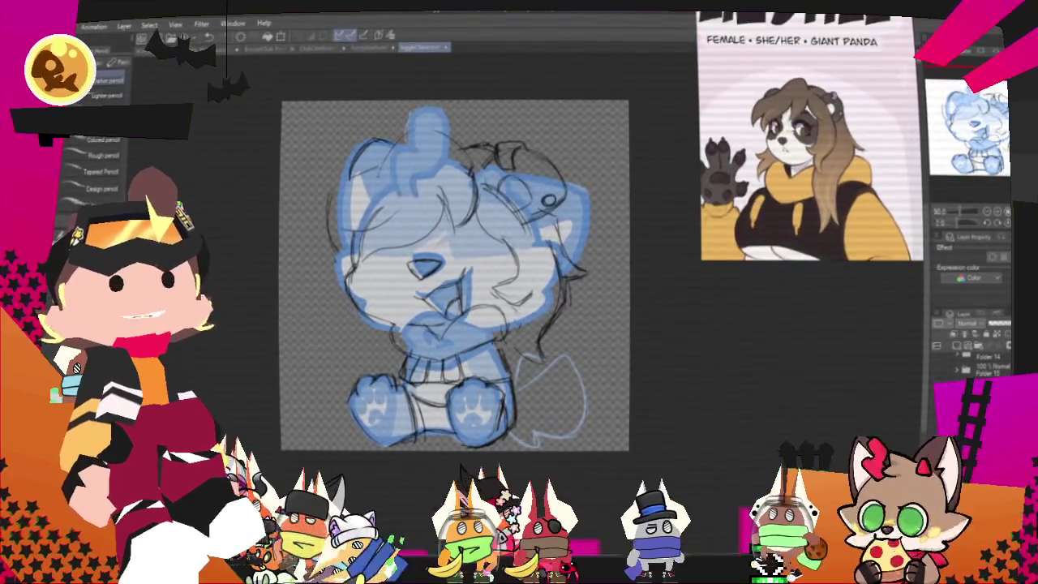
{"action": "key", "text": "Delete"}
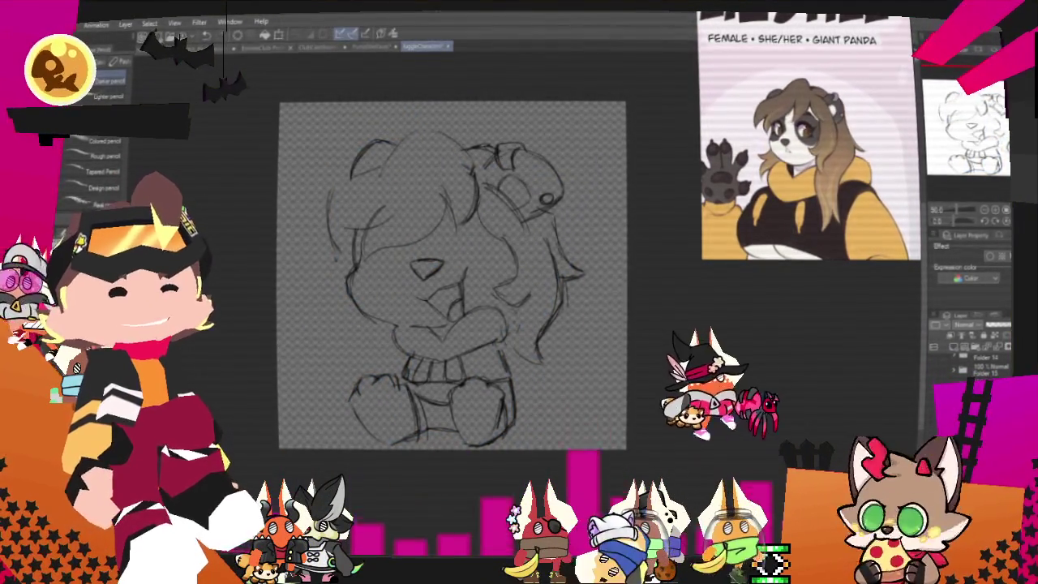
{"action": "left_click", "coordinate": [942, 246]}
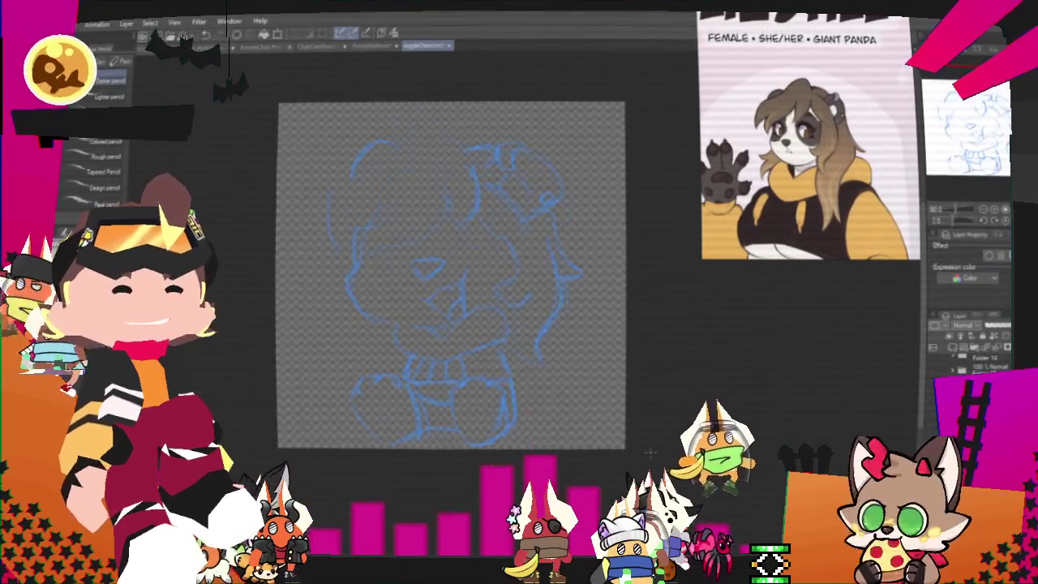
Step: Loop-select the character's left foot and transform it to reshape the foot
{"action": "scroll", "coordinate": [519, 267], "scroll_direction": "up", "scroll_amount": 2}
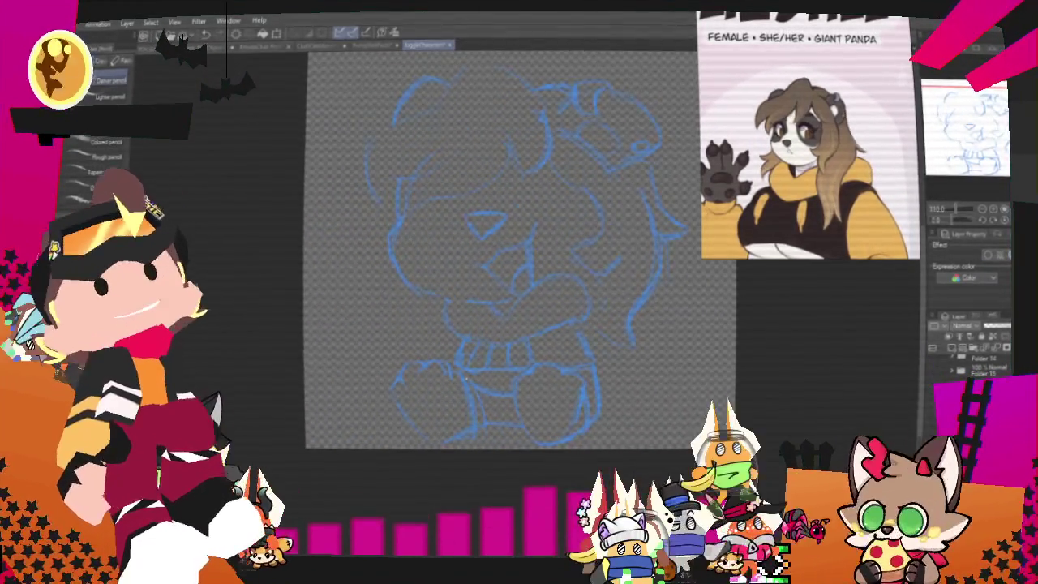
{"action": "key", "text": "m"}
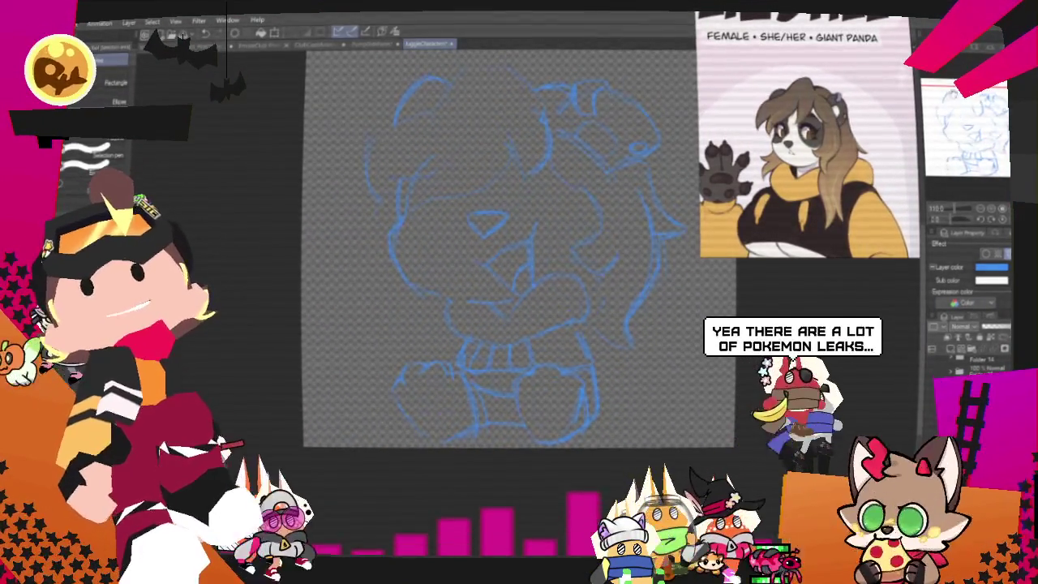
{"action": "left_click_drag", "start_coordinate": [519, 325], "coordinate": [531, 292]}
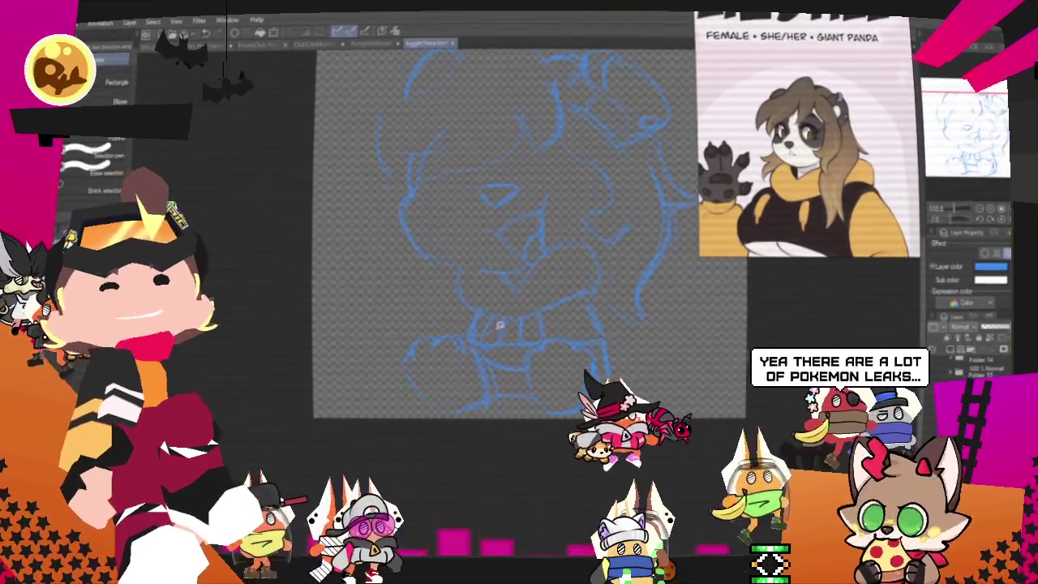
{"action": "mouse_move", "coordinate": [455, 411]}
{"action": "left_mouse_down"}
{"action": "mouse_move", "coordinate": [442, 325]}
{"action": "mouse_move", "coordinate": [454, 410]}
{"action": "left_mouse_up"}
{"action": "key", "text": "ctrl+t"}
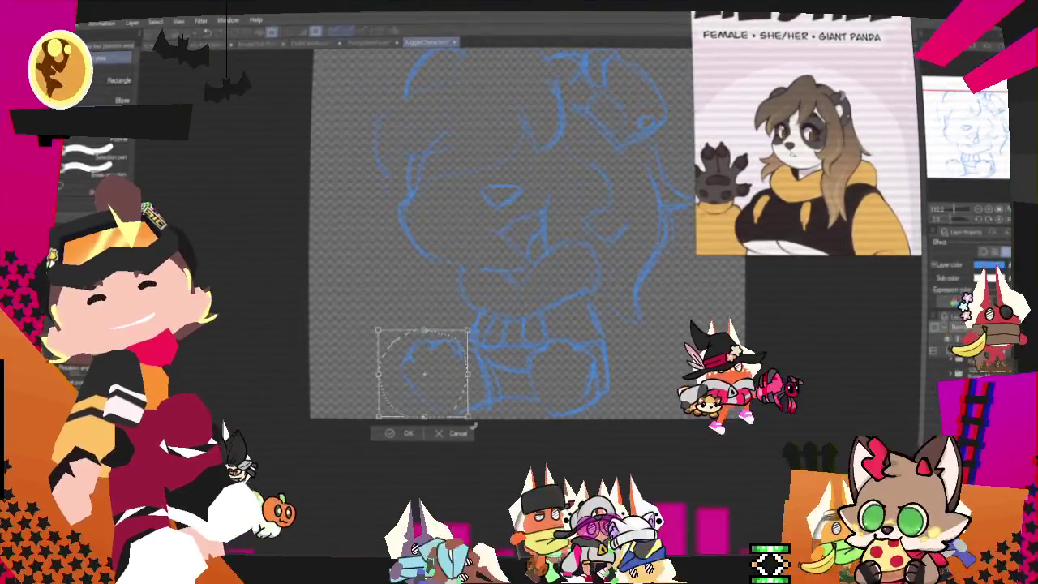
{"action": "left_click", "coordinate": [406, 434]}
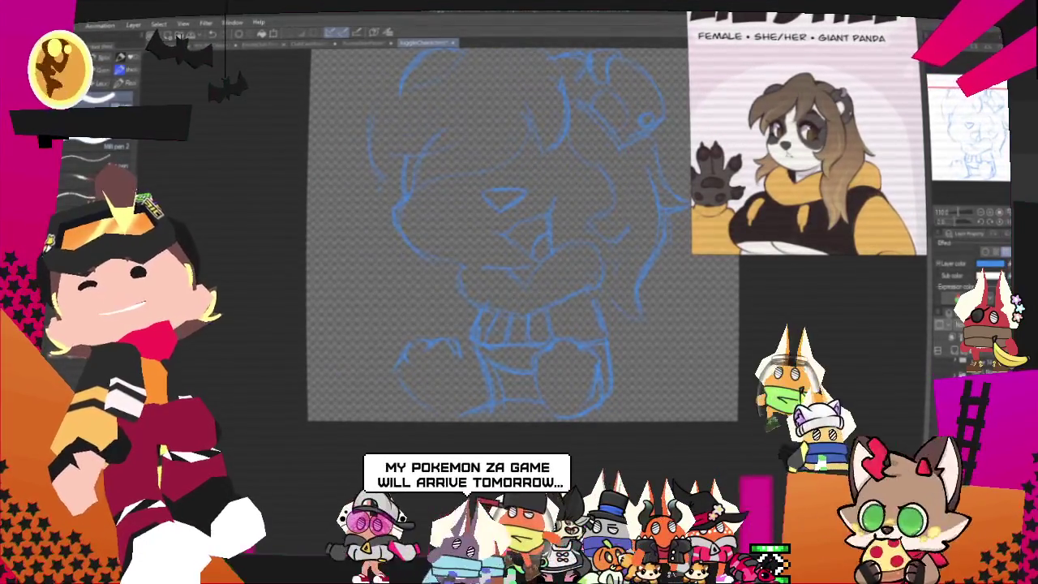
{"action": "scroll", "coordinate": [502, 260], "scroll_direction": "up", "scroll_amount": 1}
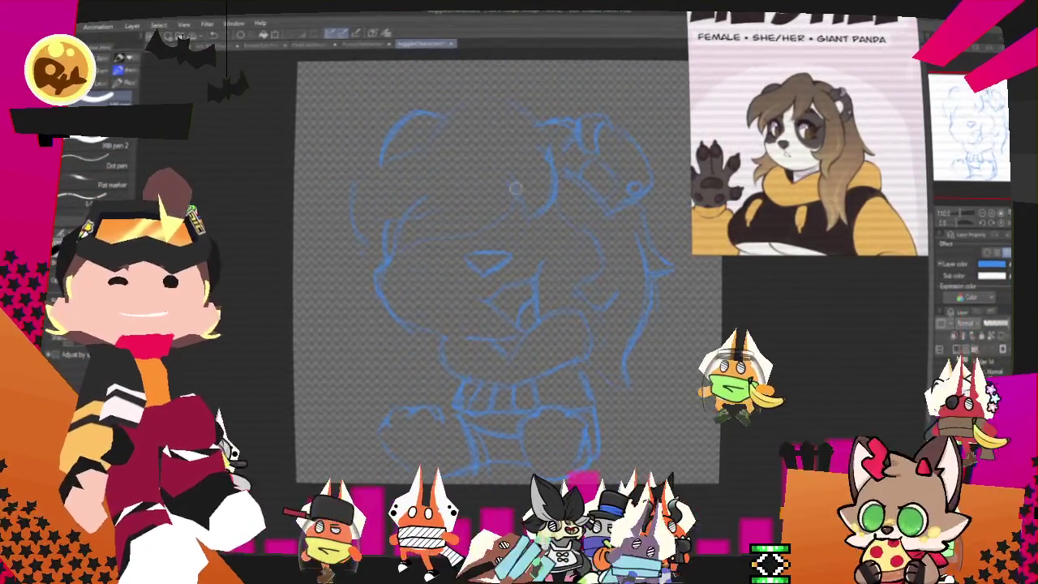
Step: Ink the hair outline curves, the arc over the head, and a small upper-right curl
{"action": "left_click_drag", "start_coordinate": [373, 266], "coordinate": [515, 182]}
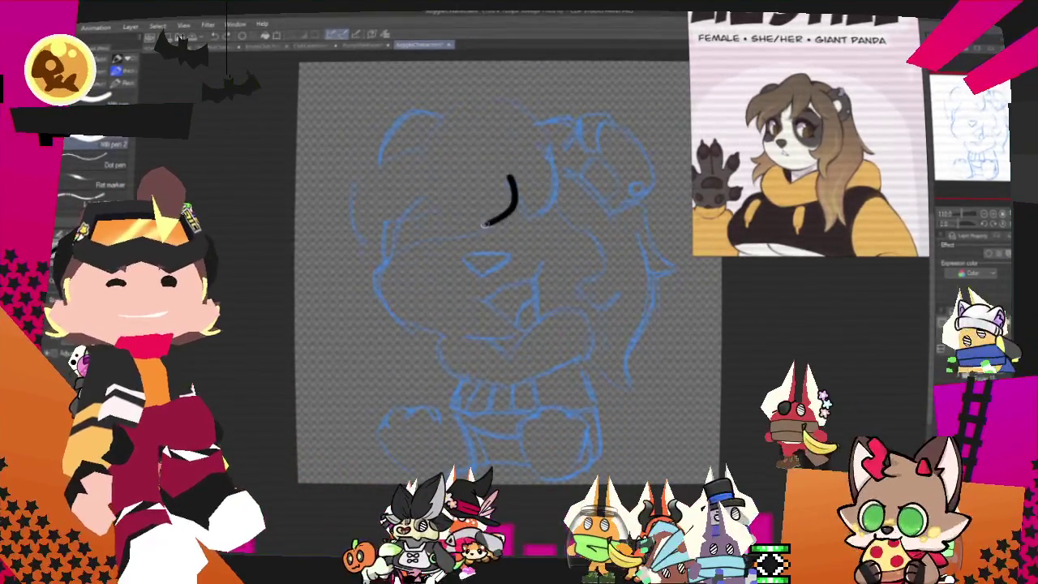
{"action": "key", "text": "ctrl+z"}
{"action": "left_click_drag", "start_coordinate": [501, 173], "coordinate": [382, 257]}
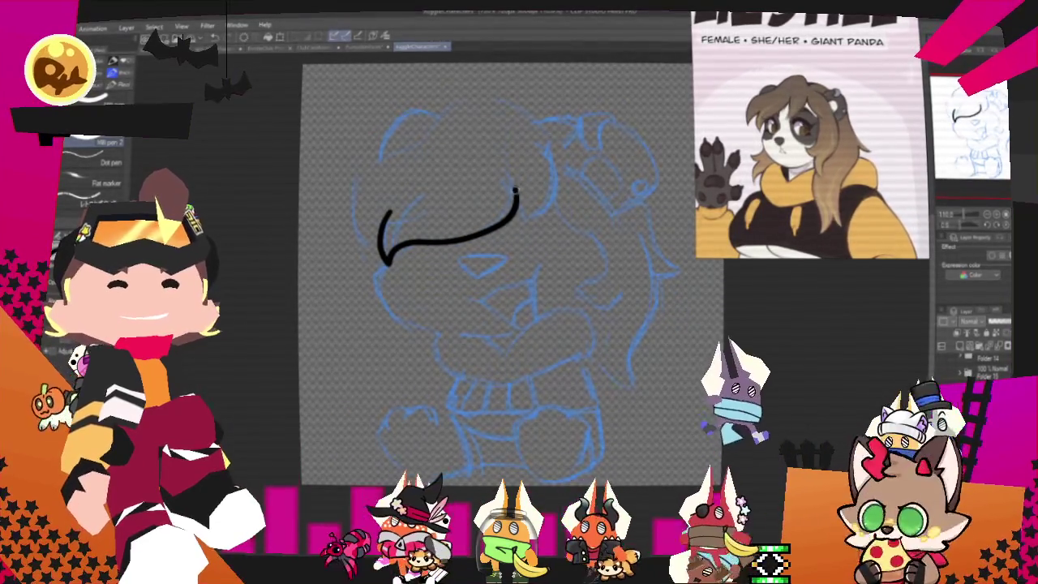
{"action": "left_click_drag", "start_coordinate": [537, 148], "coordinate": [515, 213]}
{"action": "left_click_drag", "start_coordinate": [391, 212], "coordinate": [349, 218]}
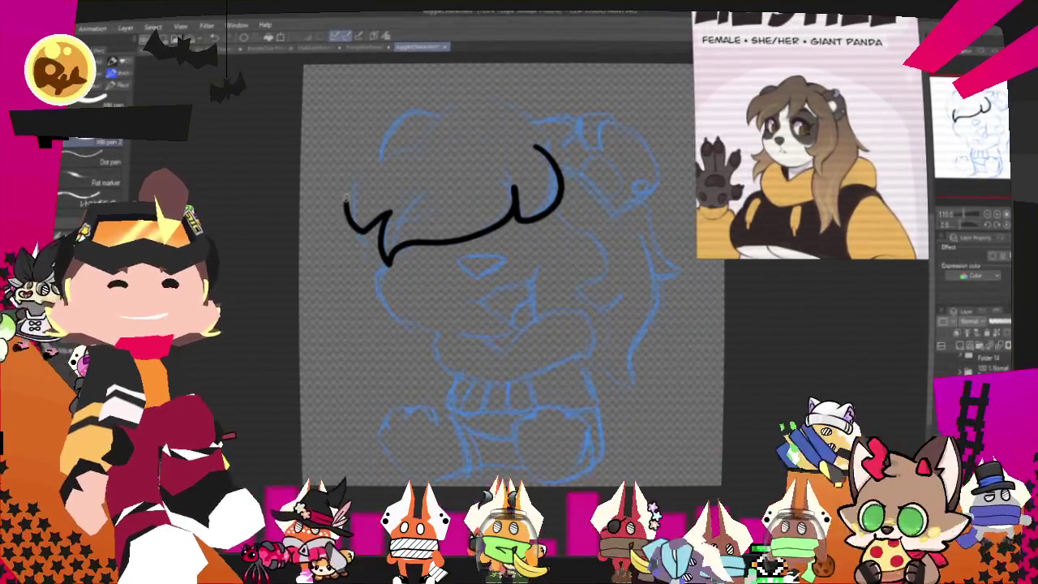
{"action": "key", "text": "ctrl+z"}
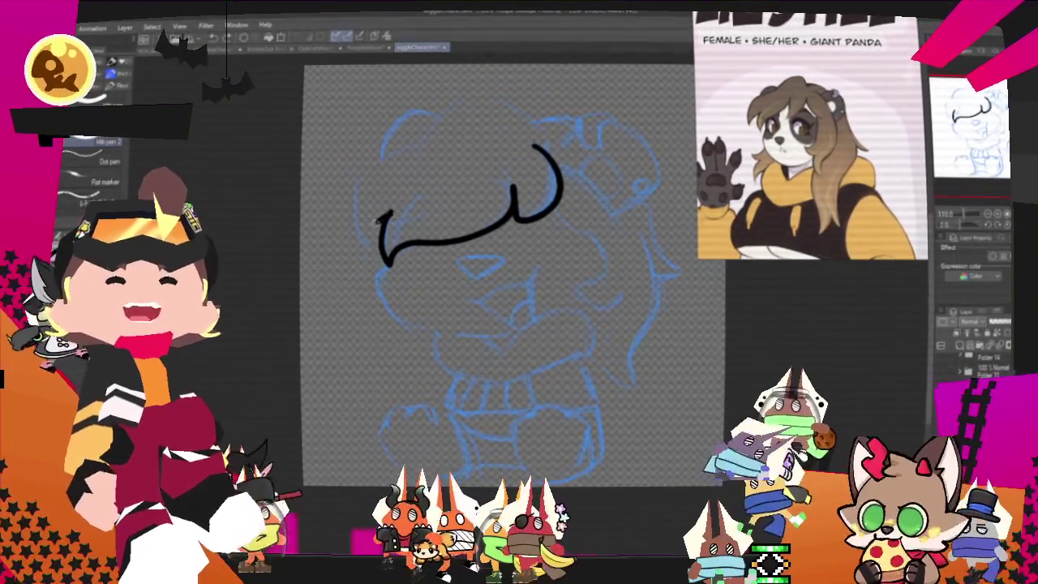
{"action": "left_click_drag", "start_coordinate": [422, 153], "coordinate": [550, 127]}
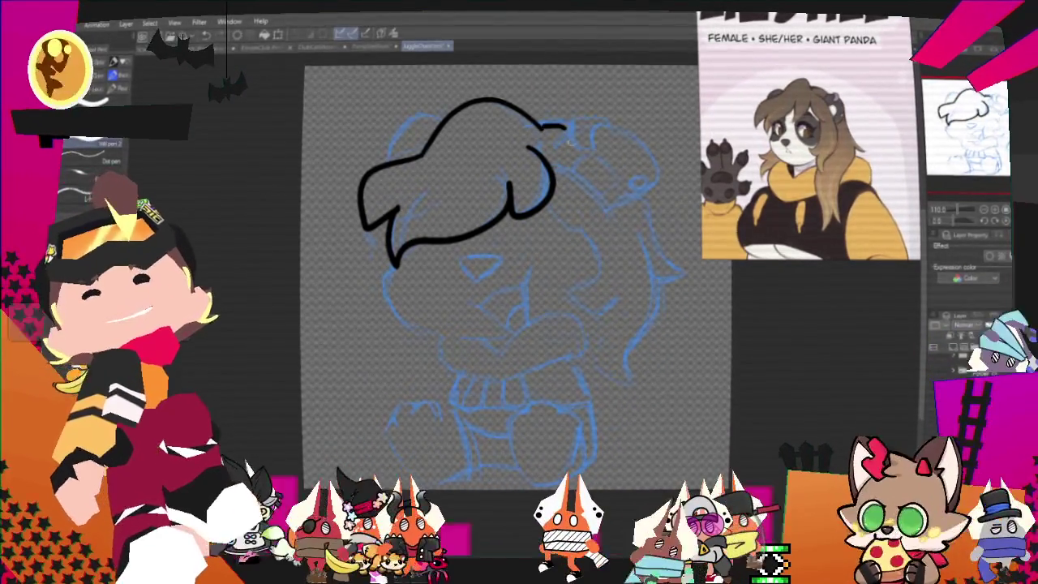
{"action": "left_click_drag", "start_coordinate": [542, 128], "coordinate": [572, 130]}
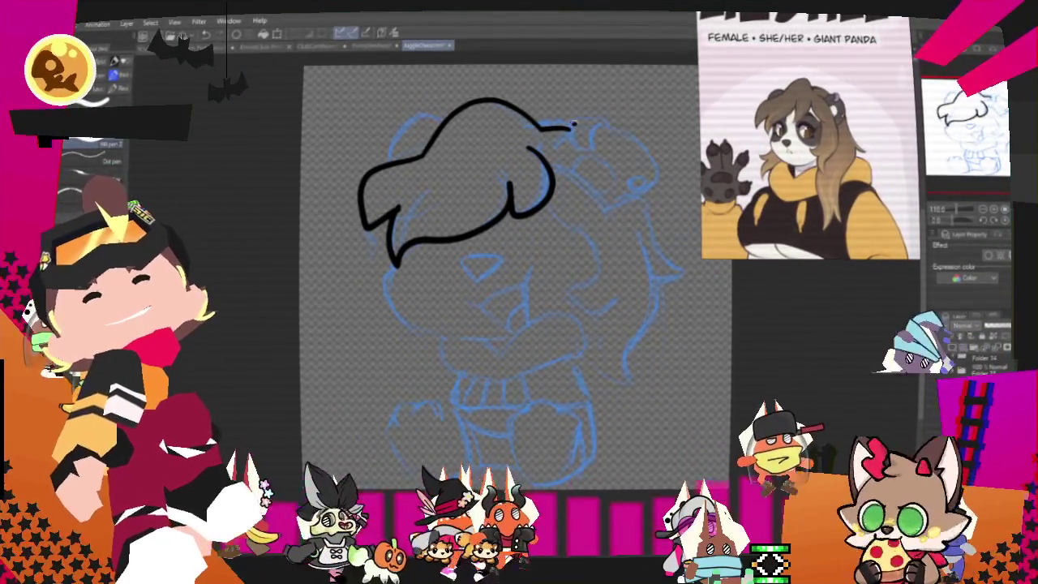
{"action": "left_click_drag", "start_coordinate": [571, 148], "coordinate": [599, 123]}
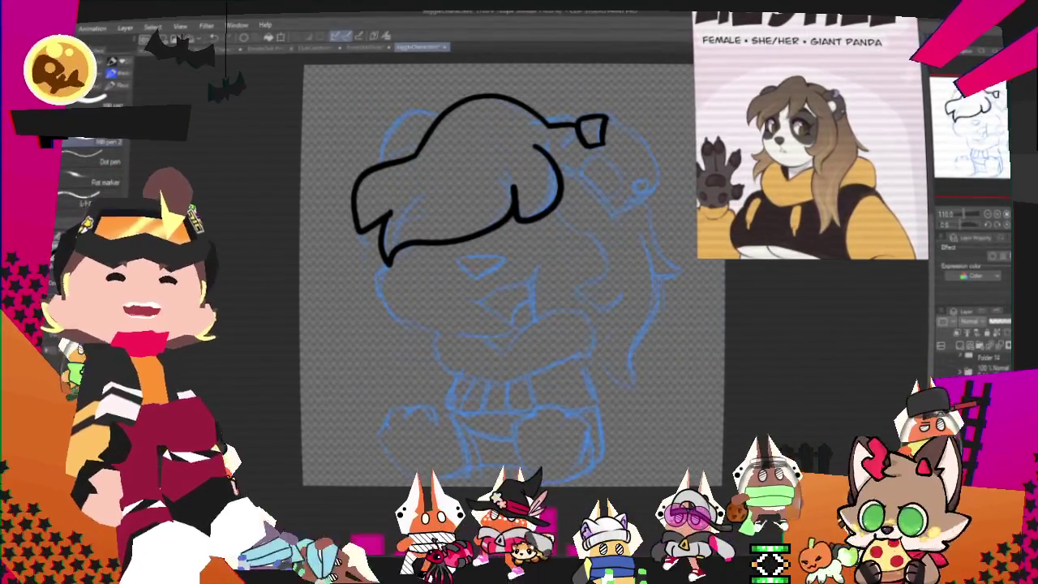
Step: Ink strokes by the hair bun, the right ear's inner curl, and the strand hanging down
{"action": "left_click_drag", "start_coordinate": [577, 134], "coordinate": [560, 162]}
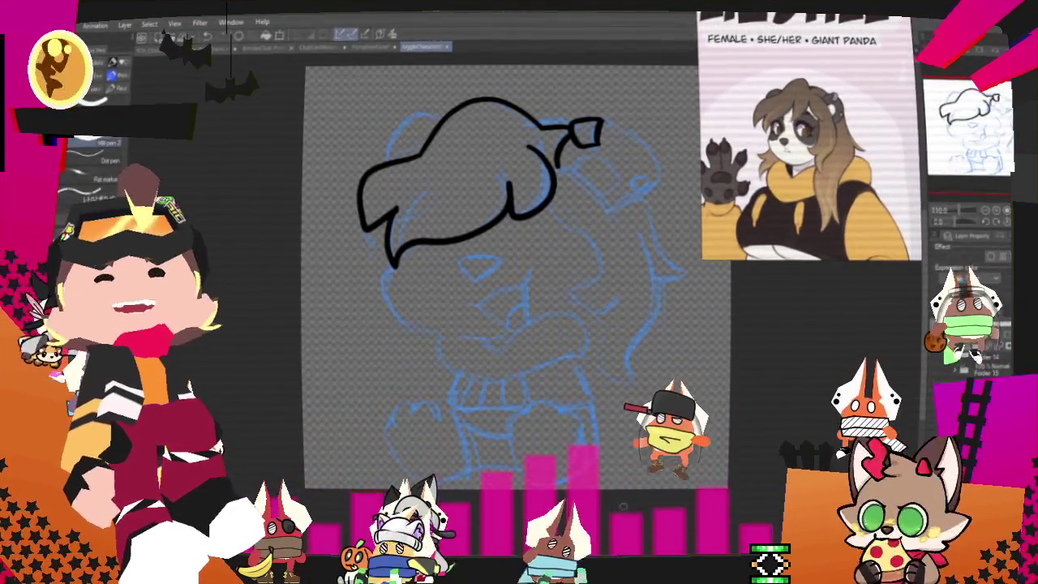
{"action": "left_click_drag", "start_coordinate": [568, 146], "coordinate": [559, 166]}
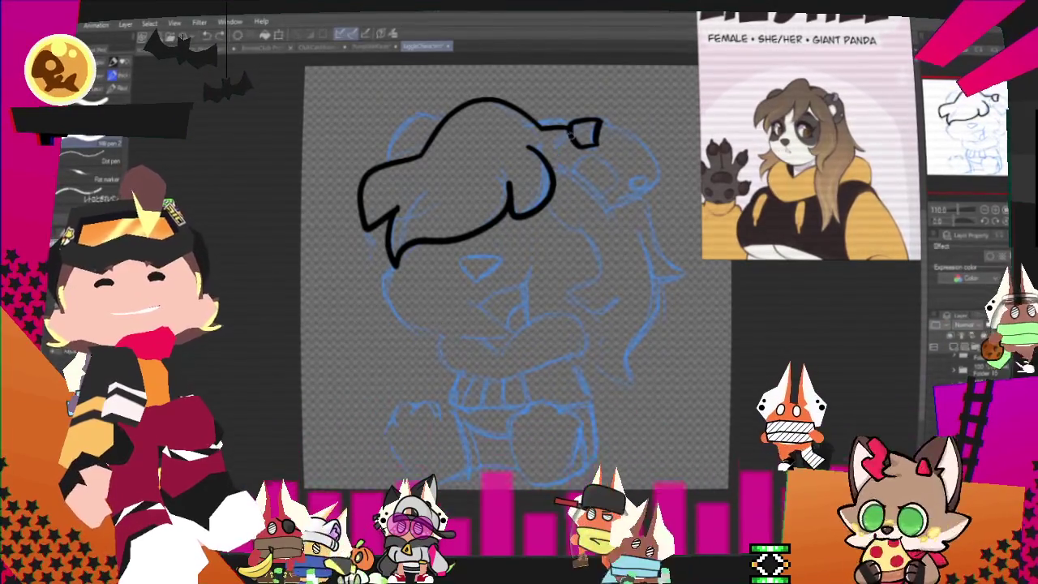
{"action": "left_click_drag", "start_coordinate": [600, 128], "coordinate": [651, 197]}
{"action": "key", "text": "ctrl+z"}
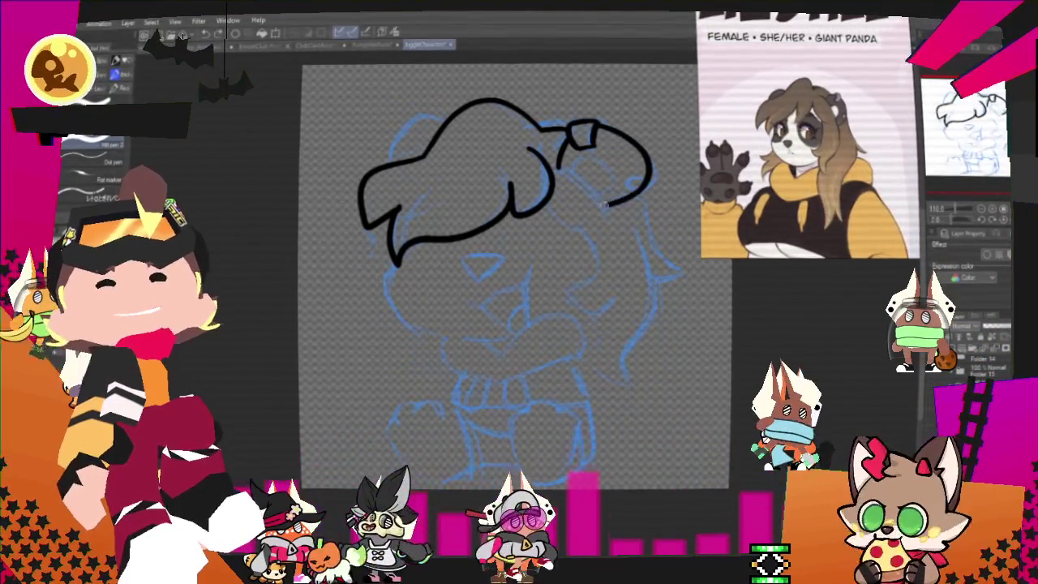
{"action": "mouse_move", "coordinate": [578, 161]}
{"action": "left_mouse_down"}
{"action": "mouse_move", "coordinate": [600, 181]}
{"action": "mouse_move", "coordinate": [622, 175]}
{"action": "left_mouse_up"}
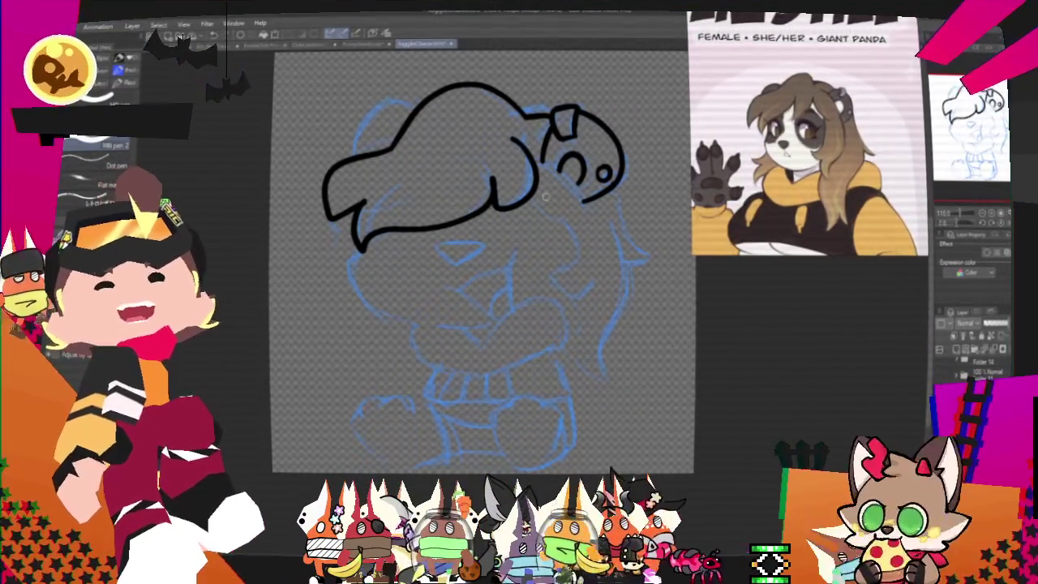
{"action": "mouse_move", "coordinate": [531, 199]}
{"action": "left_mouse_down"}
{"action": "mouse_move", "coordinate": [572, 231]}
{"action": "mouse_move", "coordinate": [548, 275]}
{"action": "left_mouse_up"}
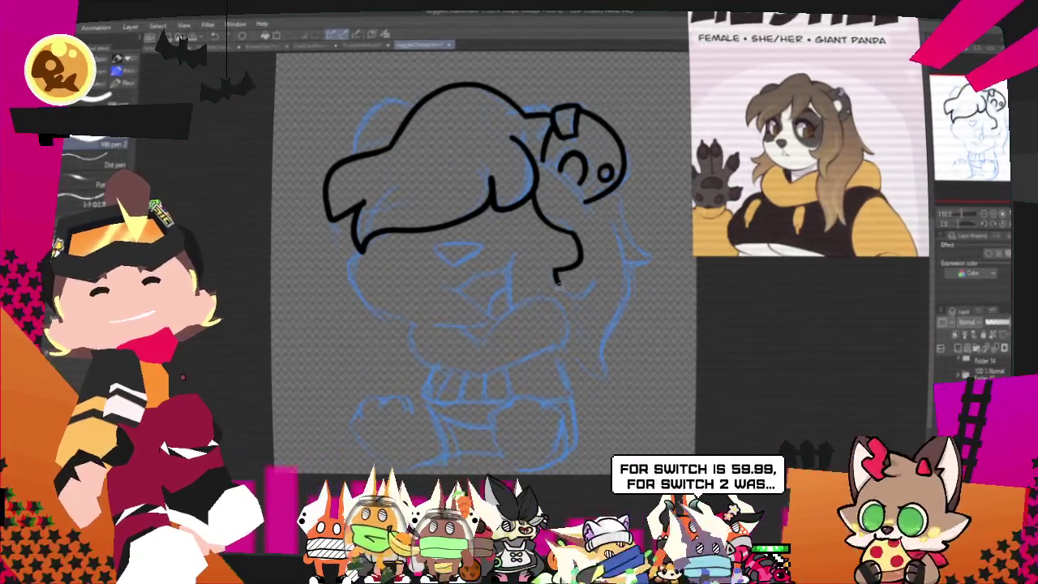
{"action": "left_click_drag", "start_coordinate": [579, 300], "coordinate": [608, 377]}
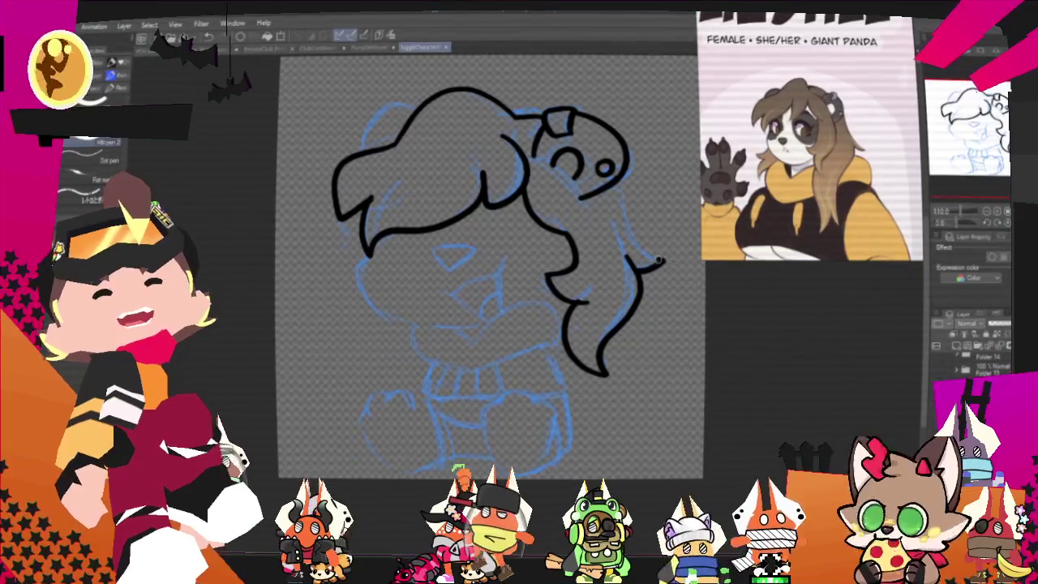
Step: Outline the right hair strand up from its tip, then ink the little legs under the body
{"action": "left_click_drag", "start_coordinate": [658, 261], "coordinate": [619, 181]}
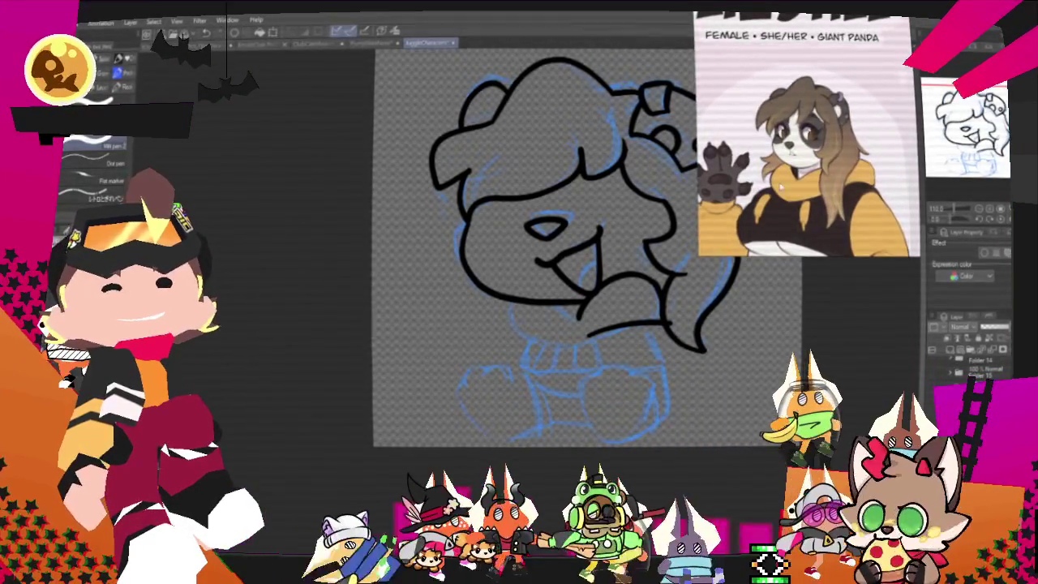
{"action": "mouse_move", "coordinate": [529, 323]}
{"action": "left_mouse_down"}
{"action": "mouse_move", "coordinate": [556, 343]}
{"action": "mouse_move", "coordinate": [728, 361]}
{"action": "left_mouse_up"}
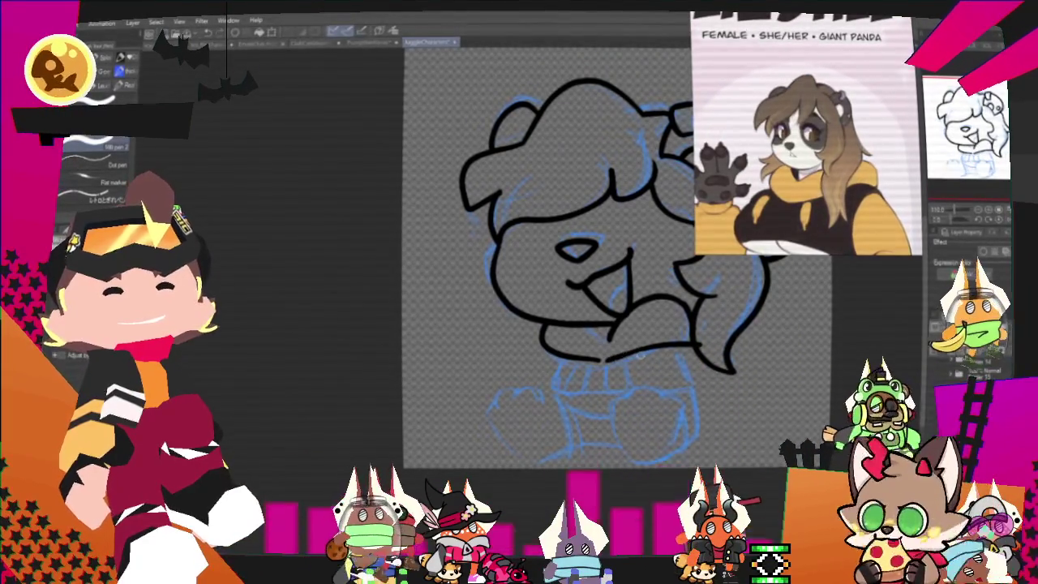
{"action": "left_click_drag", "start_coordinate": [562, 365], "coordinate": [625, 369]}
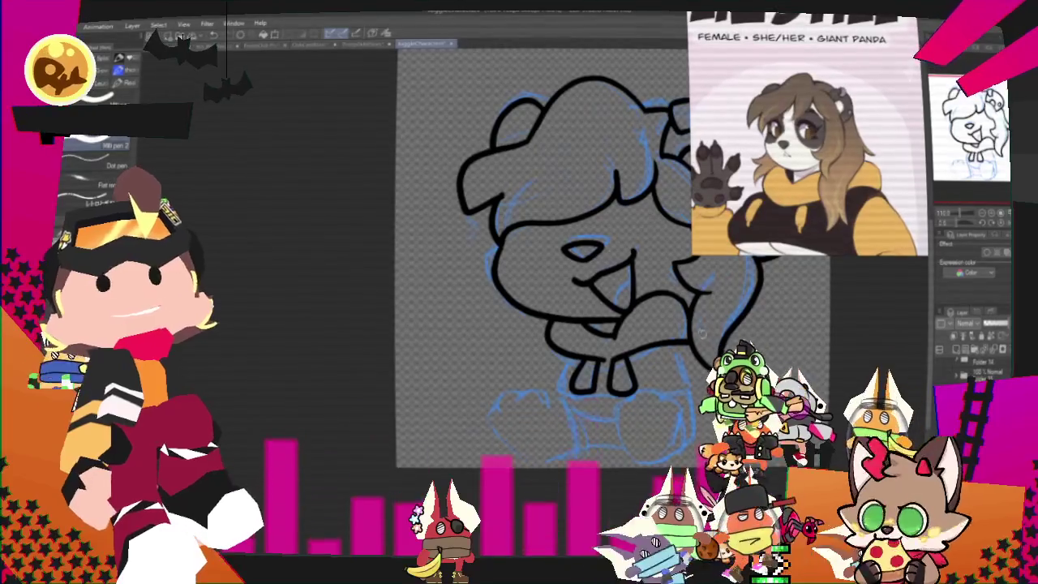
Step: Bring the lower body into view and draw a vertical leg line beneath the torso
{"action": "left_click_drag", "start_coordinate": [568, 283], "coordinate": [524, 219]}
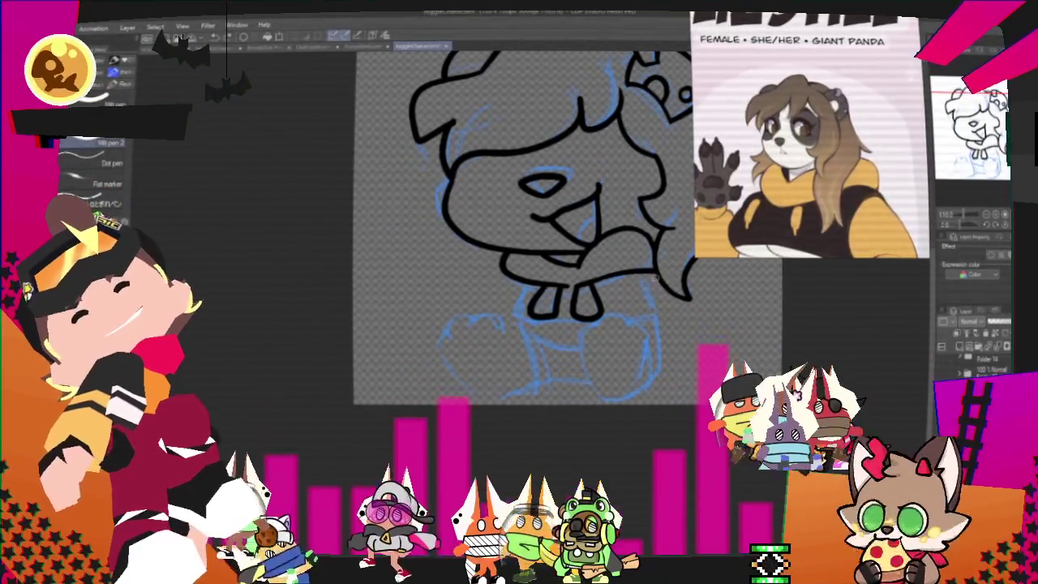
{"action": "left_click_drag", "start_coordinate": [644, 276], "coordinate": [651, 308]}
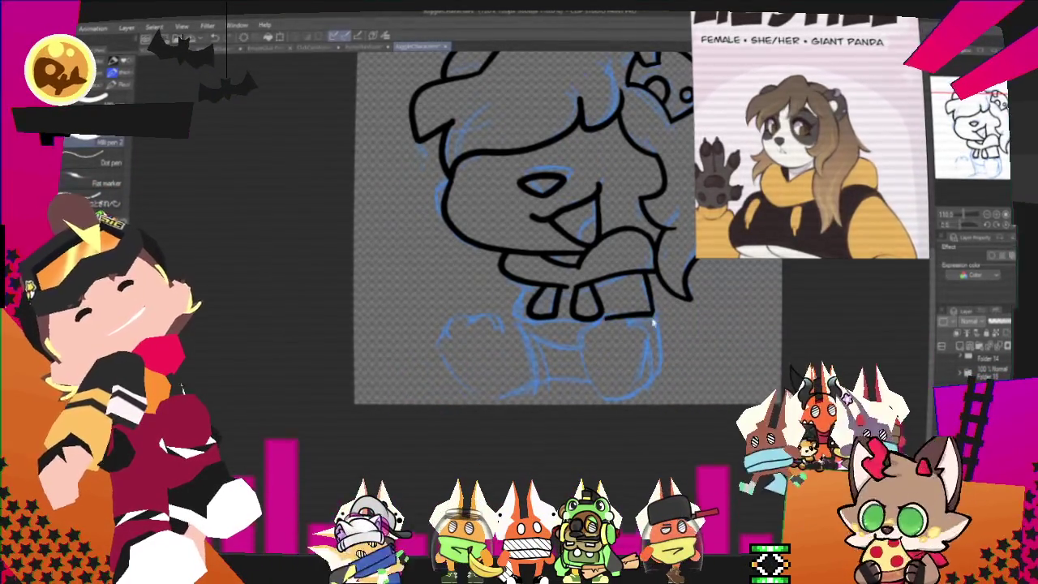
{"action": "left_click_drag", "start_coordinate": [645, 268], "coordinate": [651, 313]}
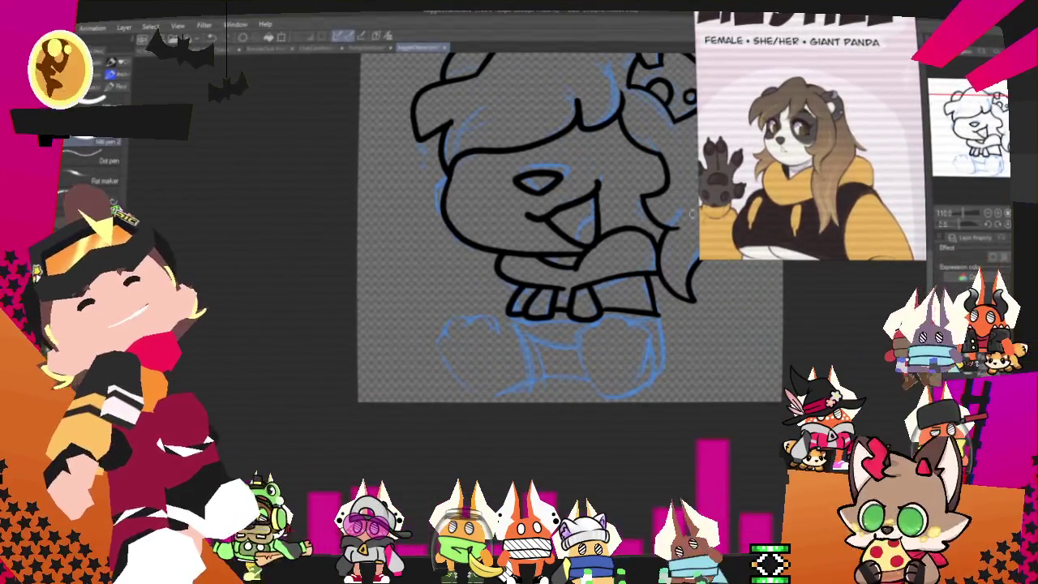
{"action": "scroll", "coordinate": [567, 227], "scroll_direction": "down", "scroll_amount": 2}
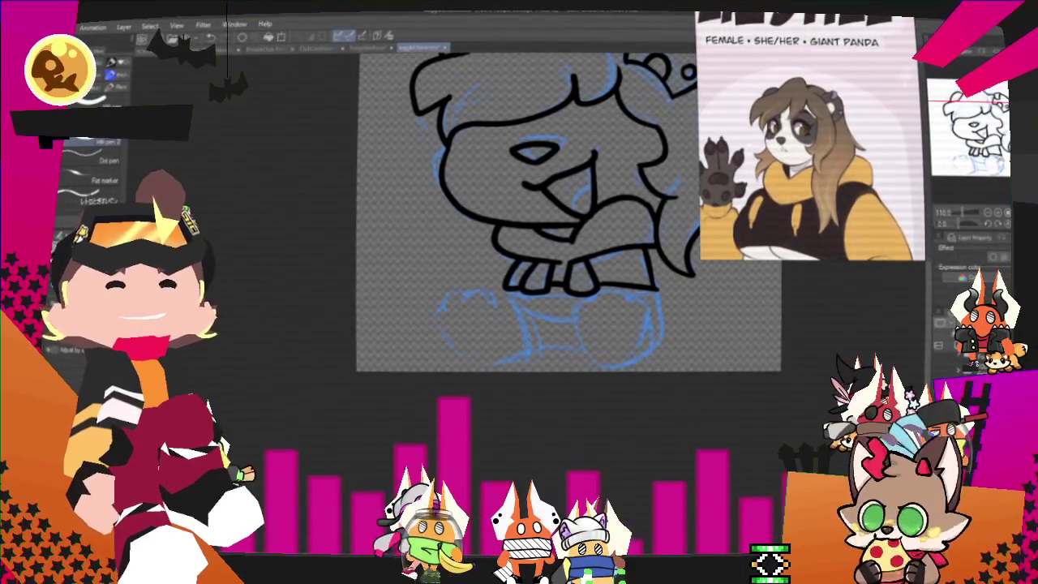
Step: Ink the knuckles and outline of both fists, redrawing the second fist's knuckles
{"action": "scroll", "coordinate": [572, 209], "scroll_direction": "down", "scroll_amount": 1}
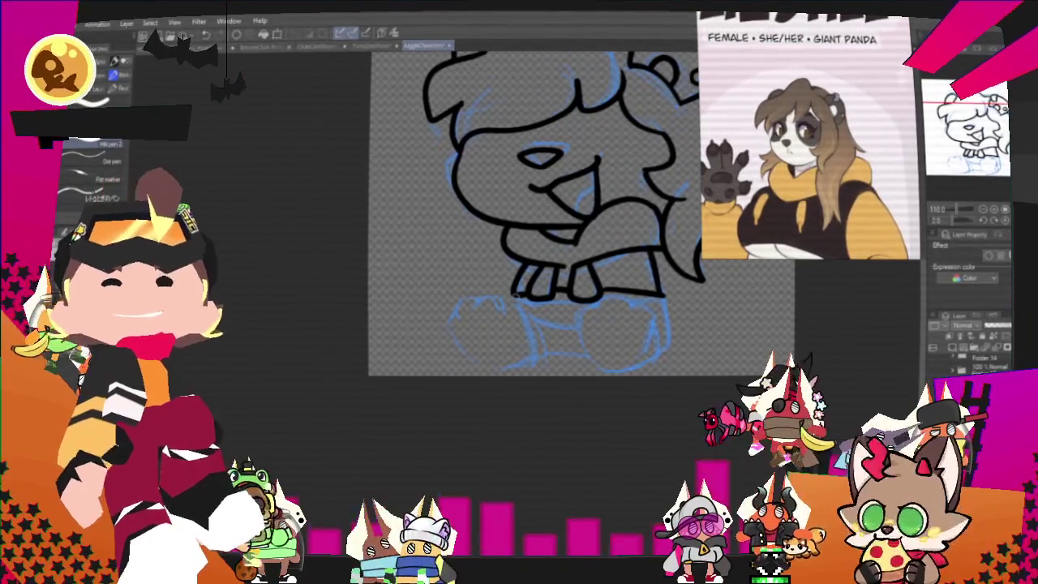
{"action": "left_click_drag", "start_coordinate": [484, 308], "coordinate": [507, 317]}
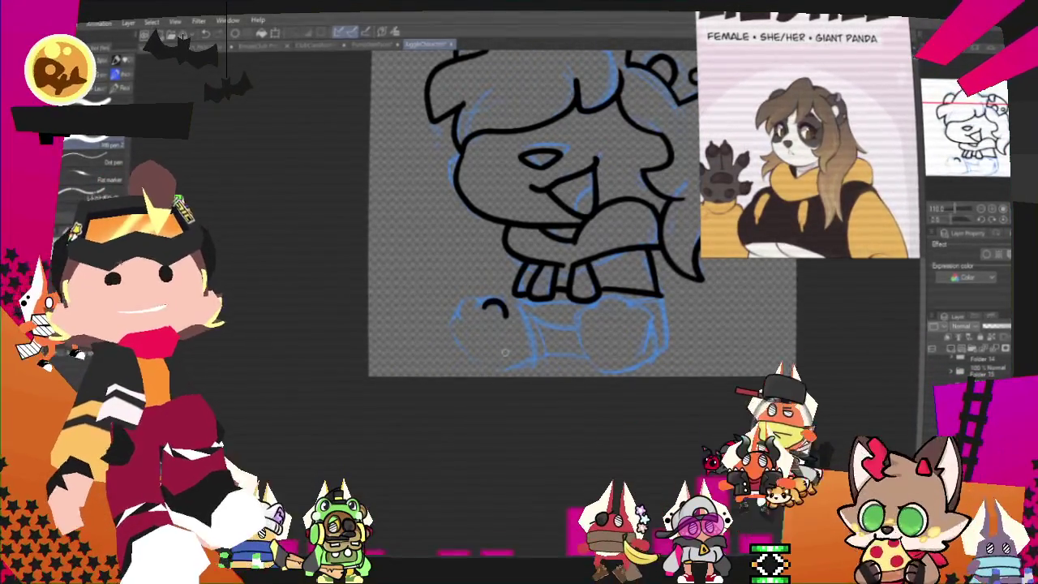
{"action": "left_click_drag", "start_coordinate": [505, 352], "coordinate": [621, 244]}
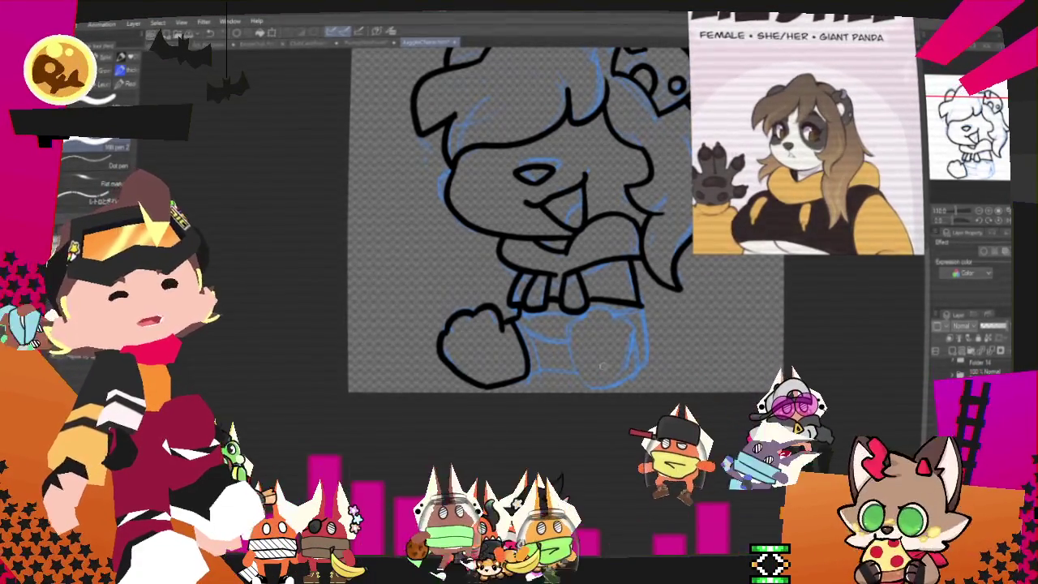
{"action": "left_click_drag", "start_coordinate": [570, 326], "coordinate": [634, 332]}
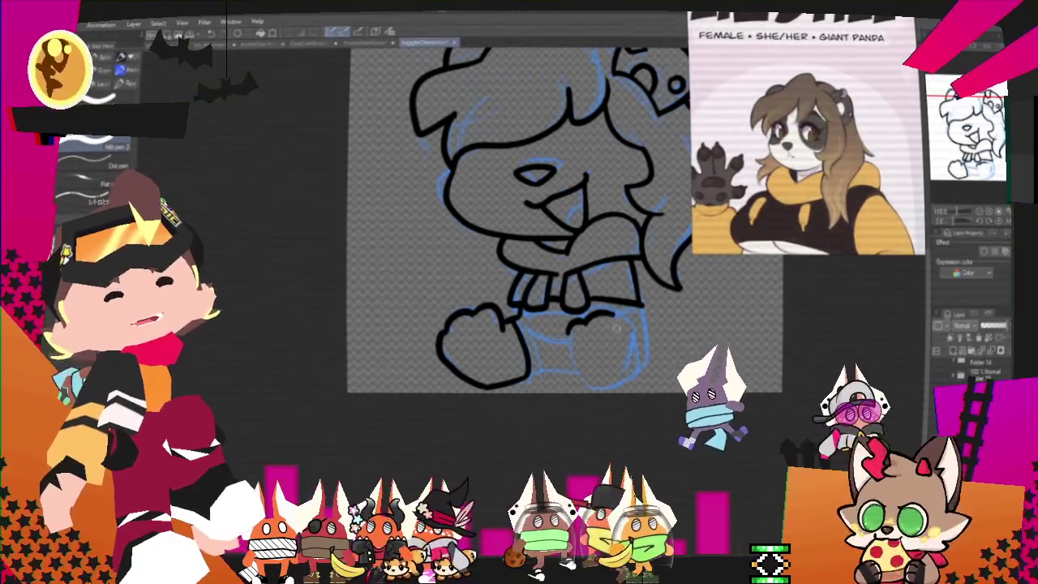
{"action": "key", "text": "ctrl+z"}
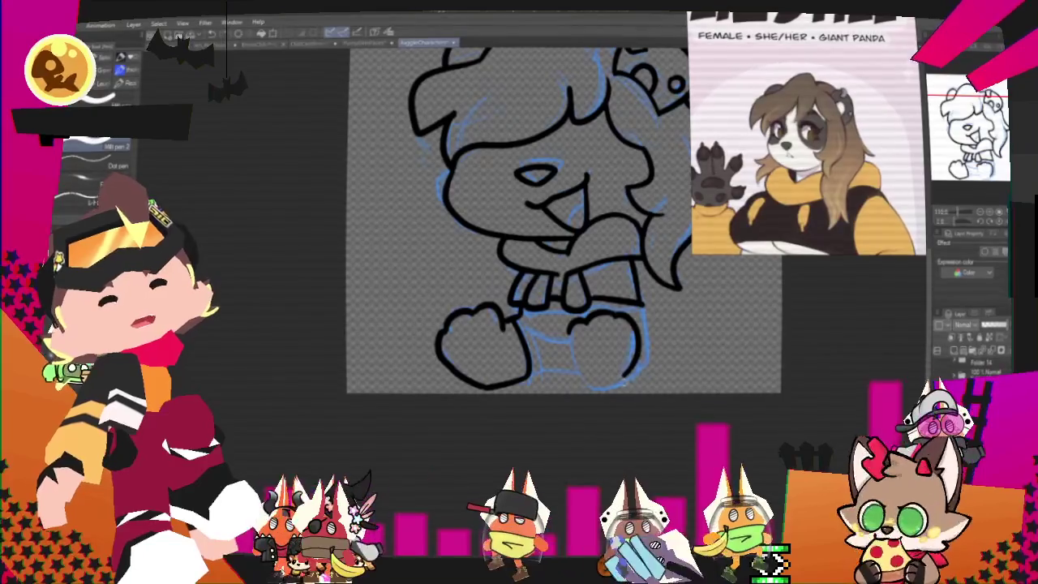
{"action": "left_click_drag", "start_coordinate": [570, 327], "coordinate": [635, 334]}
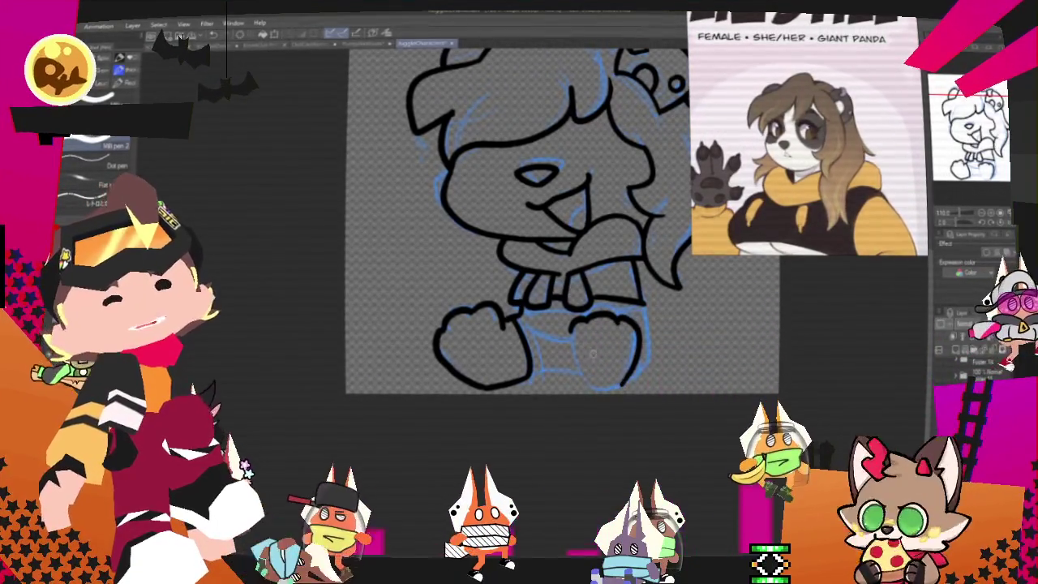
{"action": "left_click_drag", "start_coordinate": [572, 339], "coordinate": [590, 384]}
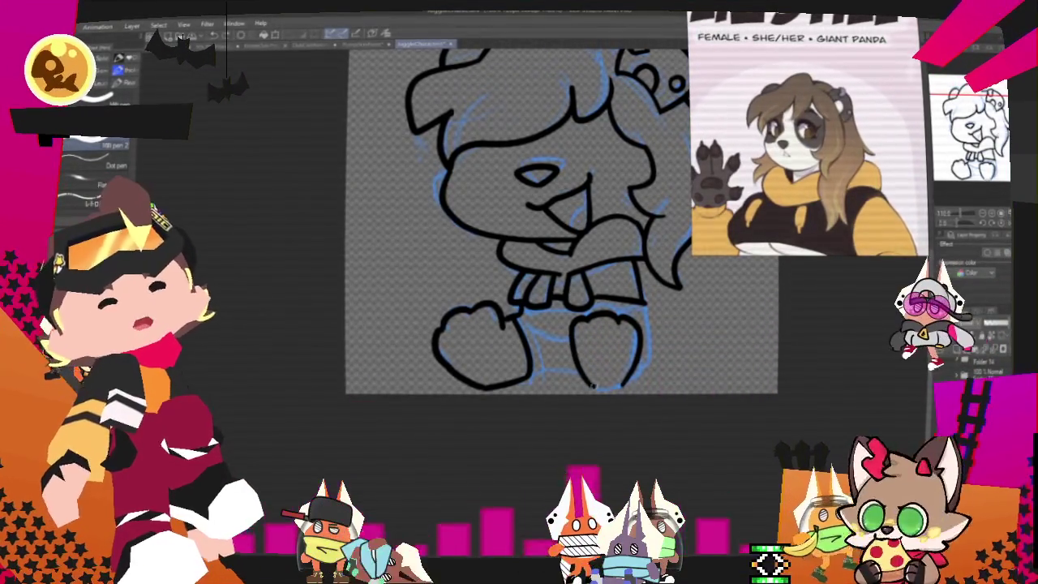
{"action": "left_click_drag", "start_coordinate": [641, 349], "coordinate": [600, 388]}
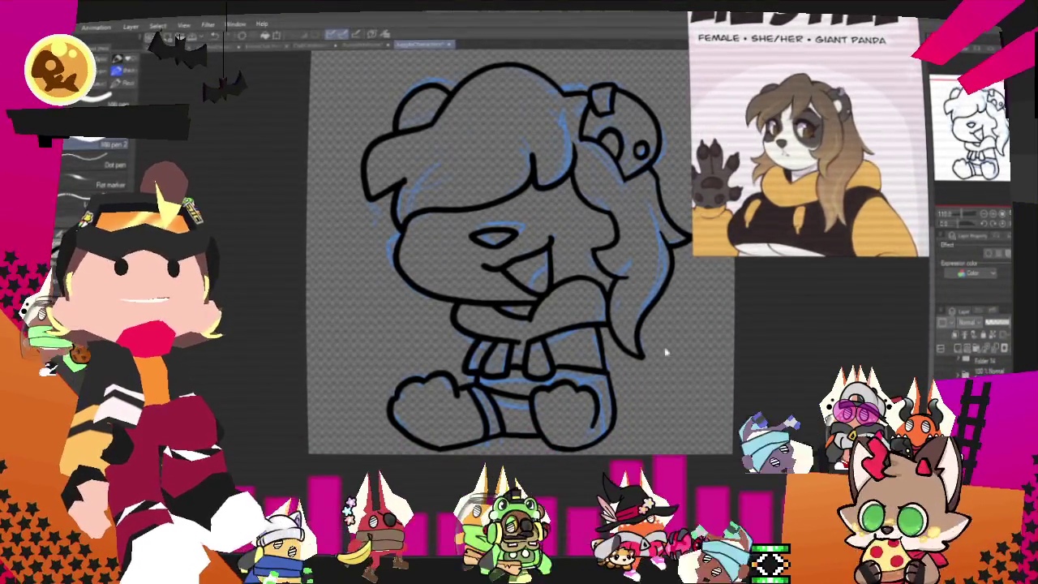
Step: Zoom in and out to review the finished black line art of the seated character
{"action": "scroll", "coordinate": [671, 354], "scroll_direction": "down", "scroll_amount": 2}
{"action": "scroll", "coordinate": [560, 327], "scroll_direction": "up", "scroll_amount": 4}
{"action": "scroll", "coordinate": [559, 326], "scroll_direction": "down", "scroll_amount": 2}
{"action": "scroll", "coordinate": [560, 327], "scroll_direction": "up", "scroll_amount": 3}
{"action": "scroll", "coordinate": [560, 327], "scroll_direction": "up", "scroll_amount": 2}
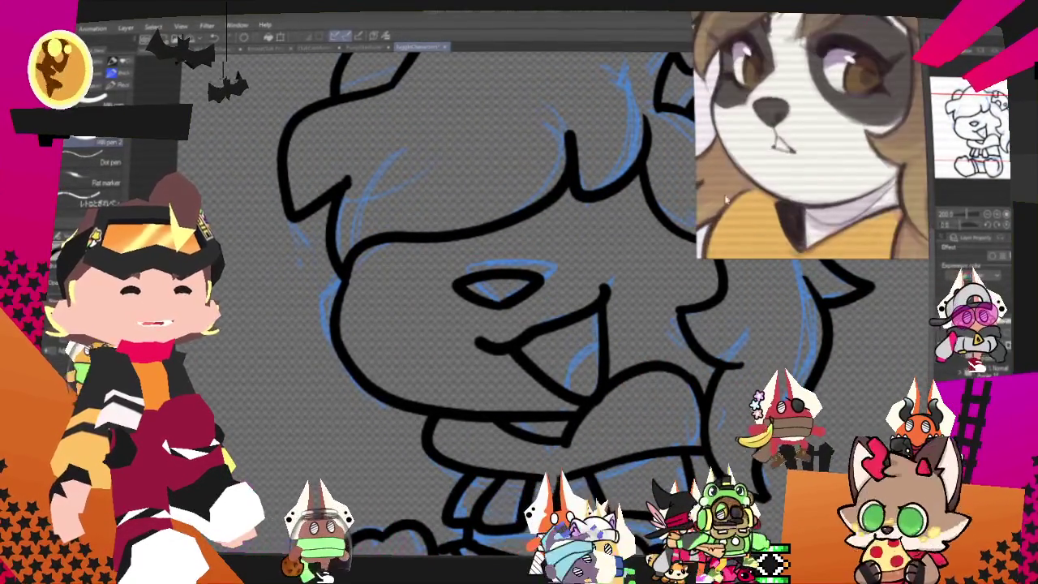
{"action": "scroll", "coordinate": [590, 272], "scroll_direction": "down", "scroll_amount": 4}
{"action": "scroll", "coordinate": [548, 237], "scroll_direction": "down", "scroll_amount": 1}
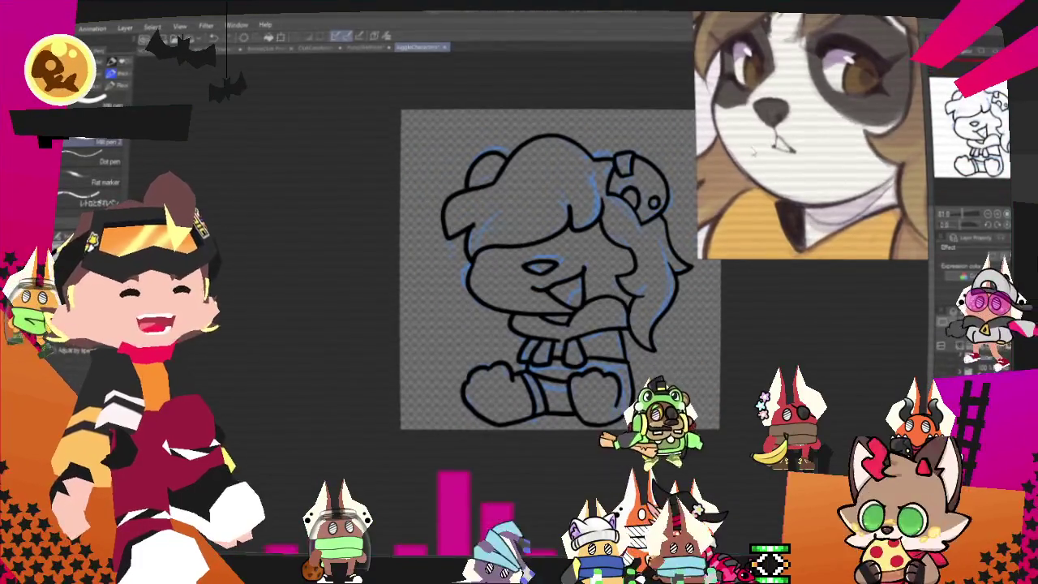
{"action": "scroll", "coordinate": [409, 317], "scroll_direction": "up", "scroll_amount": 2}
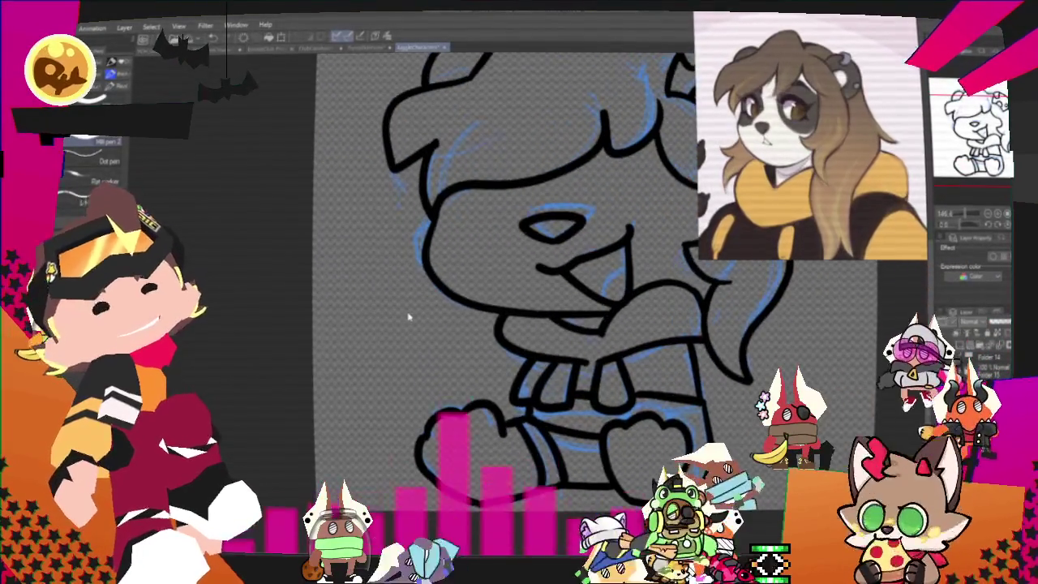
{"action": "scroll", "coordinate": [409, 316], "scroll_direction": "down", "scroll_amount": 1}
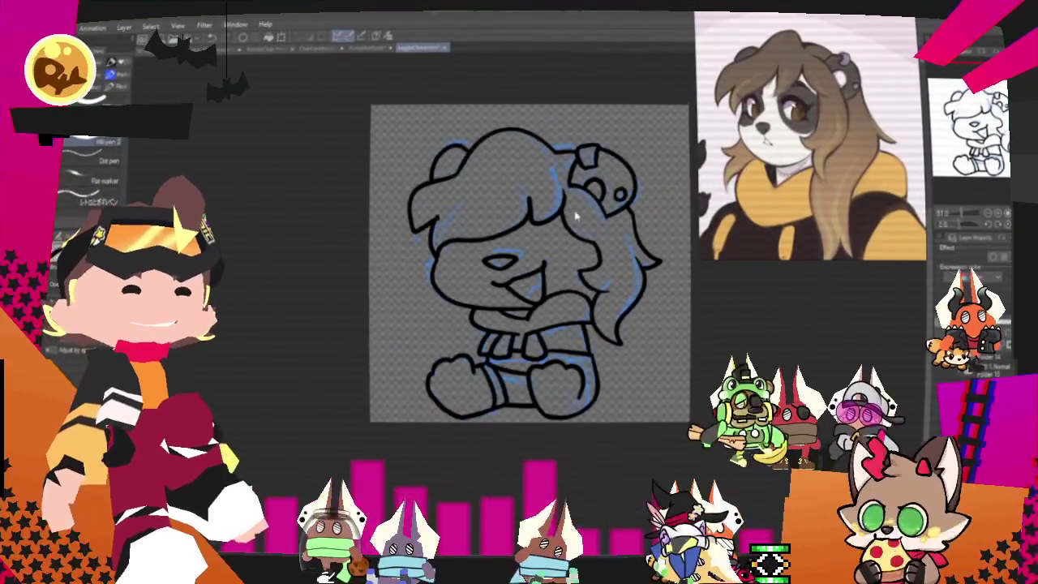
{"action": "scroll", "coordinate": [790, 73], "scroll_direction": "up", "scroll_amount": 3}
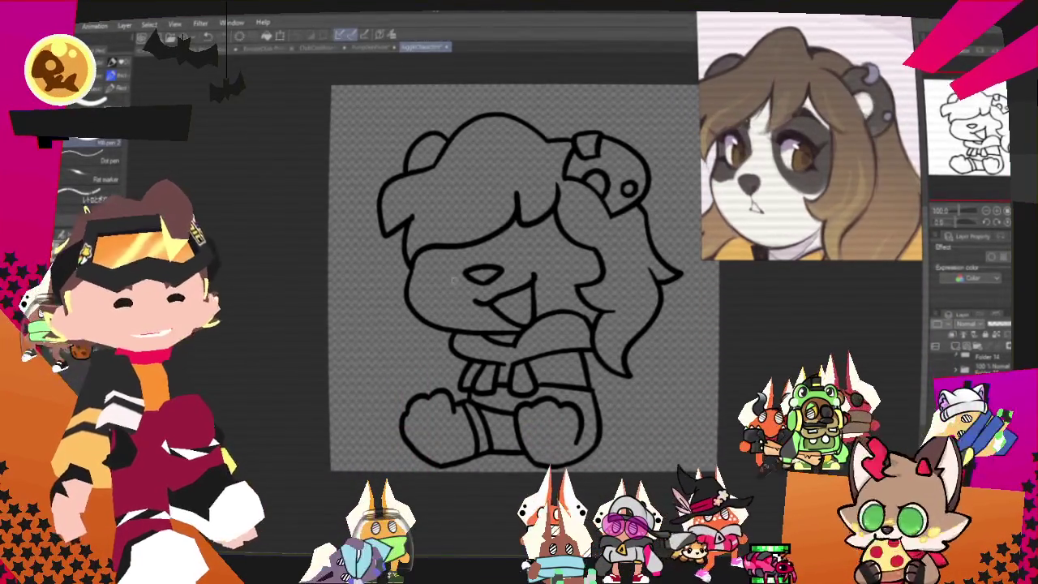
Step: Fill the hair brown with lighter soft shading inside it, then fill the face white
{"action": "key", "text": "g"}
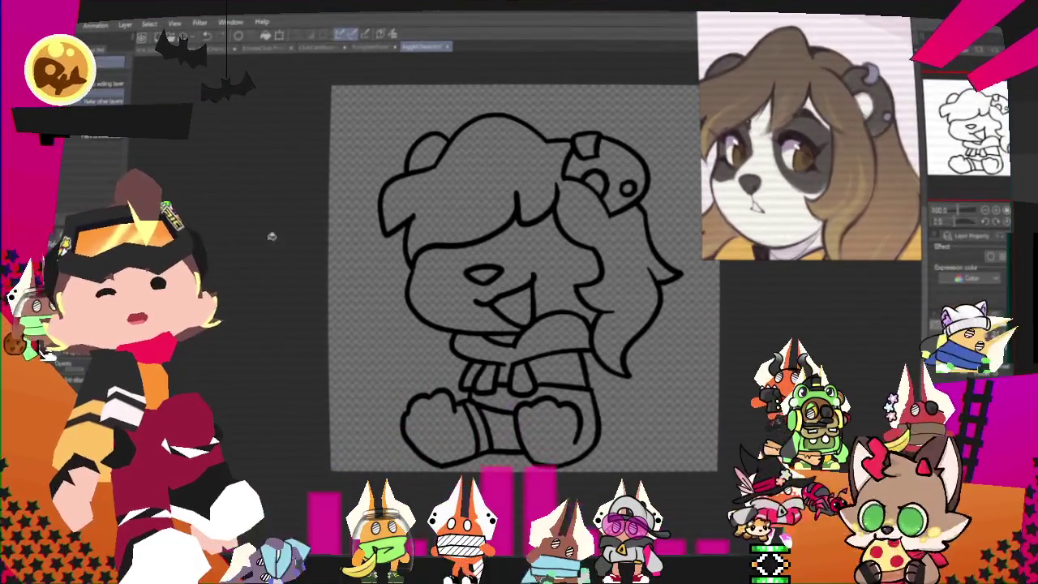
{"action": "left_click", "coordinate": [472, 182]}
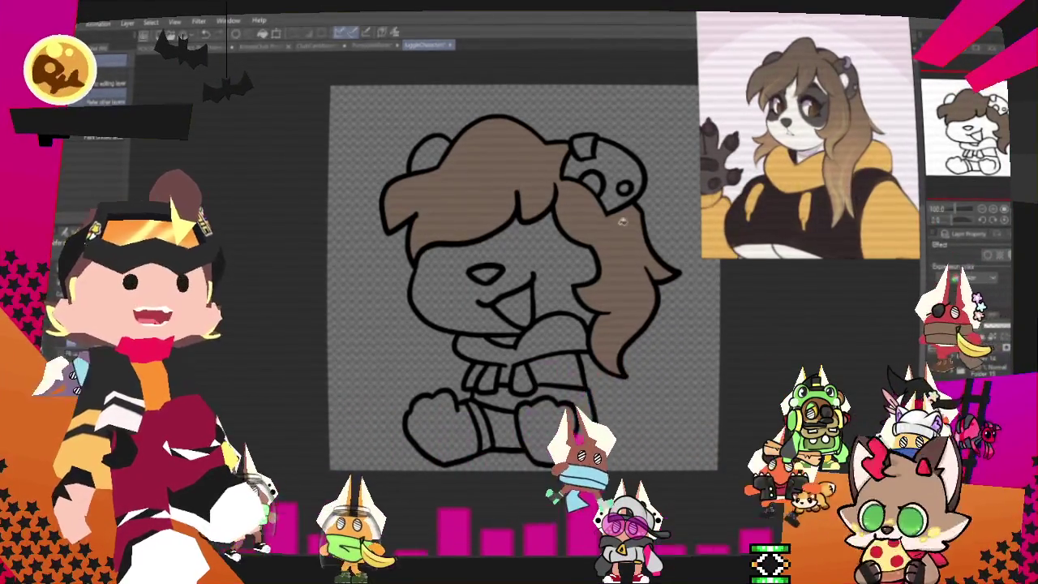
{"action": "scroll", "coordinate": [565, 250], "scroll_direction": "up", "scroll_amount": 1}
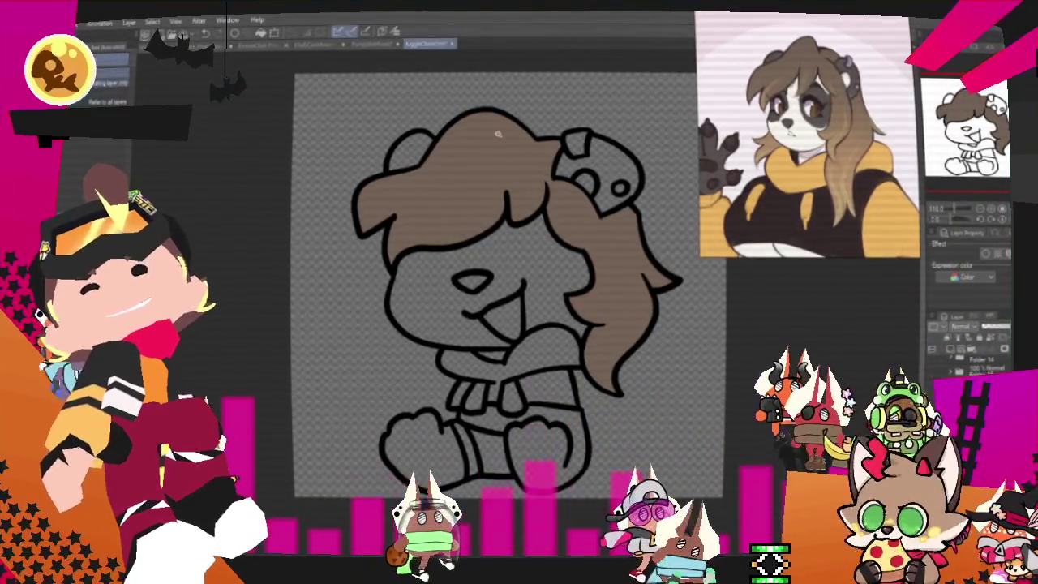
{"action": "left_click", "coordinate": [486, 162]}
{"action": "key", "text": "b"}
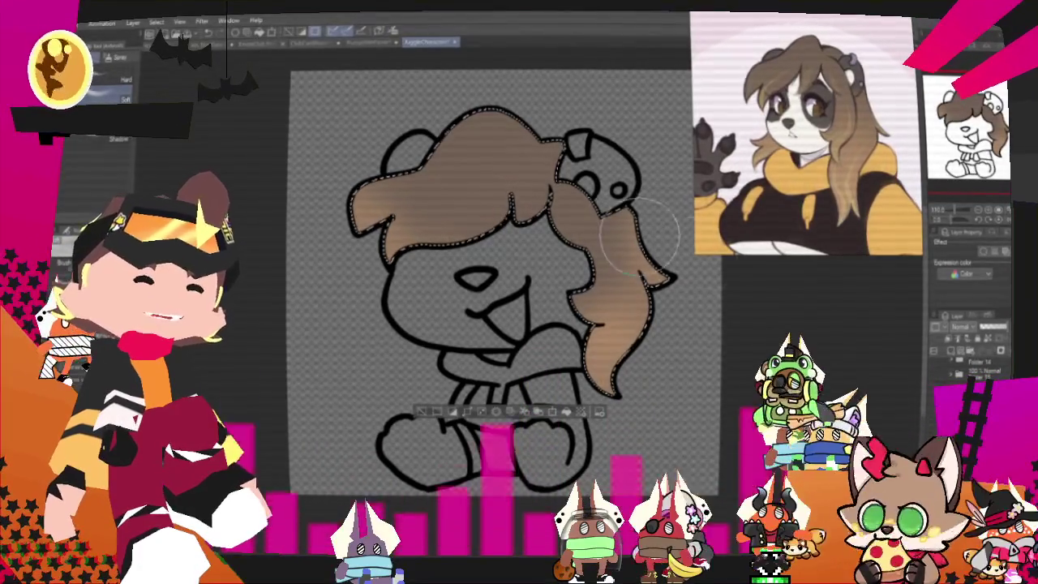
{"action": "left_click", "coordinate": [424, 412]}
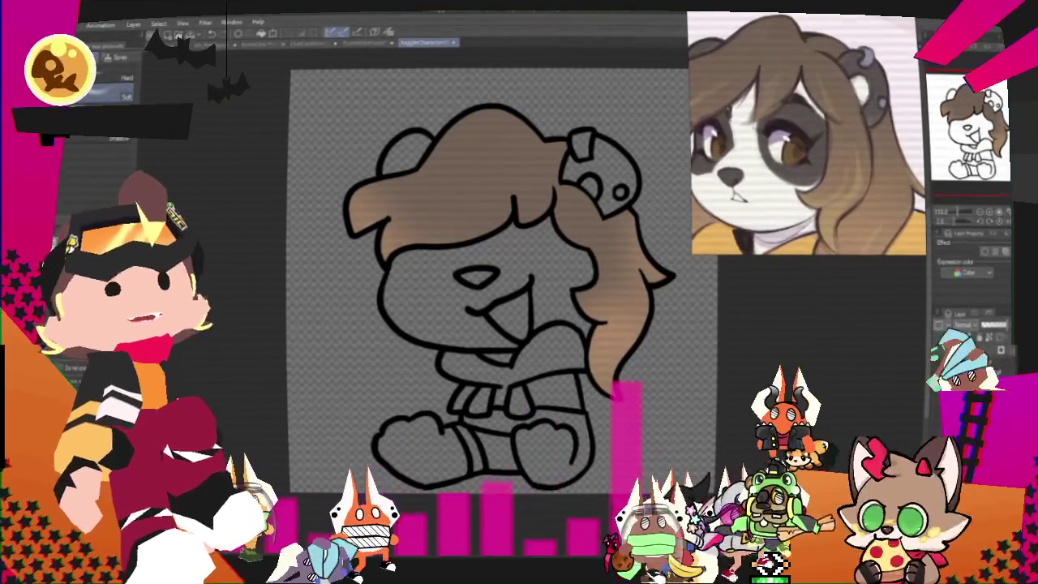
{"action": "left_click", "coordinate": [514, 344]}
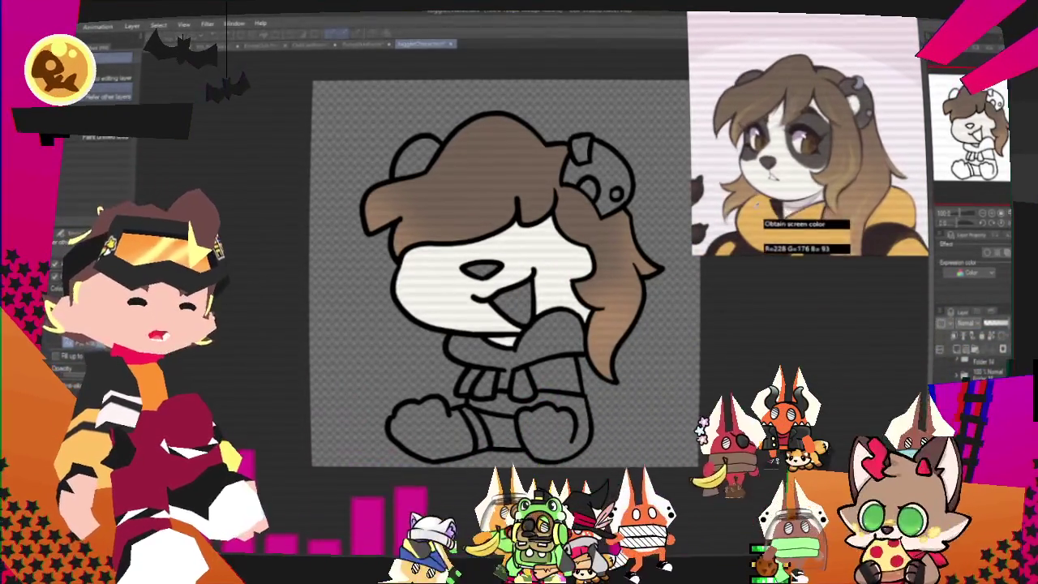
Step: Fill the scarf orange, sample a colour from the panda reference, and fill the shirt dark brown
{"action": "scroll", "coordinate": [495, 355], "scroll_direction": "up", "scroll_amount": 1}
{"action": "left_click", "coordinate": [489, 361]}
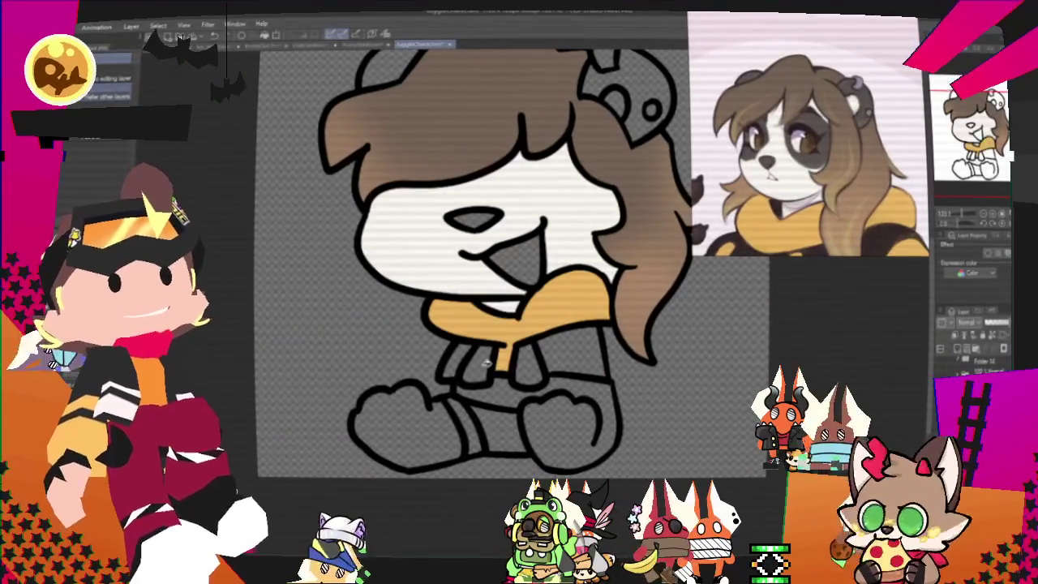
{"action": "scroll", "coordinate": [539, 368], "scroll_direction": "down", "scroll_amount": 1}
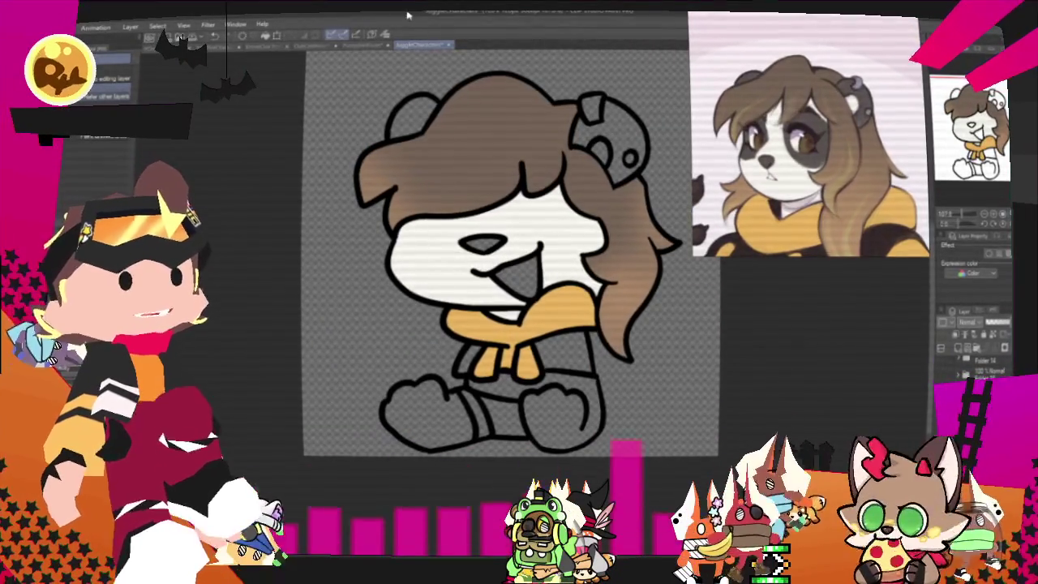
{"action": "left_click", "coordinate": [402, 34]}
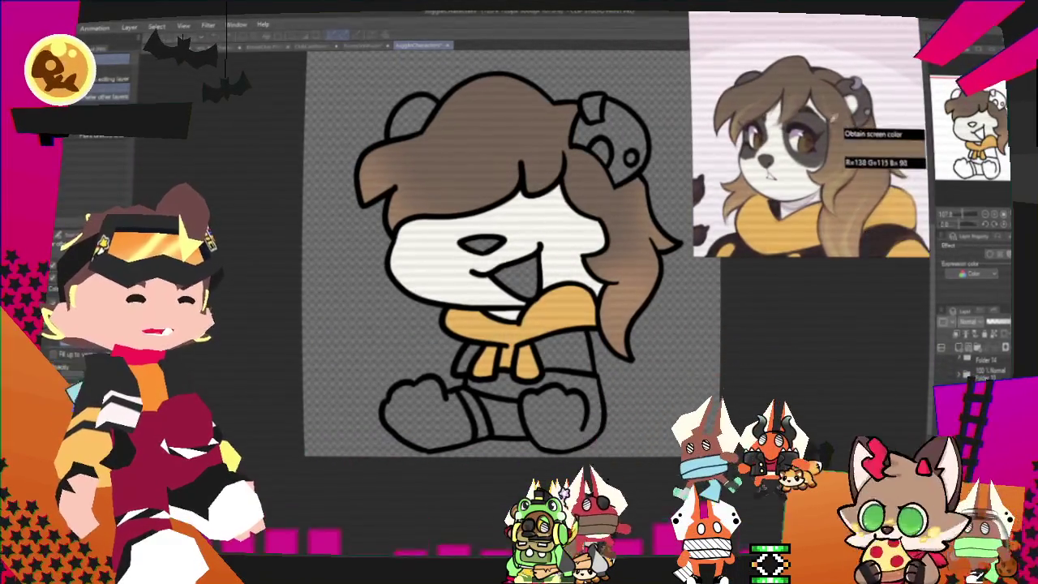
{"action": "scroll", "coordinate": [610, 122], "scroll_direction": "up", "scroll_amount": 1}
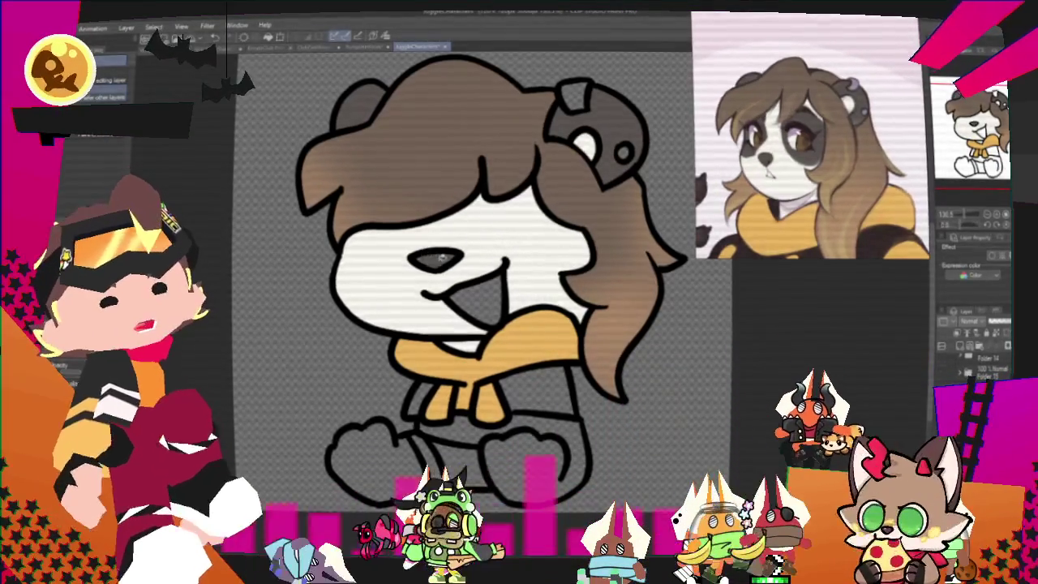
{"action": "scroll", "coordinate": [490, 377], "scroll_direction": "down", "scroll_amount": 1}
{"action": "scroll", "coordinate": [490, 376], "scroll_direction": "up", "scroll_amount": 1}
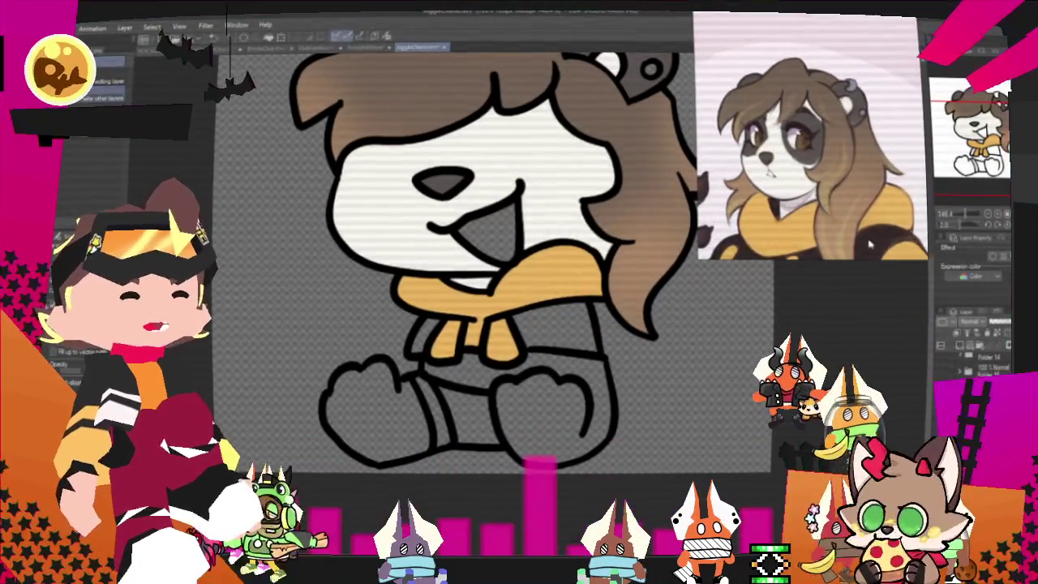
{"action": "left_click", "coordinate": [560, 329]}
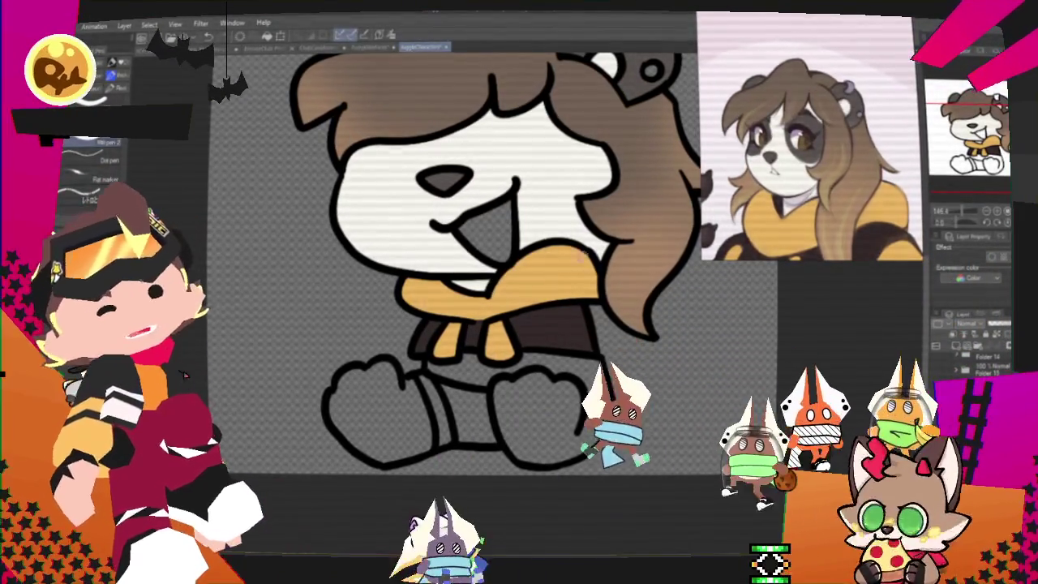
Step: Paint a white highlight on the right leg and fill the band under the shirt white
{"action": "left_click_drag", "start_coordinate": [579, 383], "coordinate": [600, 376]}
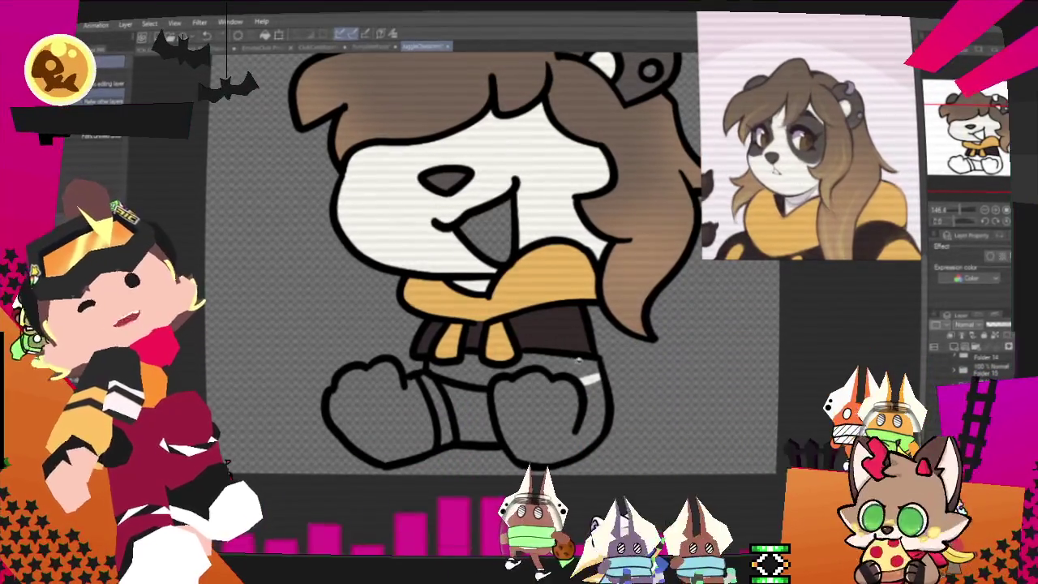
{"action": "left_click", "coordinate": [518, 369]}
{"action": "left_click", "coordinate": [67, 162]}
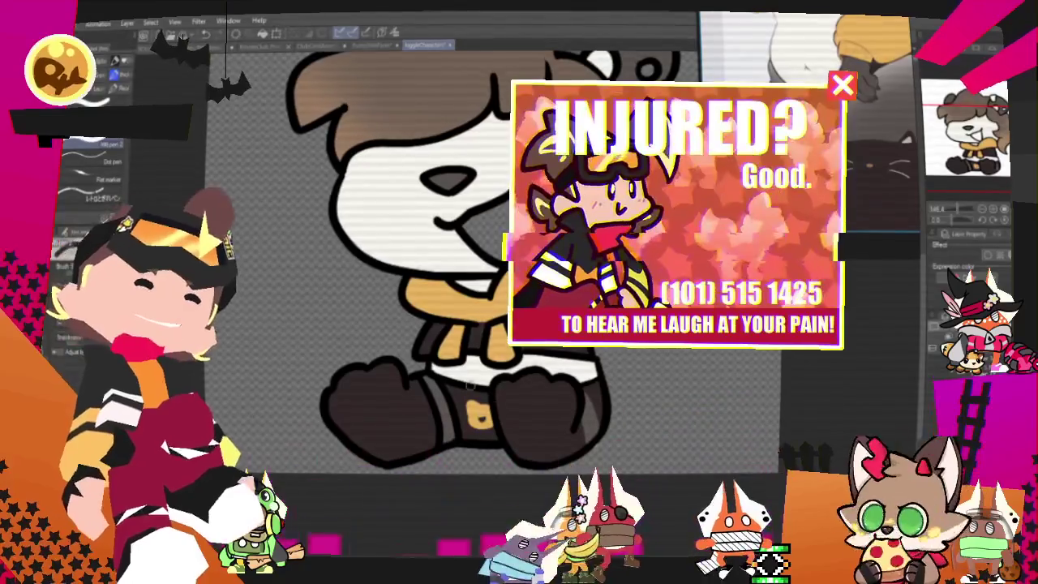
Step: Auto-select the white face area by colour
{"action": "scroll", "coordinate": [487, 271], "scroll_direction": "down", "scroll_amount": 3}
{"action": "scroll", "coordinate": [486, 272], "scroll_direction": "down", "scroll_amount": 2}
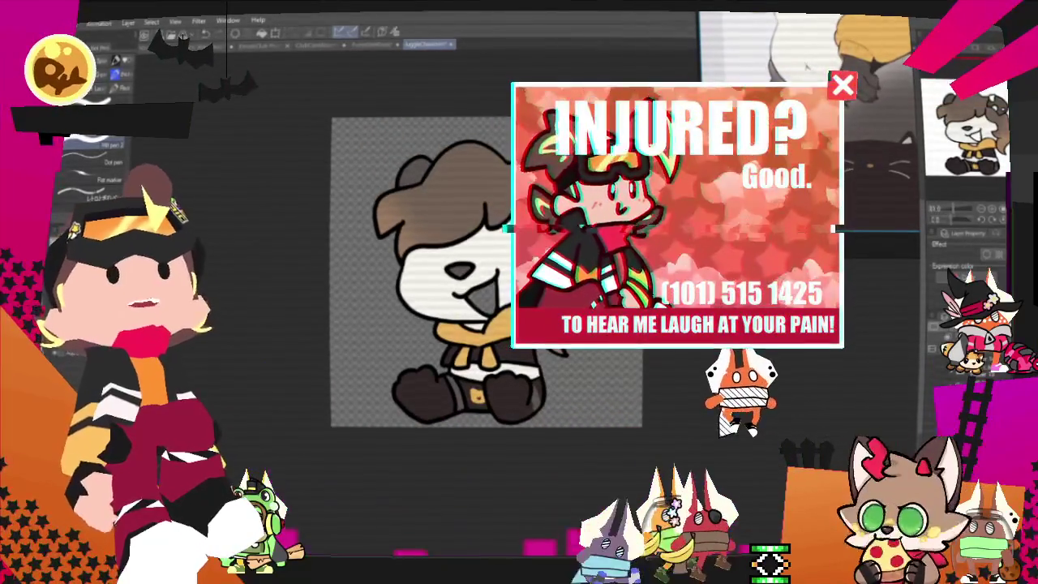
{"action": "scroll", "coordinate": [470, 251], "scroll_direction": "up", "scroll_amount": 1}
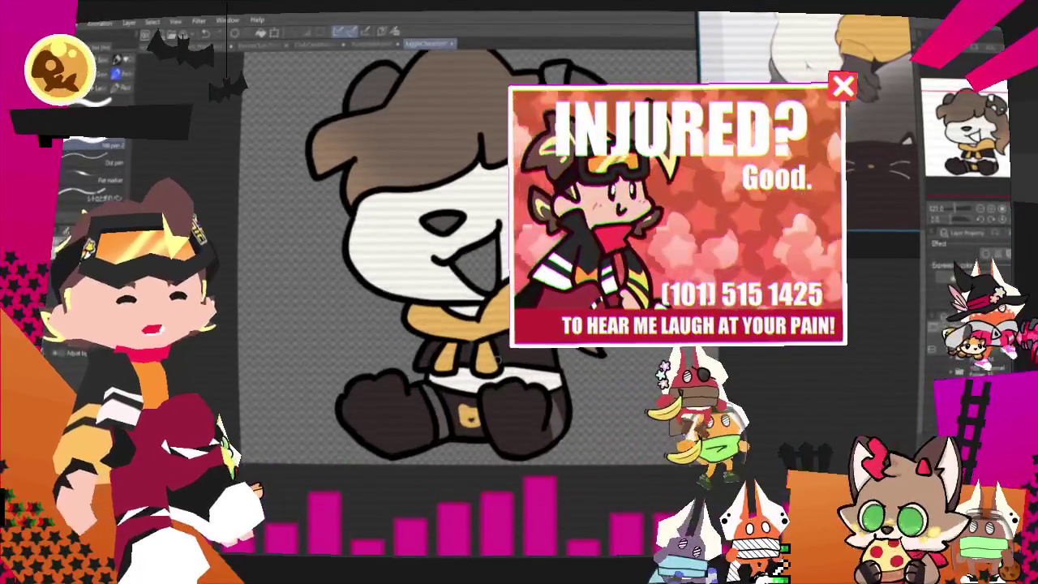
{"action": "scroll", "coordinate": [535, 121], "scroll_direction": "up", "scroll_amount": 1}
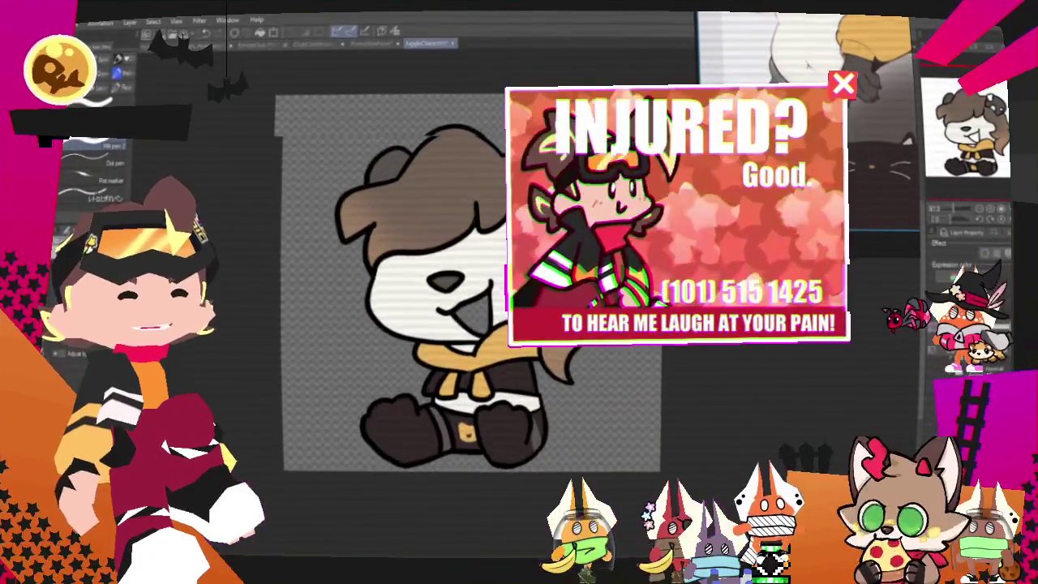
{"action": "scroll", "coordinate": [535, 122], "scroll_direction": "up", "scroll_amount": 2}
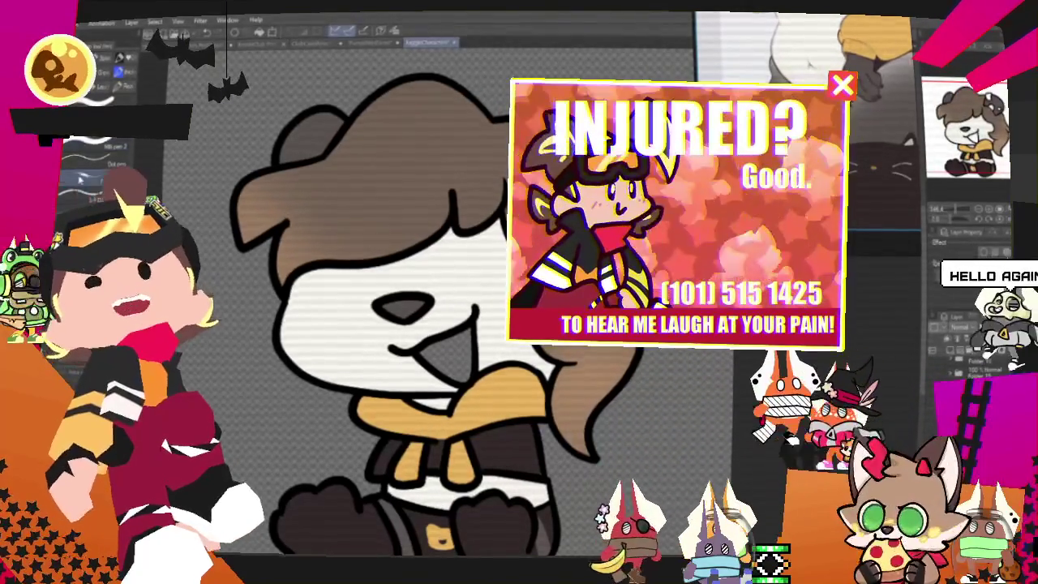
{"action": "key", "text": "g"}
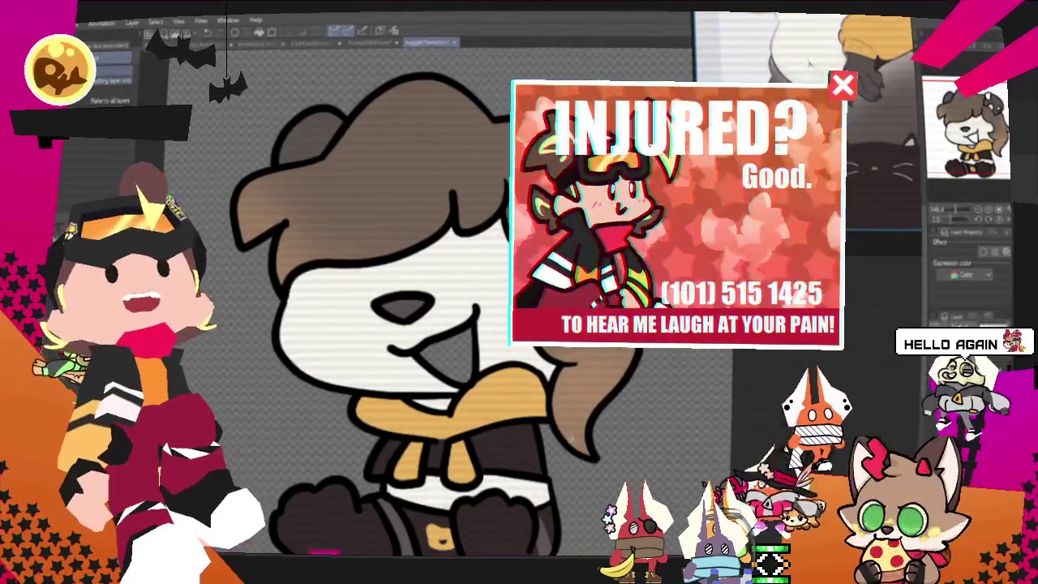
{"action": "left_click", "coordinate": [381, 268]}
Step: Brush a grey band across the upper face, undoing the stray left-side shading
{"action": "key", "text": "p"}
{"action": "left_click_drag", "start_coordinate": [454, 316], "coordinate": [485, 232]}
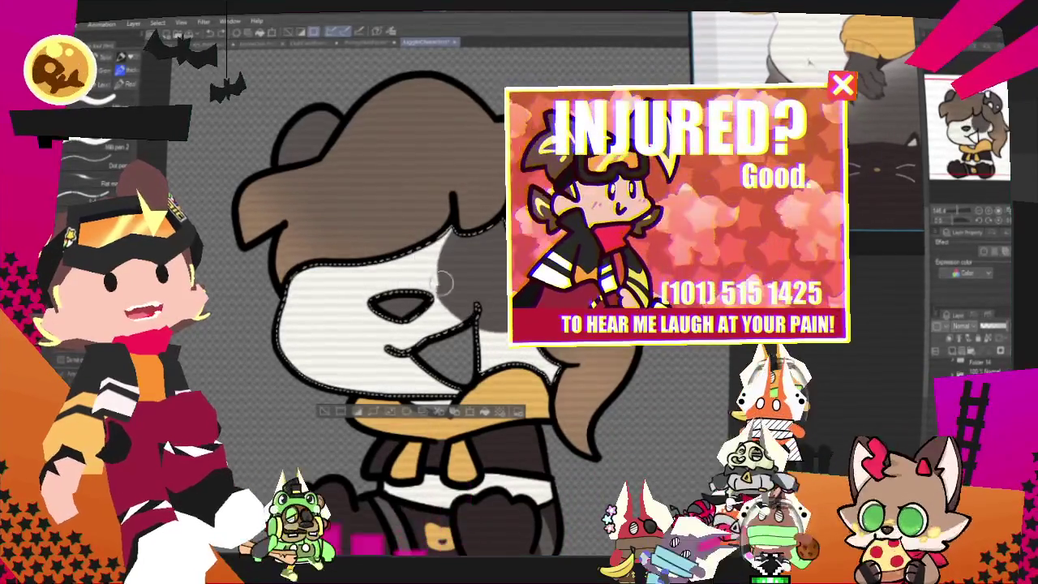
{"action": "left_click_drag", "start_coordinate": [300, 316], "coordinate": [356, 276]}
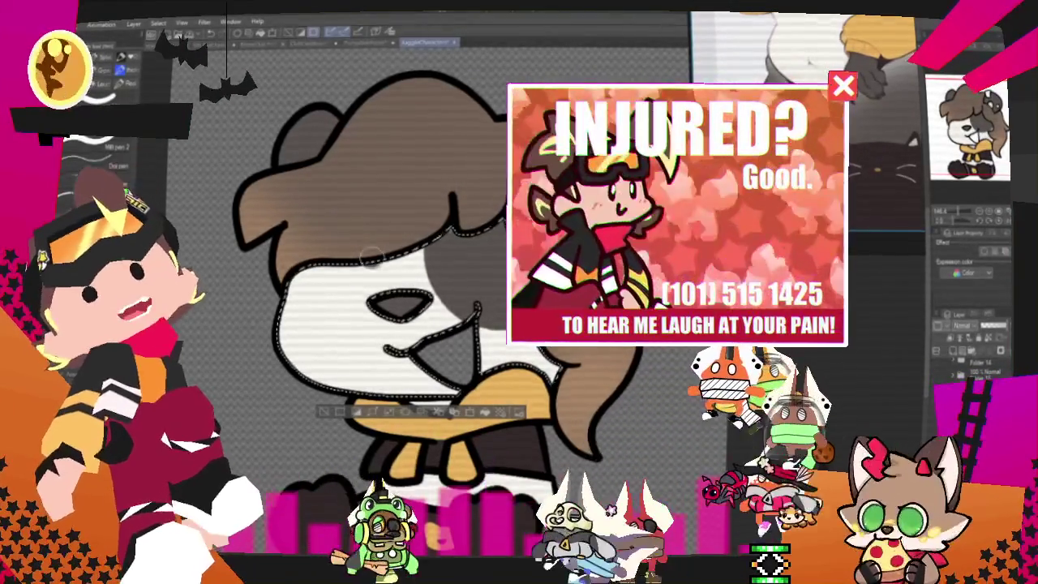
{"action": "key", "text": "ctrl+z"}
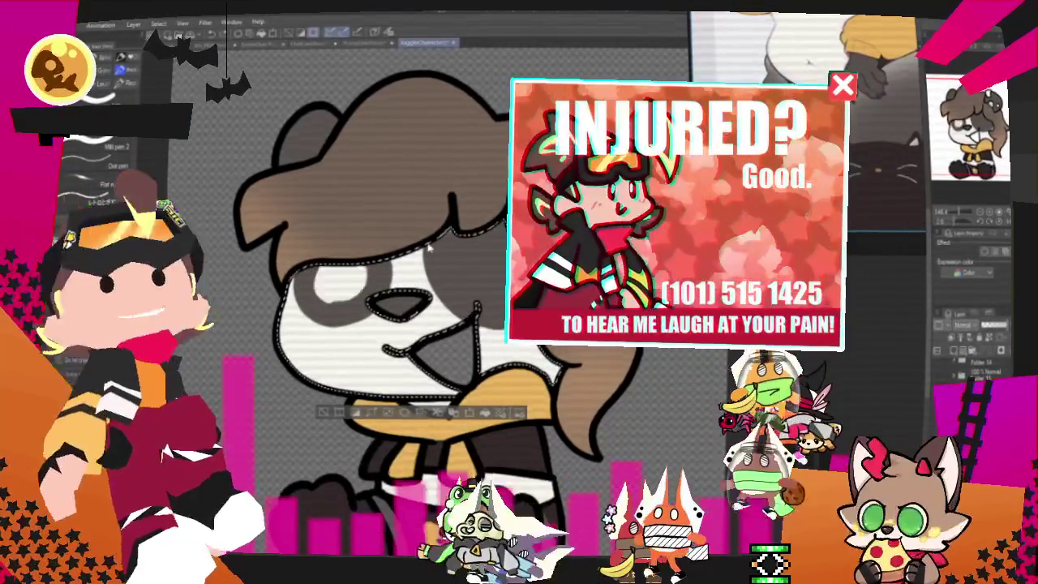
{"action": "left_click_drag", "start_coordinate": [292, 288], "coordinate": [479, 284]}
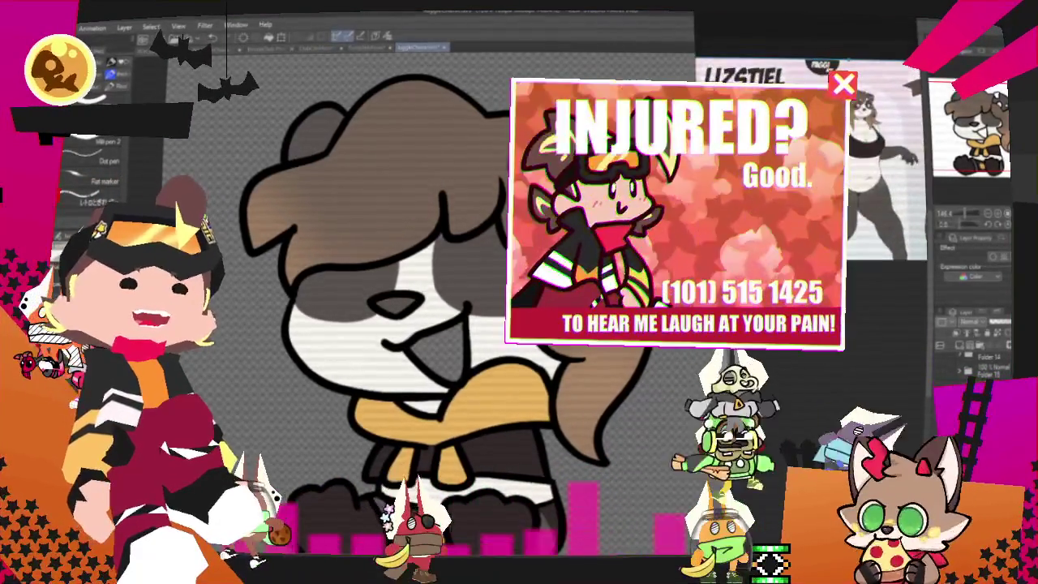
{"action": "scroll", "coordinate": [387, 365], "scroll_direction": "up", "scroll_amount": 2}
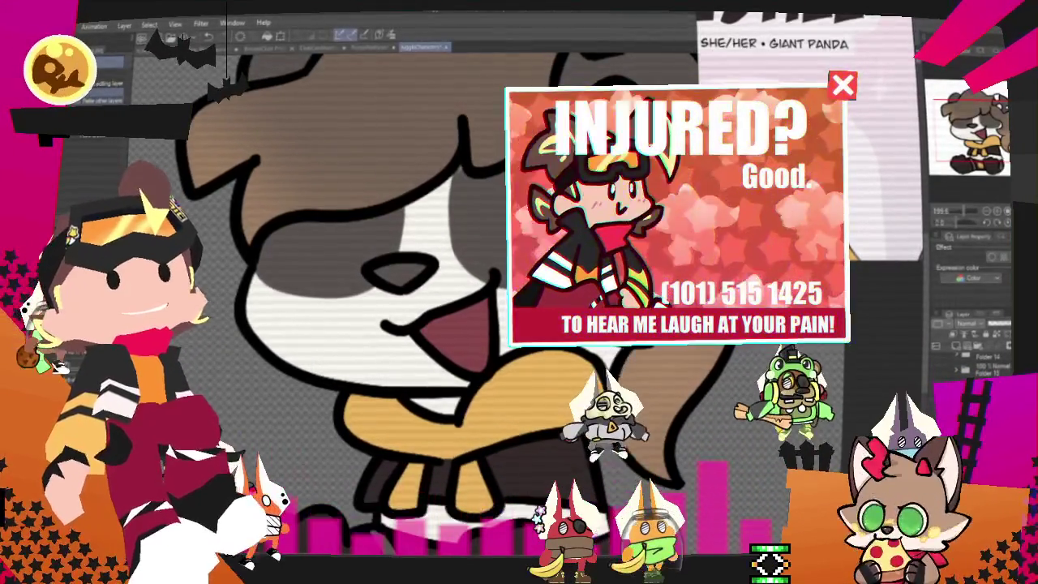
Step: Switch back to the pen and review the finished panda drawing at several zoom levels
{"action": "key", "text": "p"}
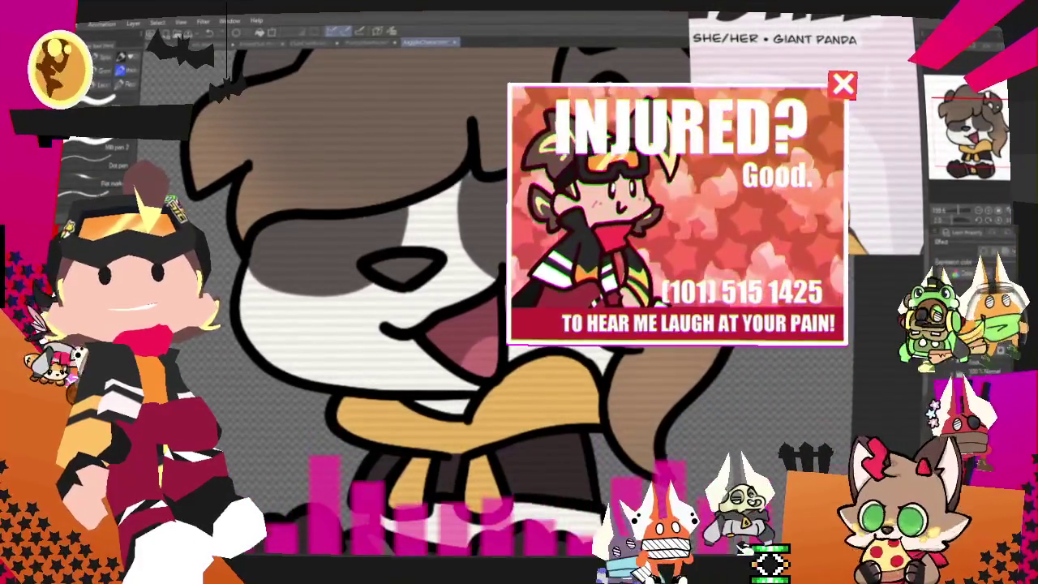
{"action": "scroll", "coordinate": [499, 462], "scroll_direction": "down", "scroll_amount": 3}
{"action": "scroll", "coordinate": [499, 462], "scroll_direction": "up", "scroll_amount": 1}
{"action": "scroll", "coordinate": [499, 462], "scroll_direction": "up", "scroll_amount": 1}
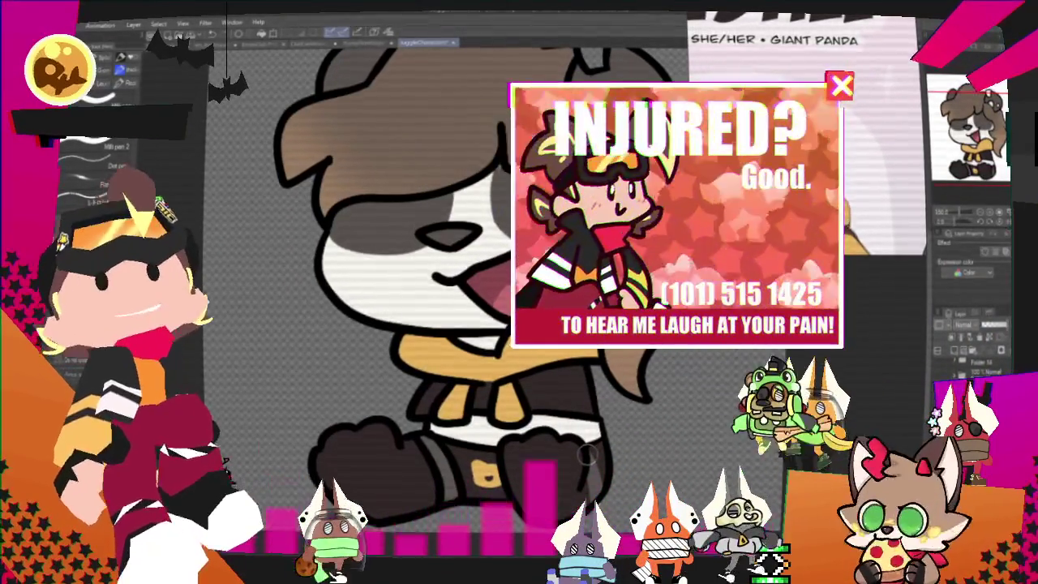
{"action": "scroll", "coordinate": [587, 454], "scroll_direction": "down", "scroll_amount": 1}
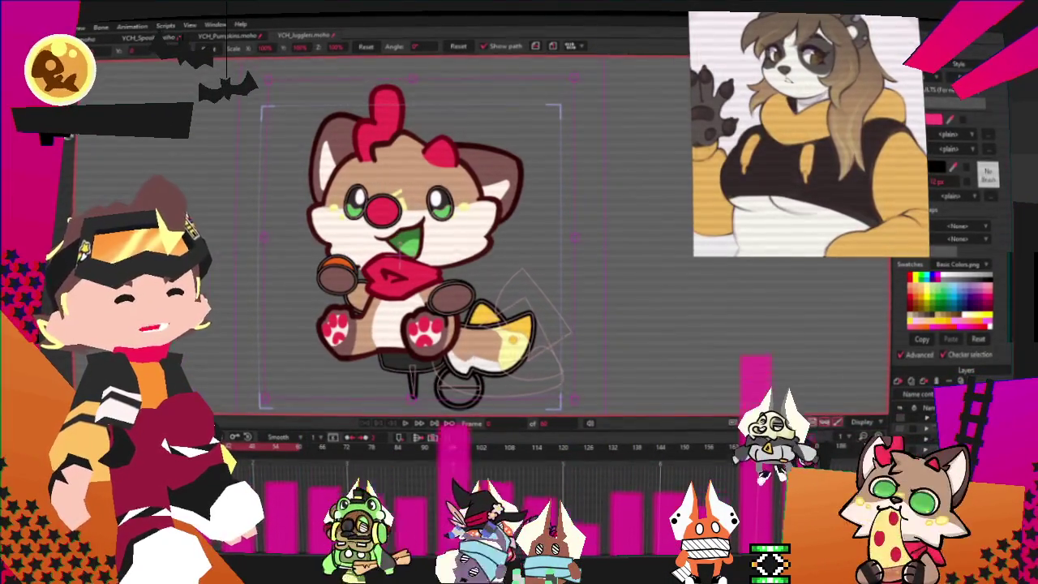
Step: Set the character image layer's source to Panda from 2025 > YCH_Juggle > JuggleCharacters
{"action": "double_click", "coordinate": [700, 92]}
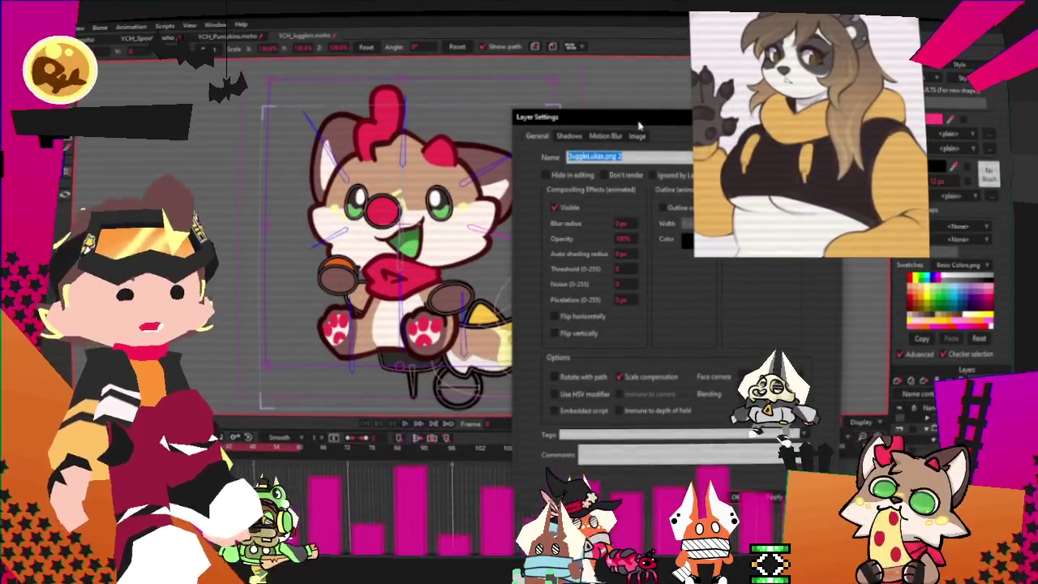
{"action": "left_click", "coordinate": [640, 136]}
{"action": "left_click", "coordinate": [610, 180]}
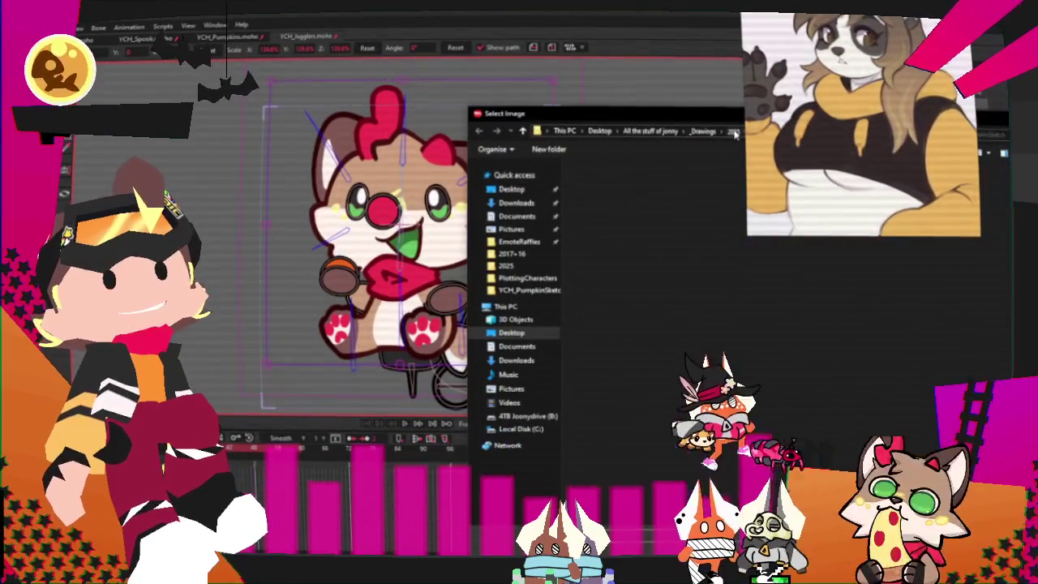
{"action": "left_click", "coordinate": [732, 130]}
{"action": "left_click_drag", "start_coordinate": [584, 113], "coordinate": [390, 113]}
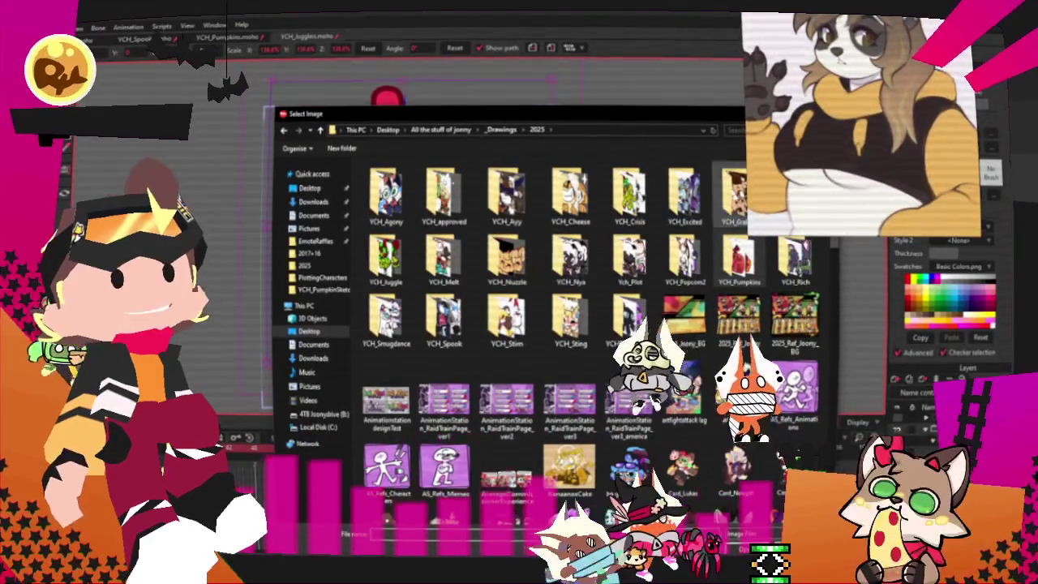
{"action": "double_click", "coordinate": [370, 270]}
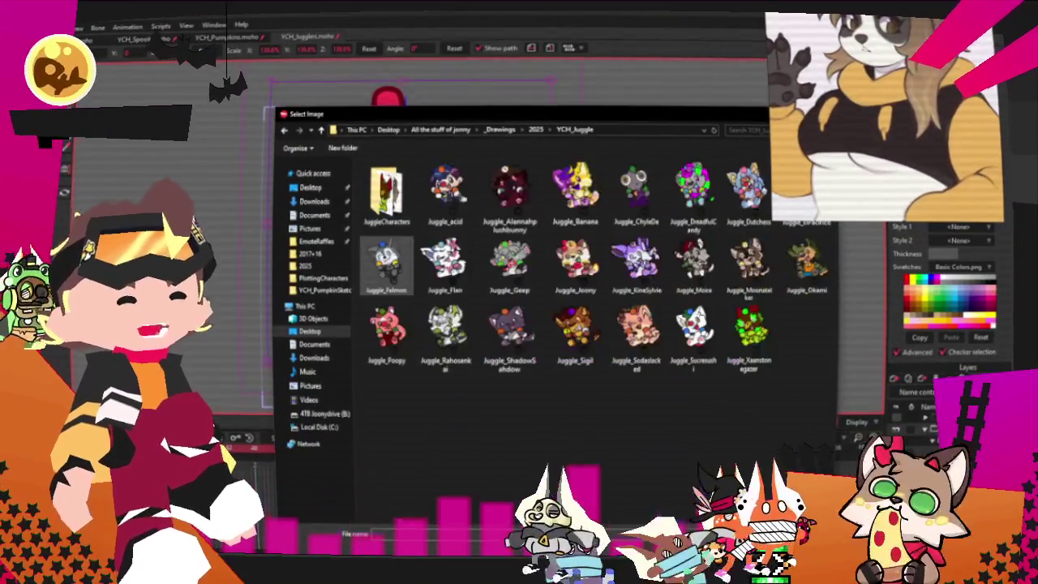
{"action": "double_click", "coordinate": [387, 192]}
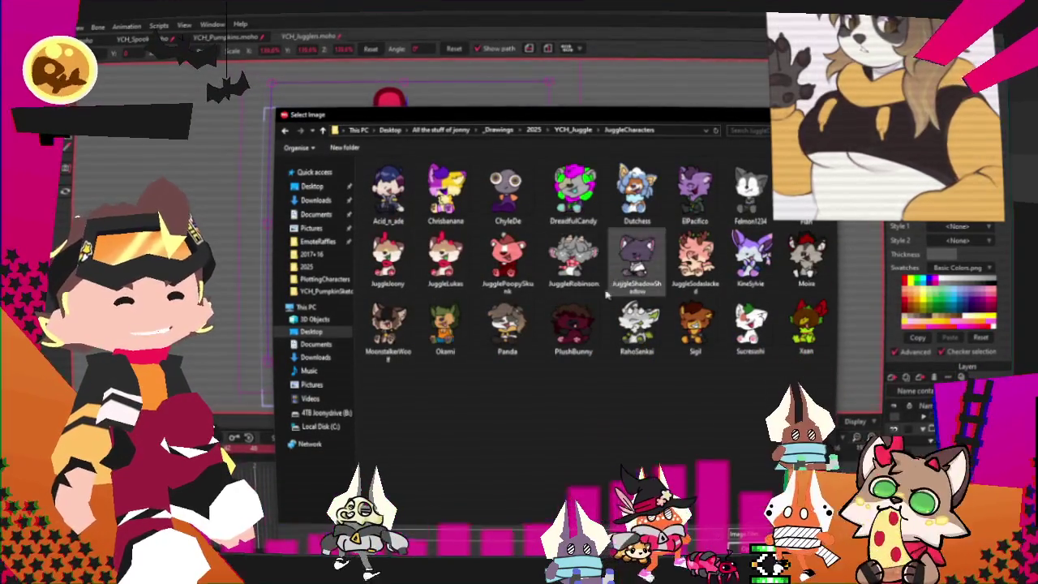
{"action": "left_click_drag", "start_coordinate": [714, 124], "coordinate": [690, 105]}
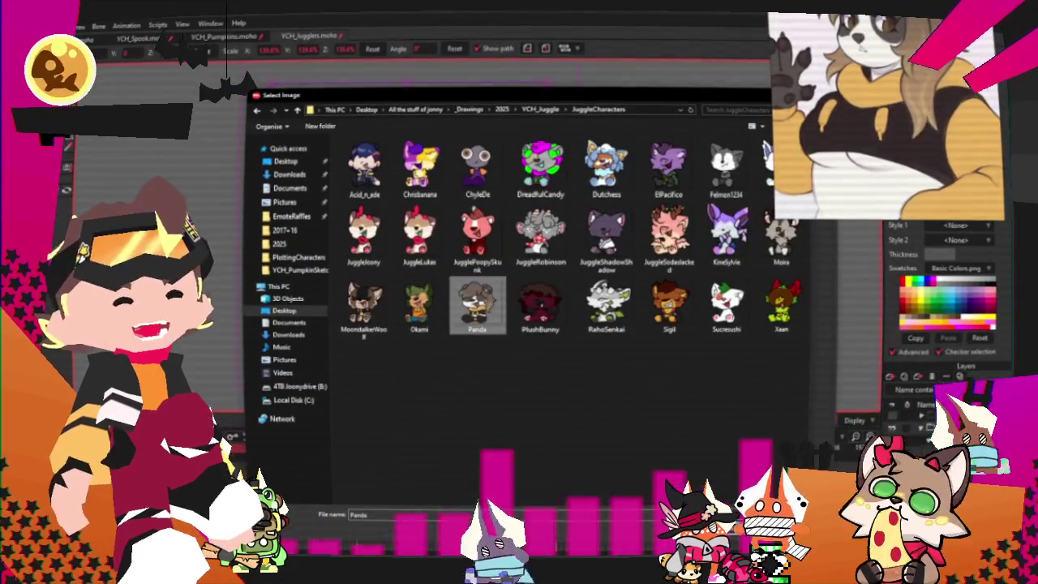
{"action": "key", "text": "Return"}
{"action": "key", "text": "Return"}
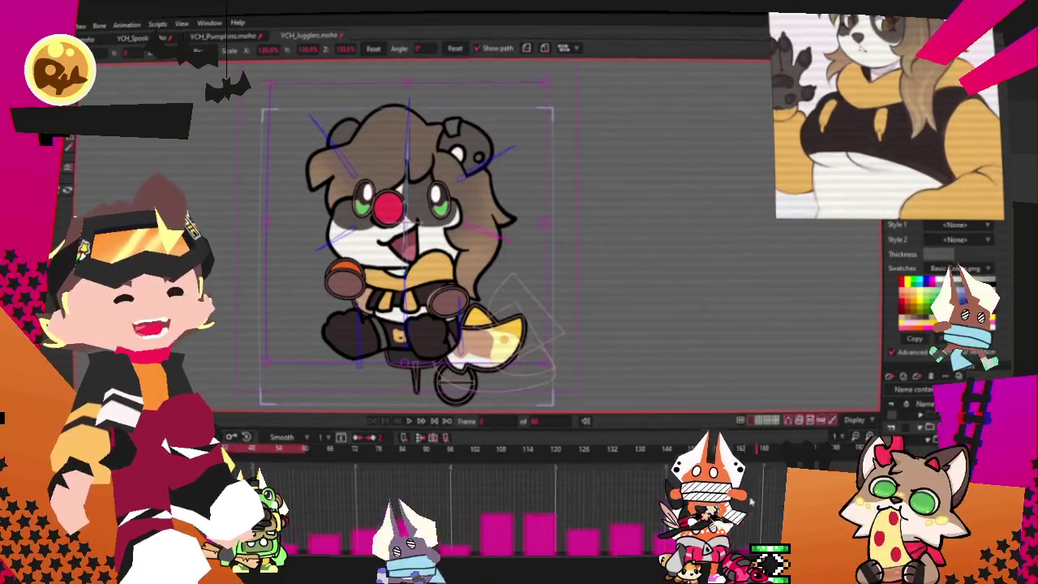
{"action": "scroll", "coordinate": [452, 252], "scroll_direction": "up", "scroll_amount": 1}
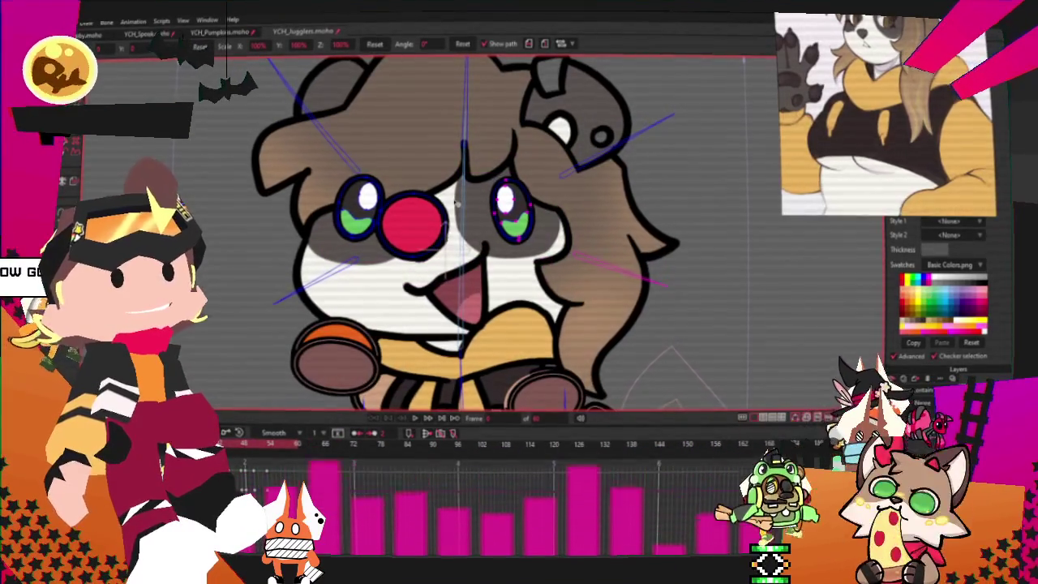
Step: Move the right eye slightly left and up toward the nose
{"action": "key", "text": "ctrl+a"}
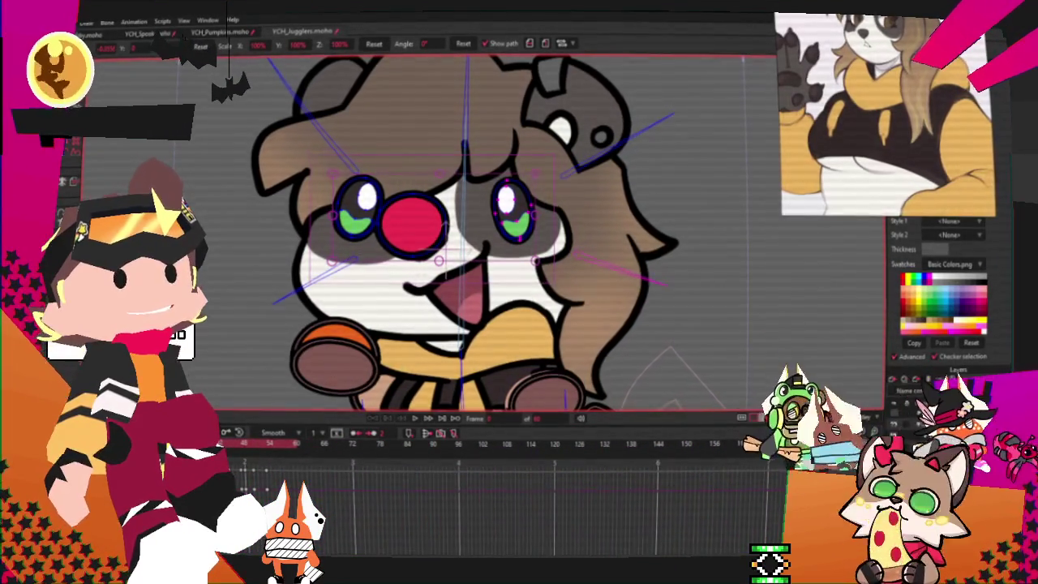
{"action": "key", "text": "a"}
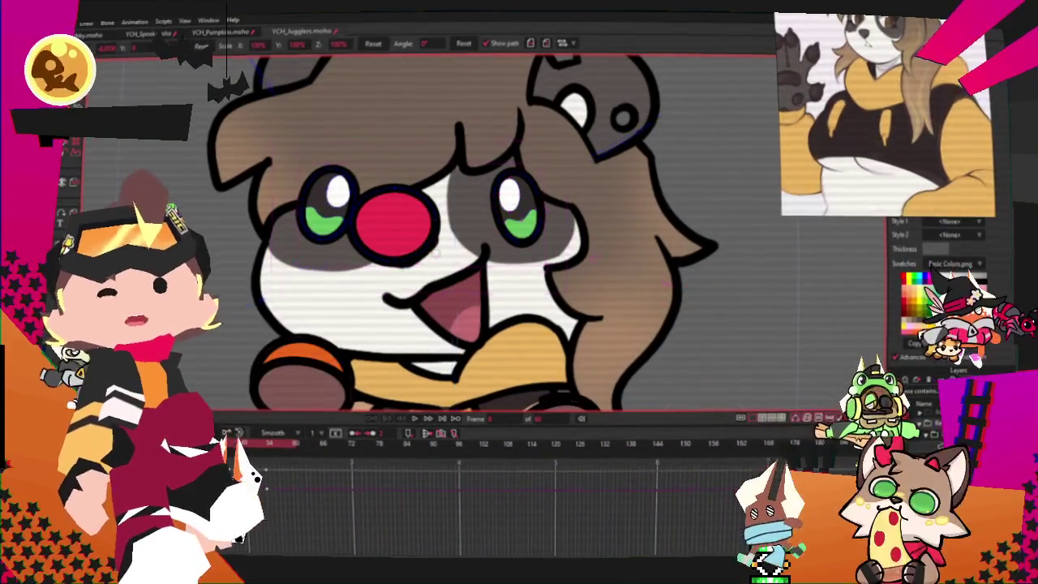
{"action": "key", "text": "g"}
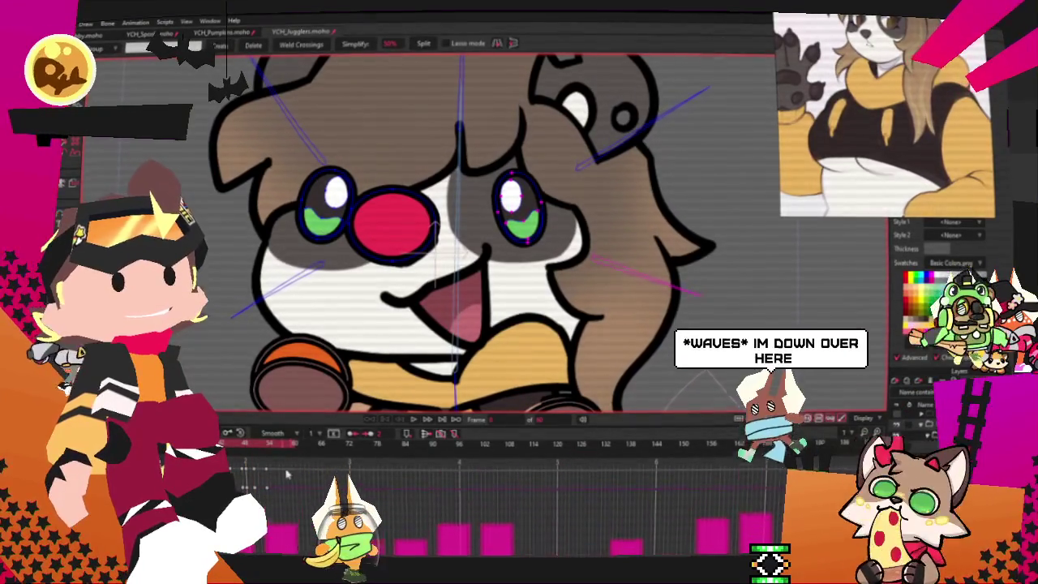
{"action": "scroll", "coordinate": [466, 199], "scroll_direction": "up", "scroll_amount": 2}
{"action": "key", "text": "t"}
{"action": "left_click_drag", "start_coordinate": [522, 213], "coordinate": [493, 203]}
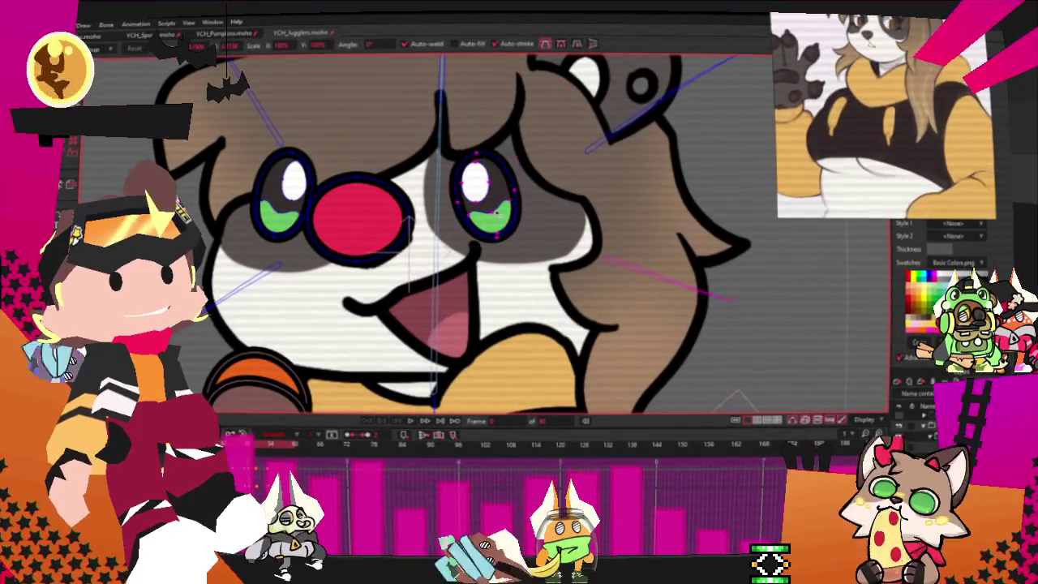
Step: Select the left eye's outline points and nudge the eye slightly toward the nose
{"action": "key", "text": "g"}
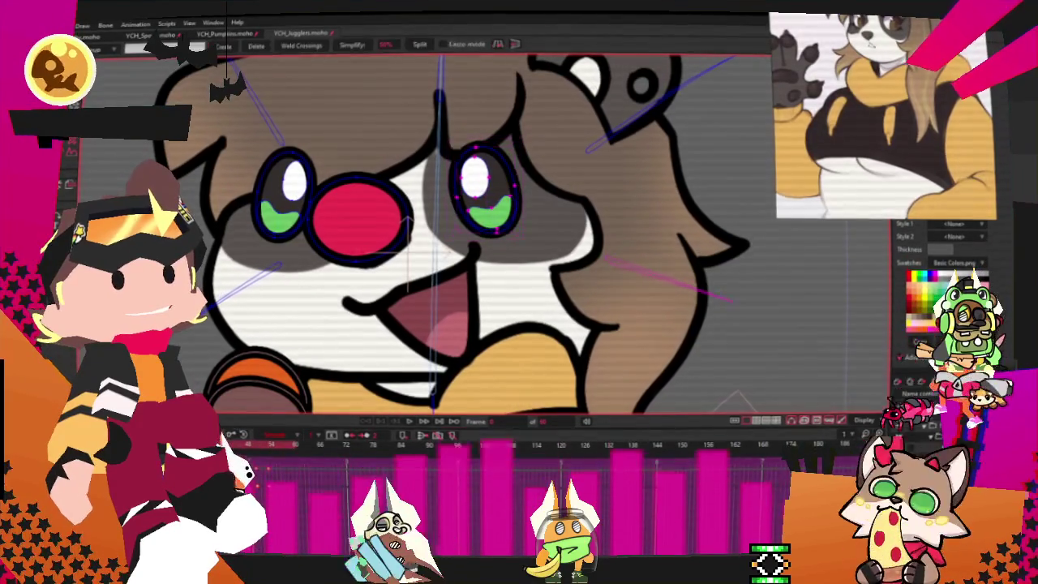
{"action": "double_click", "coordinate": [303, 217]}
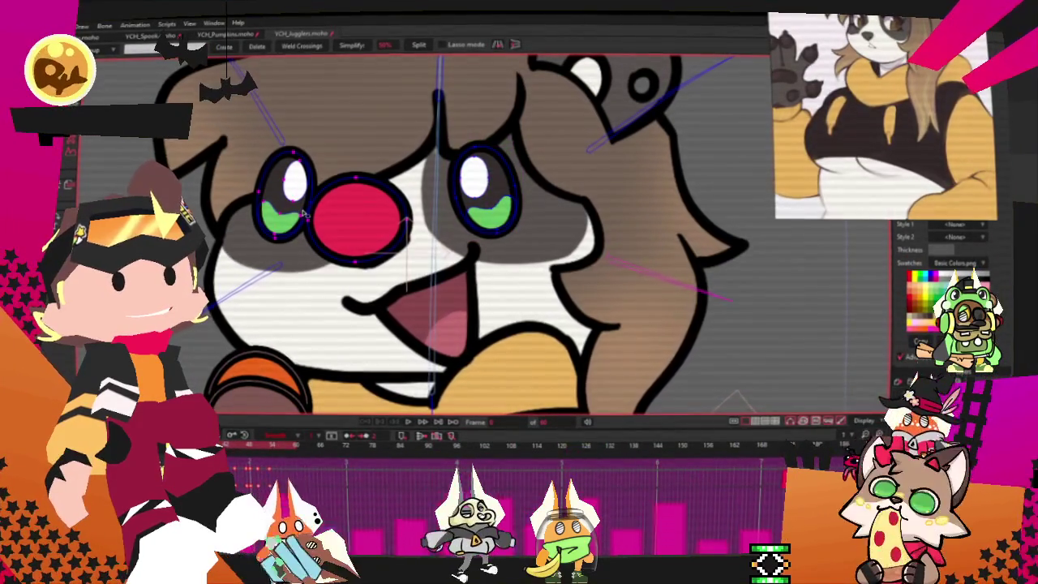
{"action": "scroll", "coordinate": [303, 214], "scroll_direction": "up", "scroll_amount": 2}
{"action": "scroll", "coordinate": [292, 194], "scroll_direction": "up", "scroll_amount": 1}
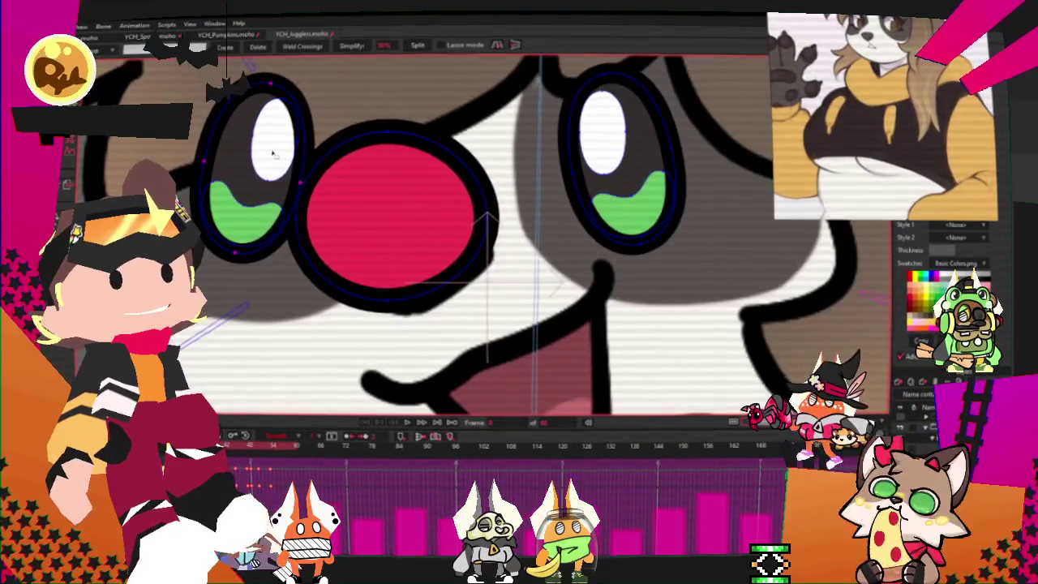
{"action": "scroll", "coordinate": [272, 154], "scroll_direction": "down", "scroll_amount": 1}
{"action": "scroll", "coordinate": [272, 154], "scroll_direction": "down", "scroll_amount": 2}
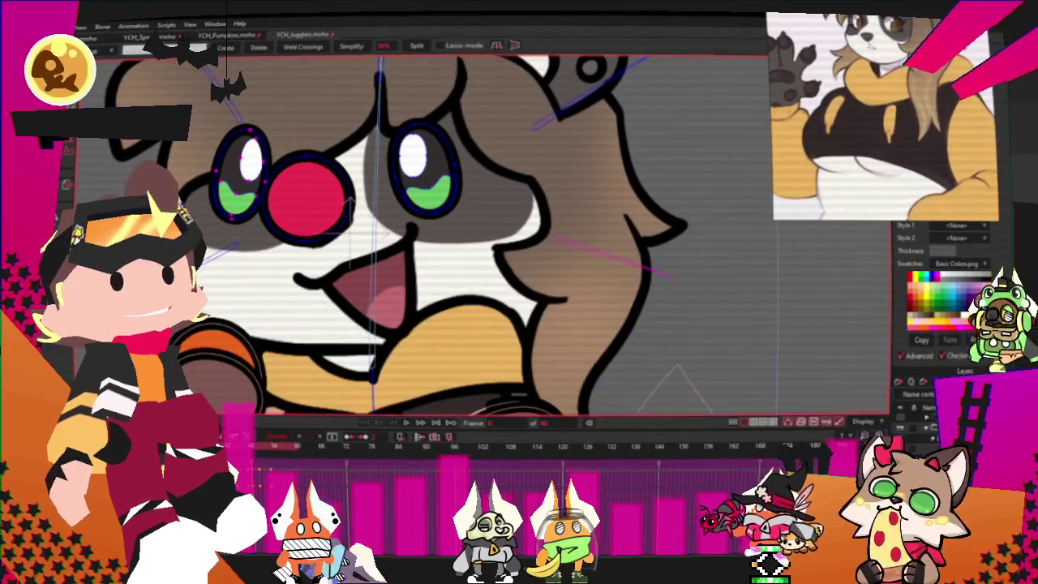
{"action": "key", "text": "t"}
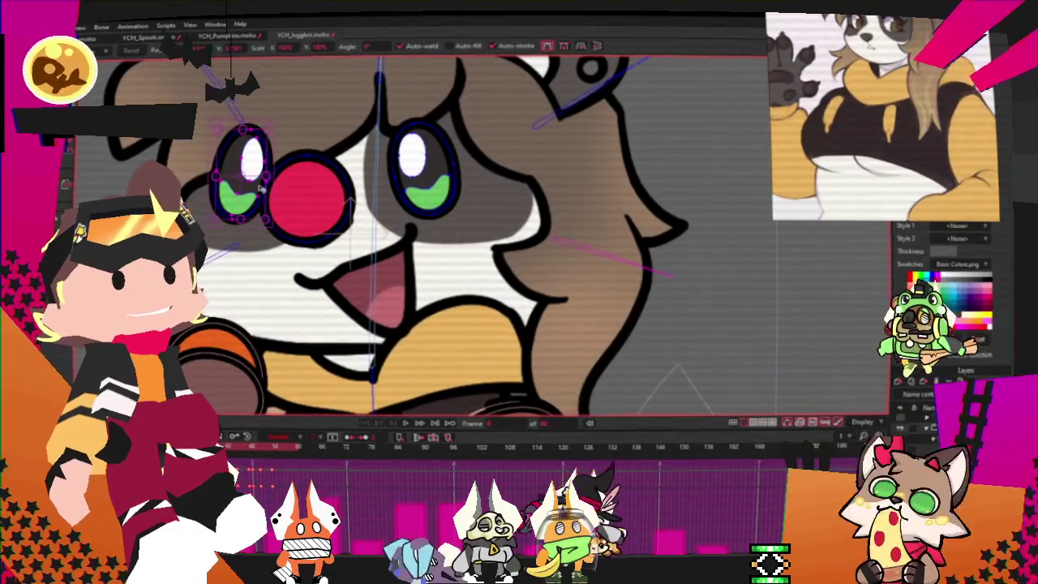
{"action": "left_click_drag", "start_coordinate": [240, 177], "coordinate": [261, 195]}
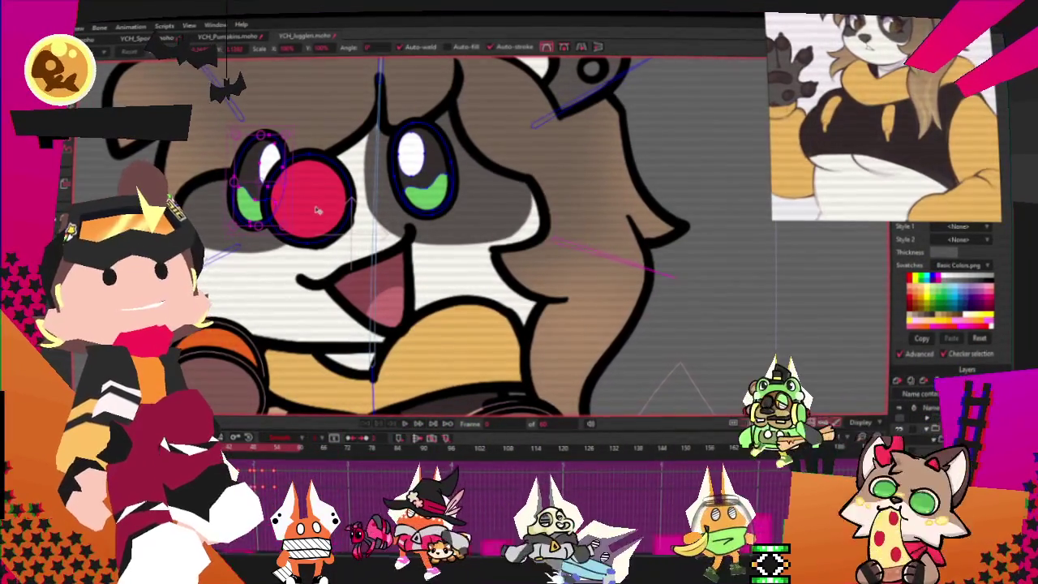
{"action": "scroll", "coordinate": [329, 211], "scroll_direction": "up", "scroll_amount": 1}
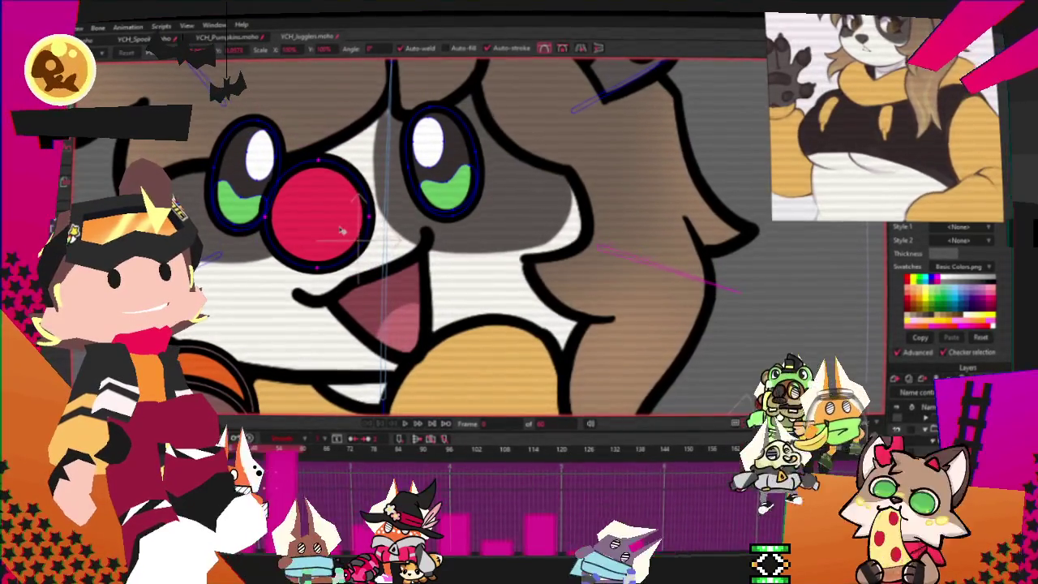
{"action": "scroll", "coordinate": [399, 216], "scroll_direction": "down", "scroll_amount": 2}
{"action": "scroll", "coordinate": [399, 215], "scroll_direction": "down", "scroll_amount": 2}
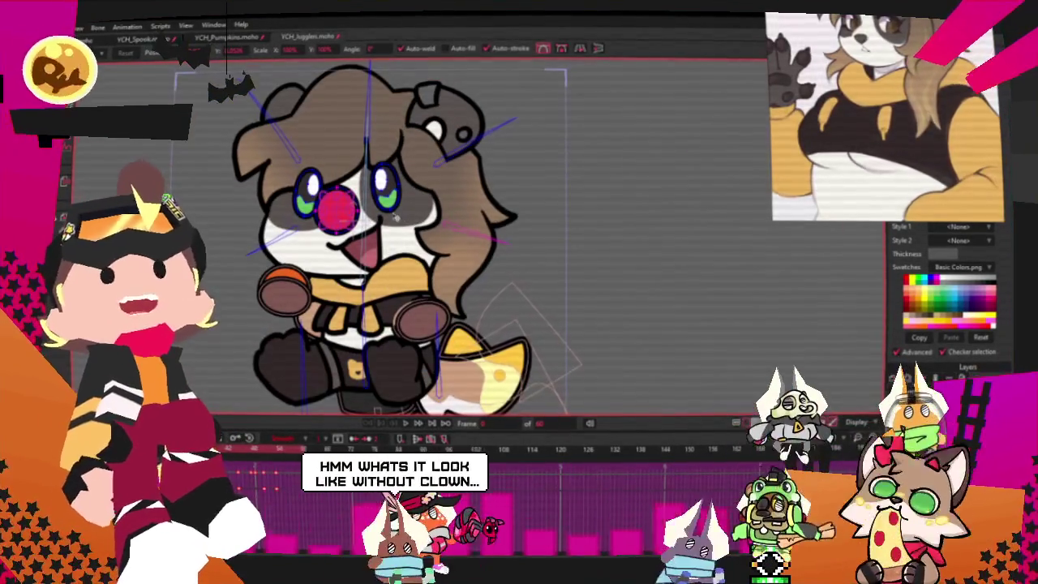
Step: Hide the red clown nose for comparison and select the right eye's iris fill
{"action": "key", "text": "Delete"}
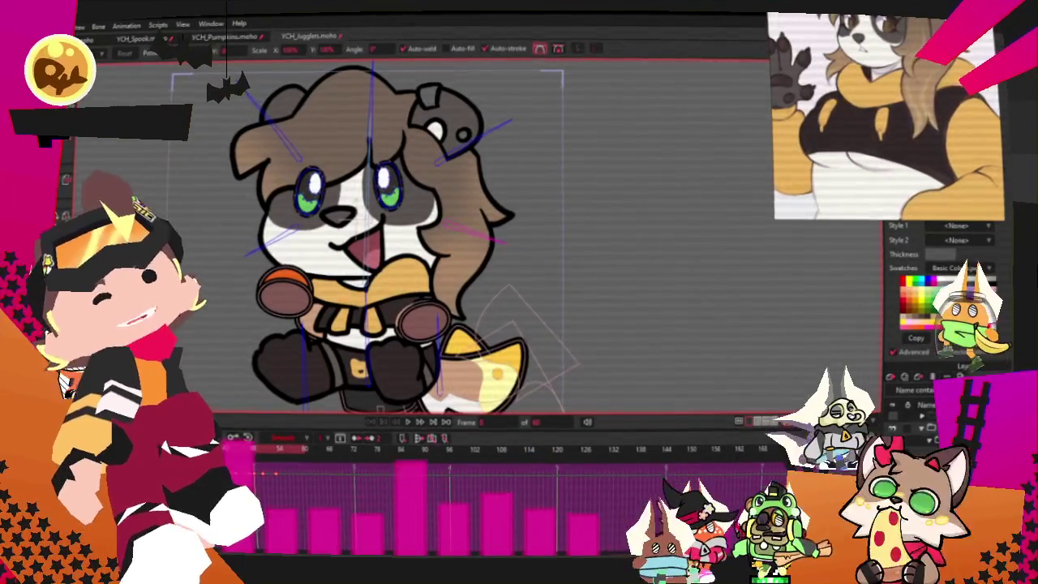
{"action": "scroll", "coordinate": [389, 244], "scroll_direction": "down", "scroll_amount": 1}
{"action": "scroll", "coordinate": [375, 274], "scroll_direction": "up", "scroll_amount": 3}
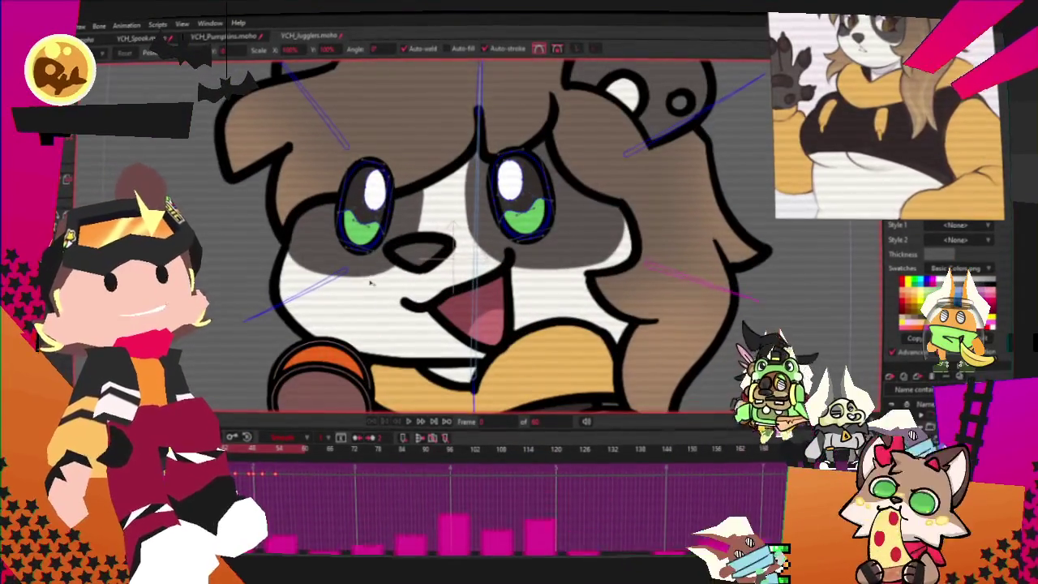
{"action": "scroll", "coordinate": [366, 211], "scroll_direction": "up", "scroll_amount": 2}
{"action": "key", "text": "g"}
{"action": "scroll", "coordinate": [367, 210], "scroll_direction": "up", "scroll_amount": 2}
{"action": "left_click", "coordinate": [648, 184]}
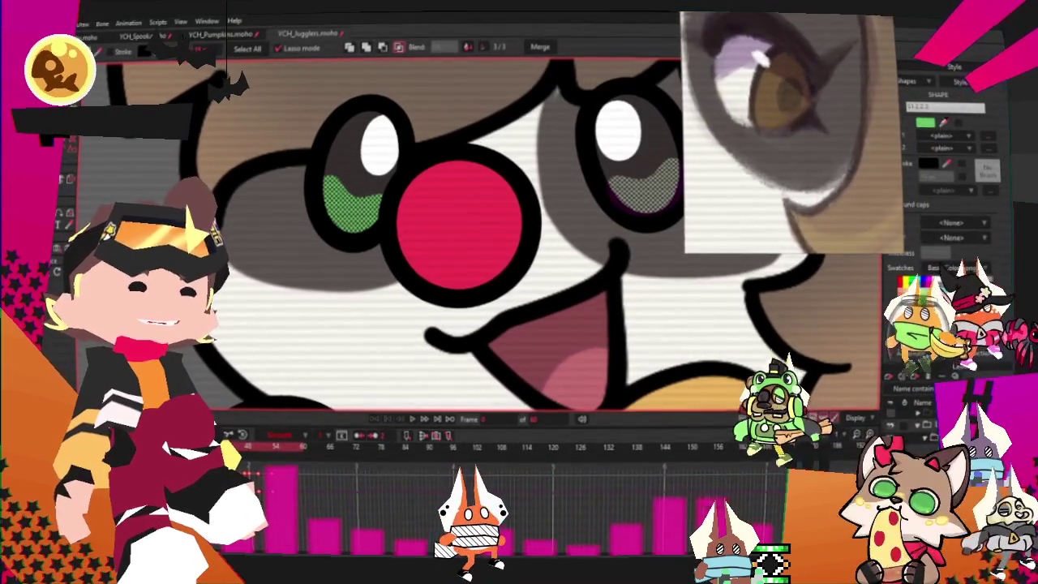
{"action": "key", "text": "Home"}
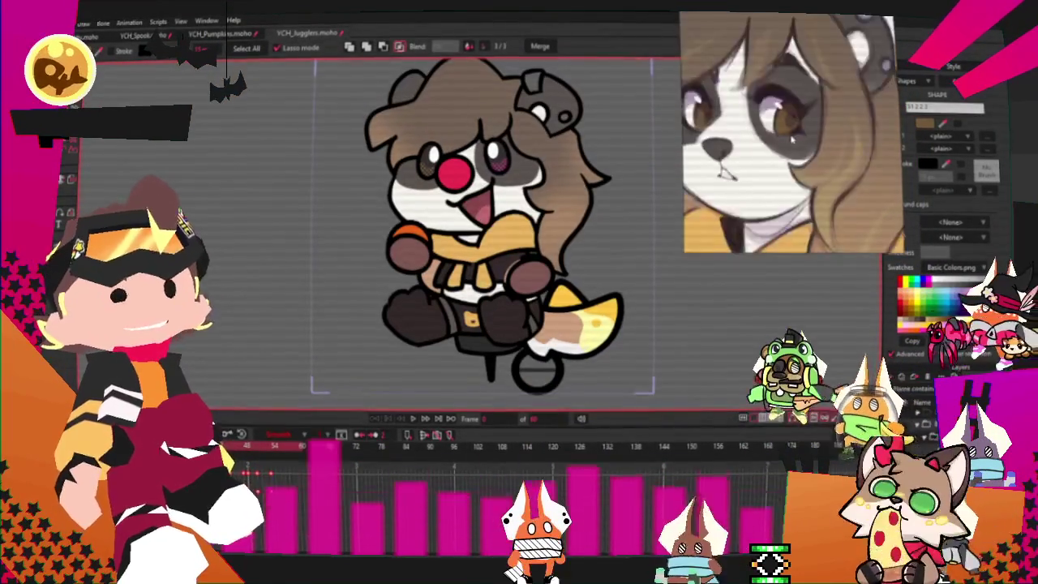
{"action": "scroll", "coordinate": [420, 195], "scroll_direction": "down", "scroll_amount": 2}
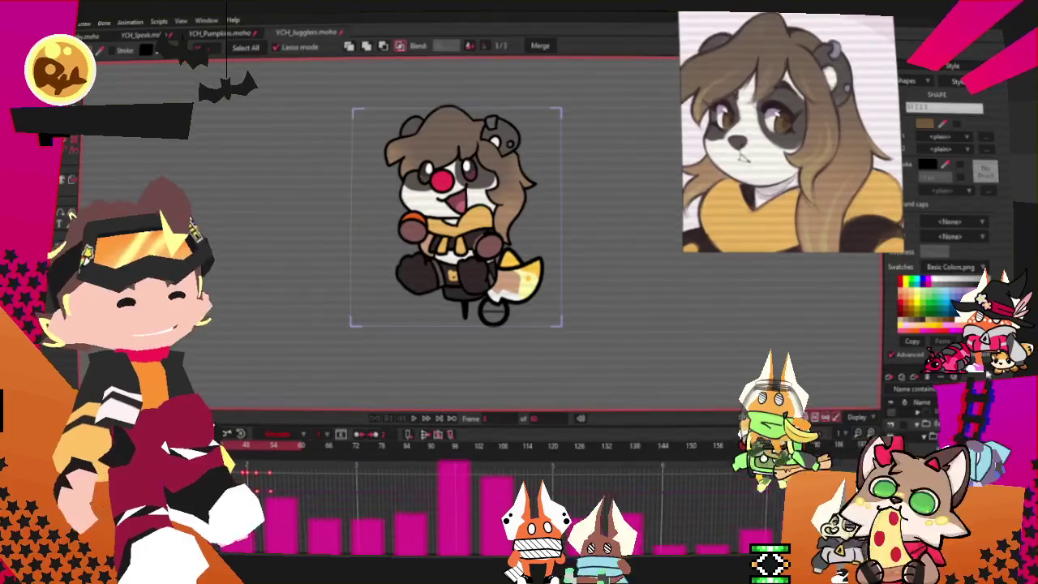
Step: Clear the selection and select both paw circles on the character
{"action": "key", "text": "ctrl+shift+a"}
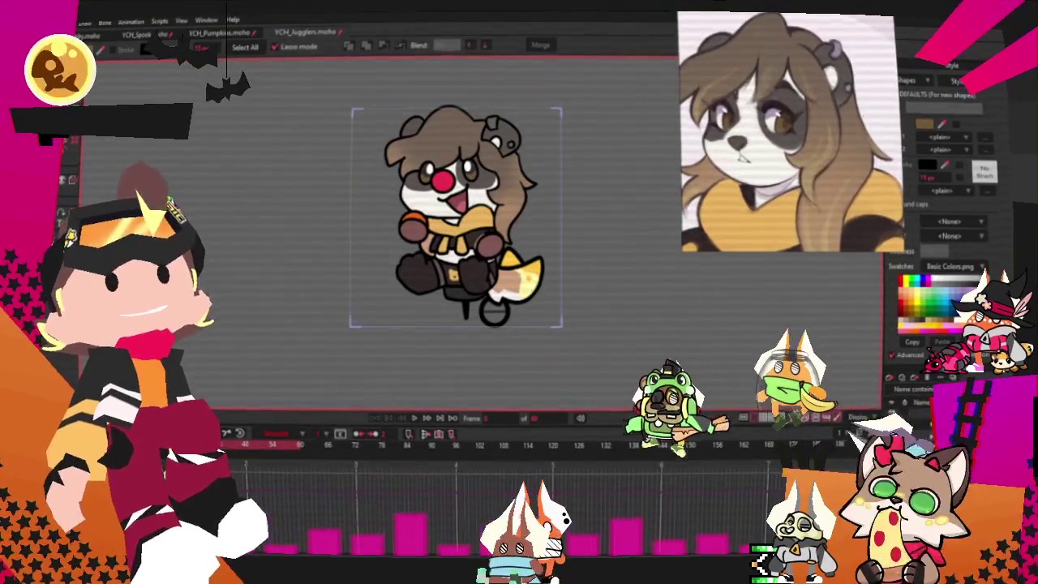
{"action": "scroll", "coordinate": [568, 251], "scroll_direction": "up", "scroll_amount": 3}
{"action": "left_click", "coordinate": [378, 228]}
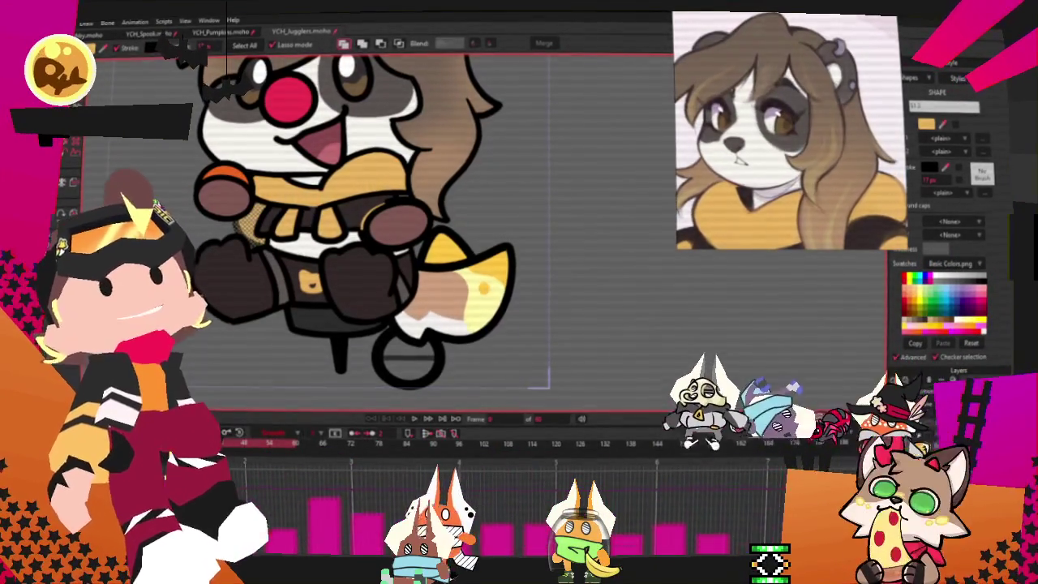
{"action": "left_click", "coordinate": [381, 223]}
{"action": "left_click", "coordinate": [231, 193], "text": "shift"}
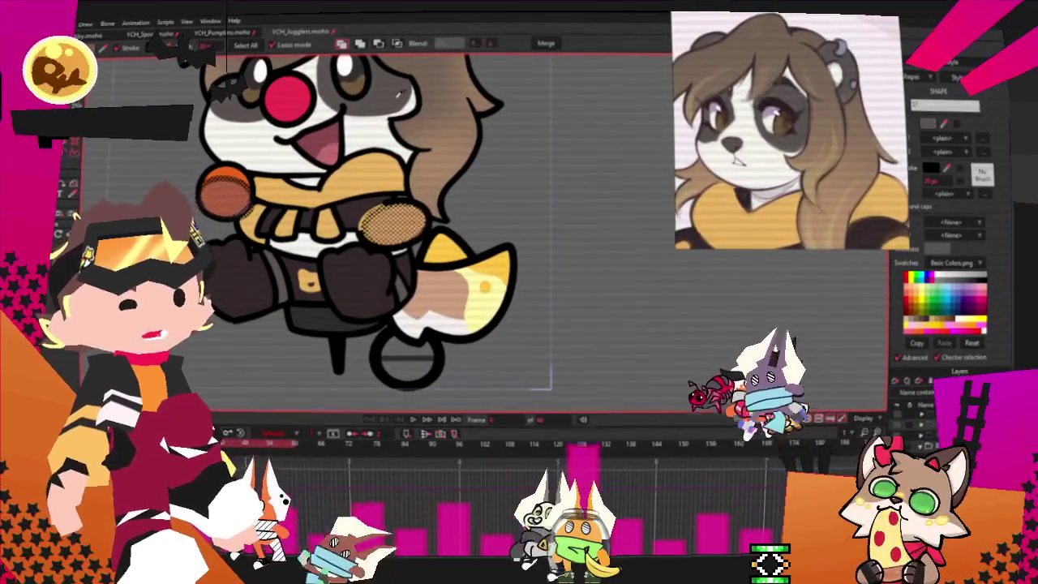
{"action": "key", "text": "ctrl+r"}
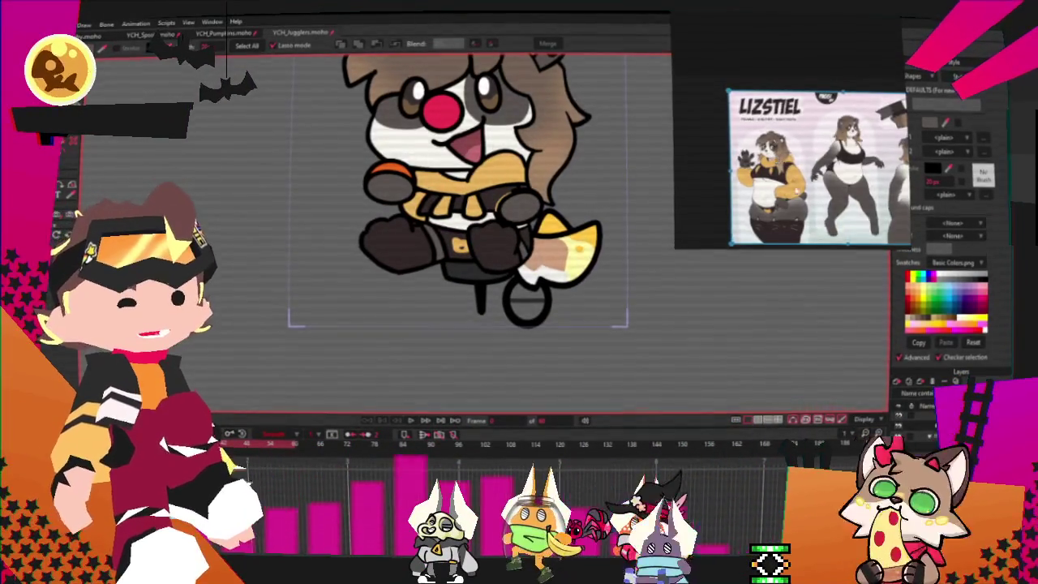
{"action": "scroll", "coordinate": [790, 183], "scroll_direction": "up", "scroll_amount": 5}
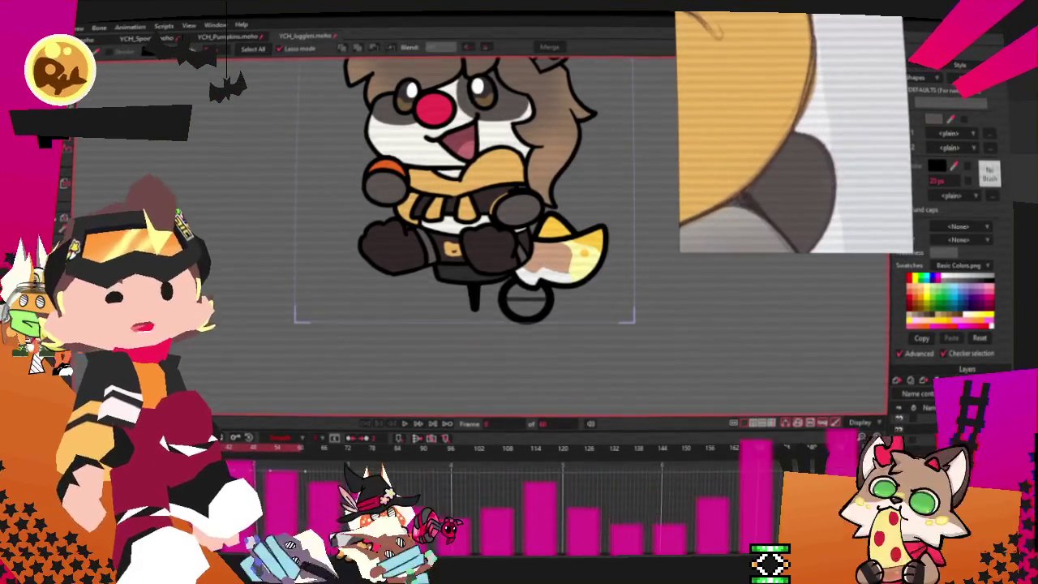
Step: Delete the stray triangular outline around the tail
{"action": "key", "text": "g"}
{"action": "scroll", "coordinate": [460, 196], "scroll_direction": "up", "scroll_amount": 3}
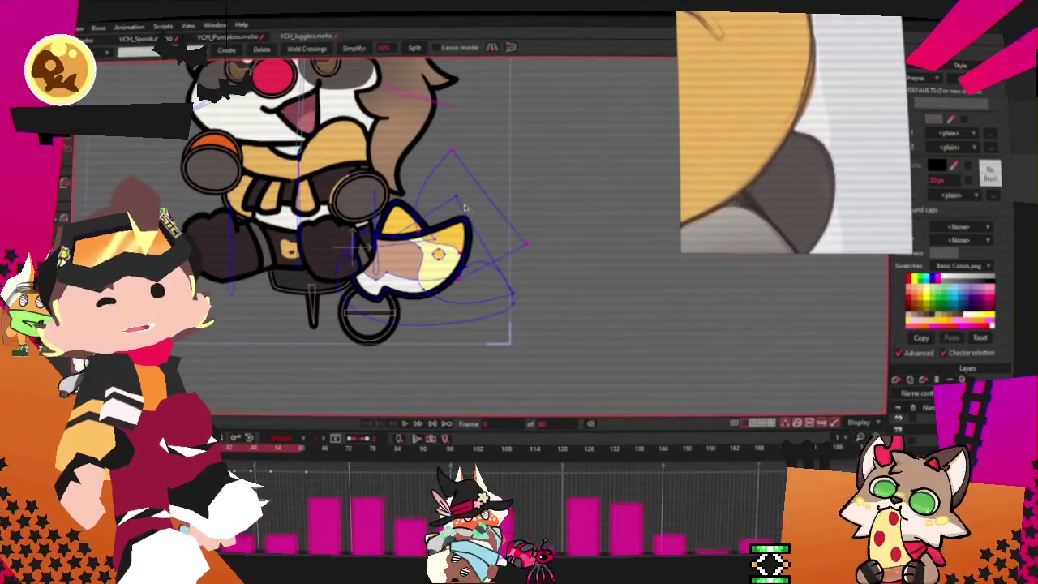
{"action": "key", "text": "Delete"}
{"action": "scroll", "coordinate": [438, 255], "scroll_direction": "up", "scroll_amount": 2}
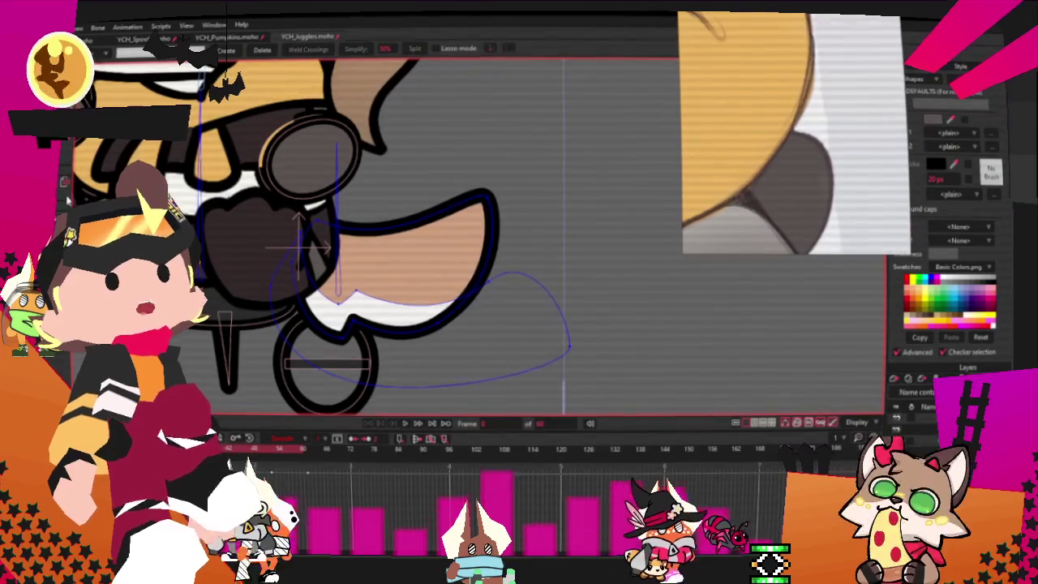
Step: Scale the tail down into a stub beside the leg, adjust its outline, and play the animation
{"action": "key", "text": "q"}
{"action": "left_click", "coordinate": [429, 245]}
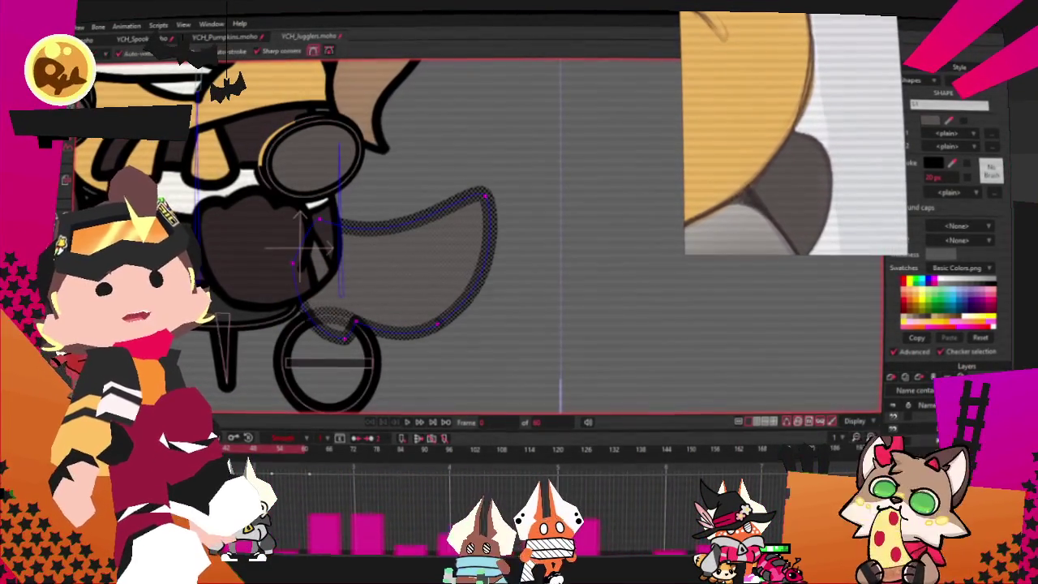
{"action": "left_click_drag", "start_coordinate": [486, 342], "coordinate": [366, 302]}
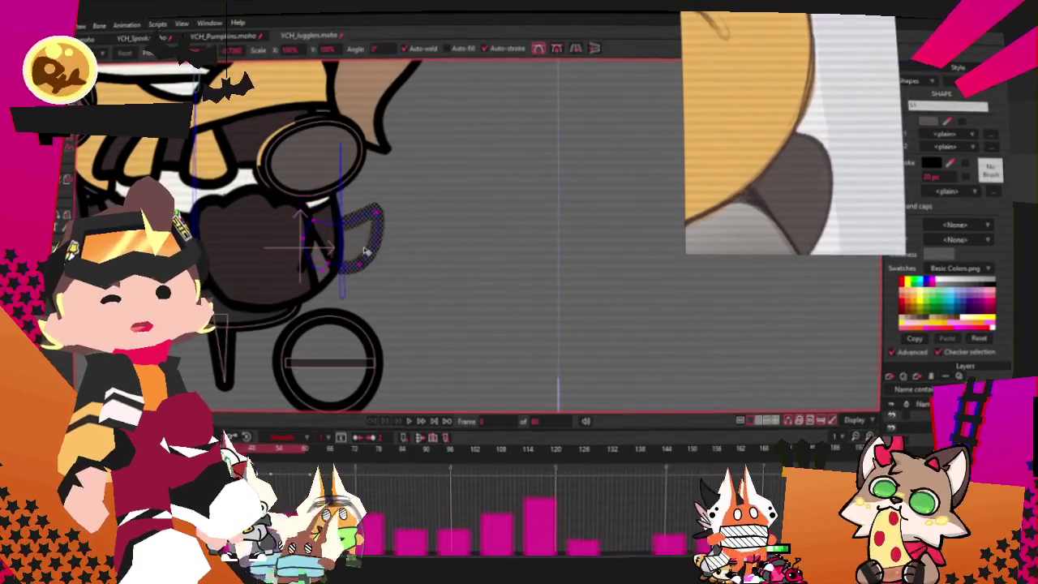
{"action": "scroll", "coordinate": [357, 248], "scroll_direction": "up", "scroll_amount": 2}
{"action": "mouse_move", "coordinate": [284, 200]}
{"action": "left_mouse_down"}
{"action": "mouse_move", "coordinate": [357, 195]}
{"action": "mouse_move", "coordinate": [406, 210]}
{"action": "mouse_move", "coordinate": [388, 153]}
{"action": "left_mouse_up"}
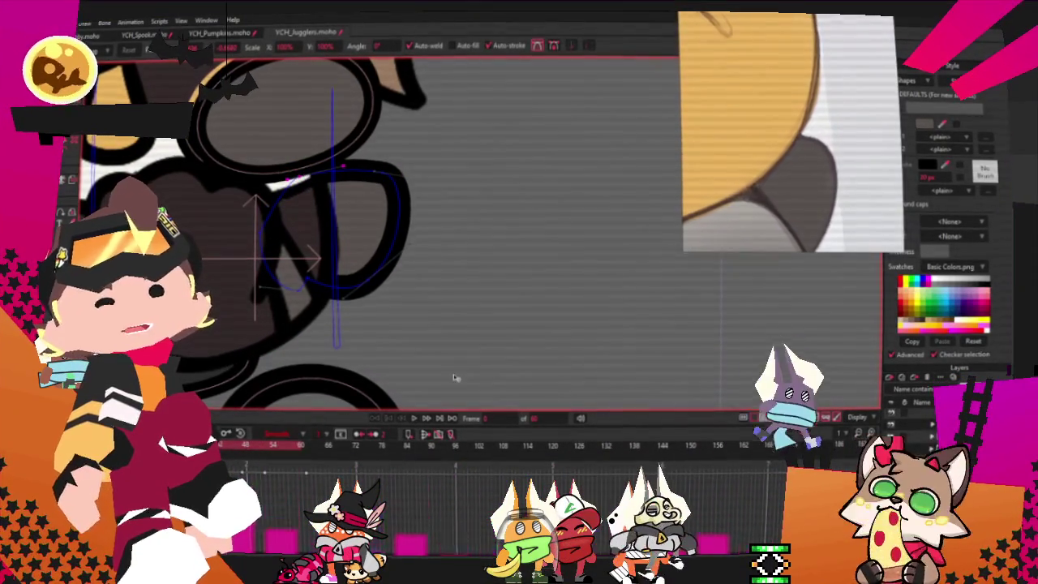
{"action": "scroll", "coordinate": [427, 343], "scroll_direction": "down", "scroll_amount": 2}
{"action": "left_click", "coordinate": [413, 420]}
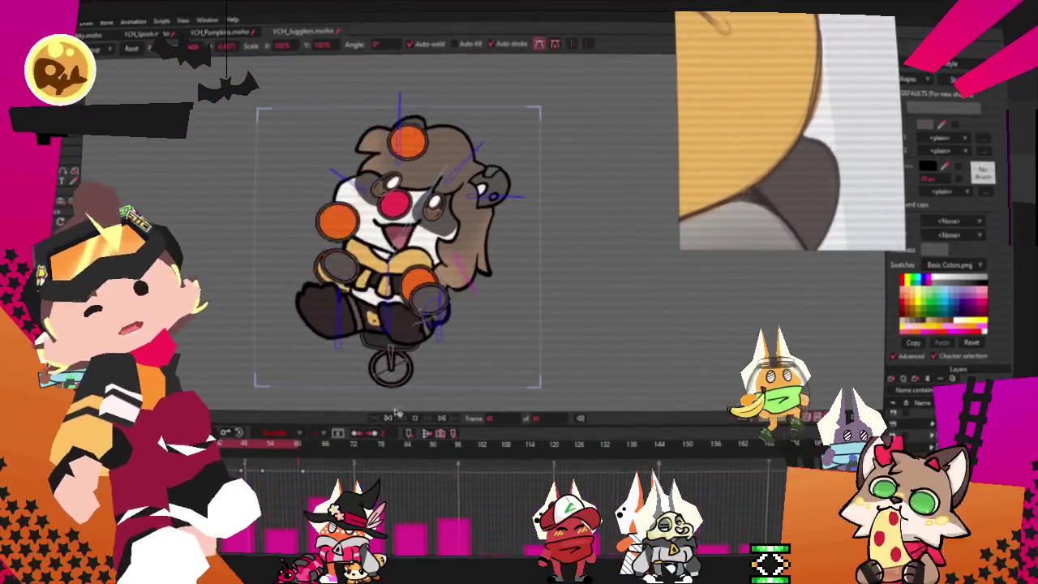
Step: Zoom around the character and restart the animation playback
{"action": "scroll", "coordinate": [463, 308], "scroll_direction": "up", "scroll_amount": 5}
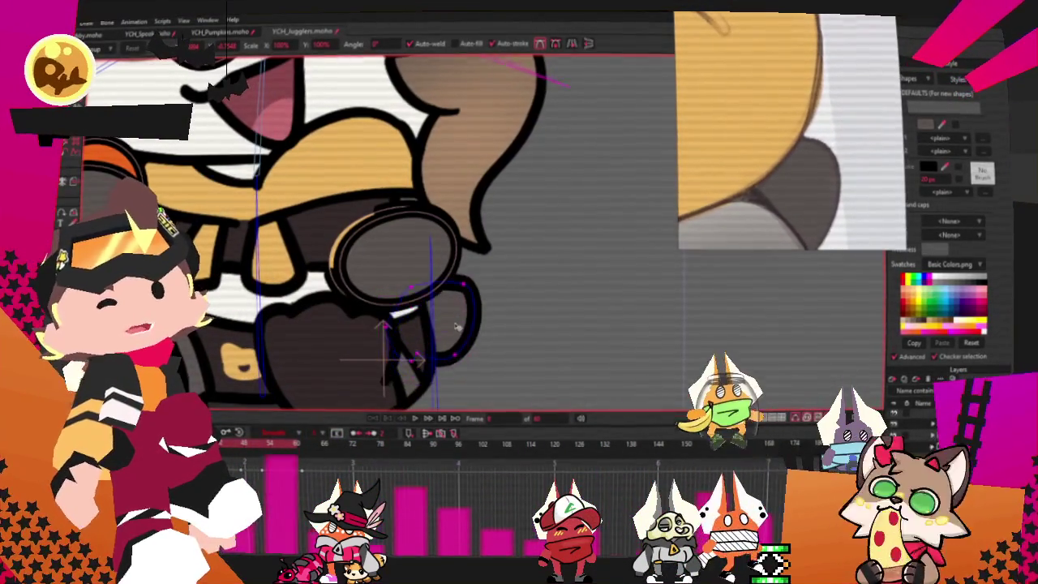
{"action": "scroll", "coordinate": [454, 325], "scroll_direction": "down", "scroll_amount": 3}
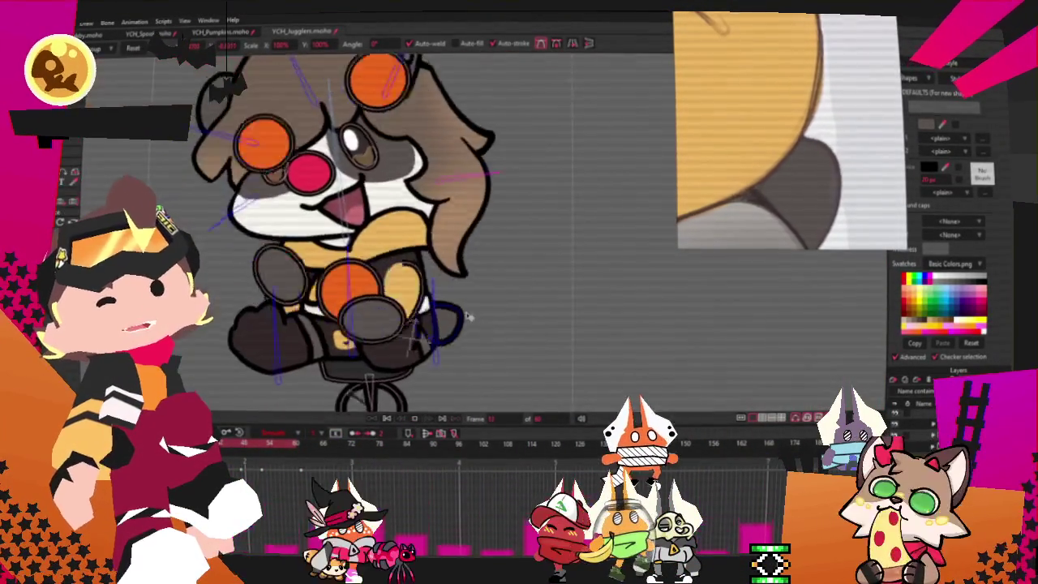
{"action": "scroll", "coordinate": [408, 322], "scroll_direction": "down", "scroll_amount": 2}
{"action": "scroll", "coordinate": [409, 321], "scroll_direction": "up", "scroll_amount": 3}
{"action": "scroll", "coordinate": [430, 320], "scroll_direction": "down", "scroll_amount": 2}
{"action": "scroll", "coordinate": [454, 319], "scroll_direction": "up", "scroll_amount": 3}
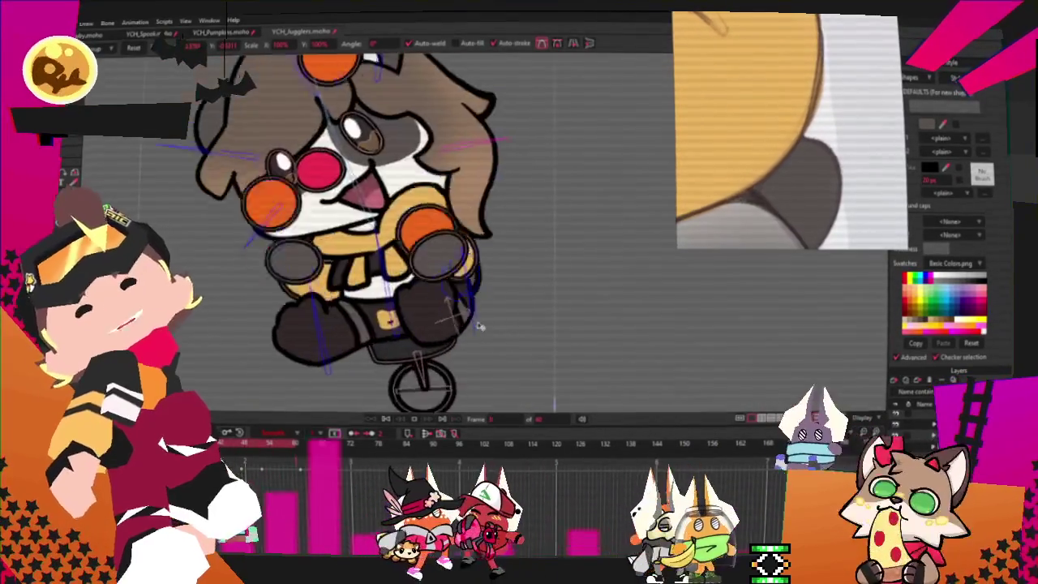
{"action": "scroll", "coordinate": [477, 317], "scroll_direction": "down", "scroll_amount": 2}
{"action": "scroll", "coordinate": [470, 327], "scroll_direction": "down", "scroll_amount": 1}
{"action": "scroll", "coordinate": [470, 326], "scroll_direction": "up", "scroll_amount": 1}
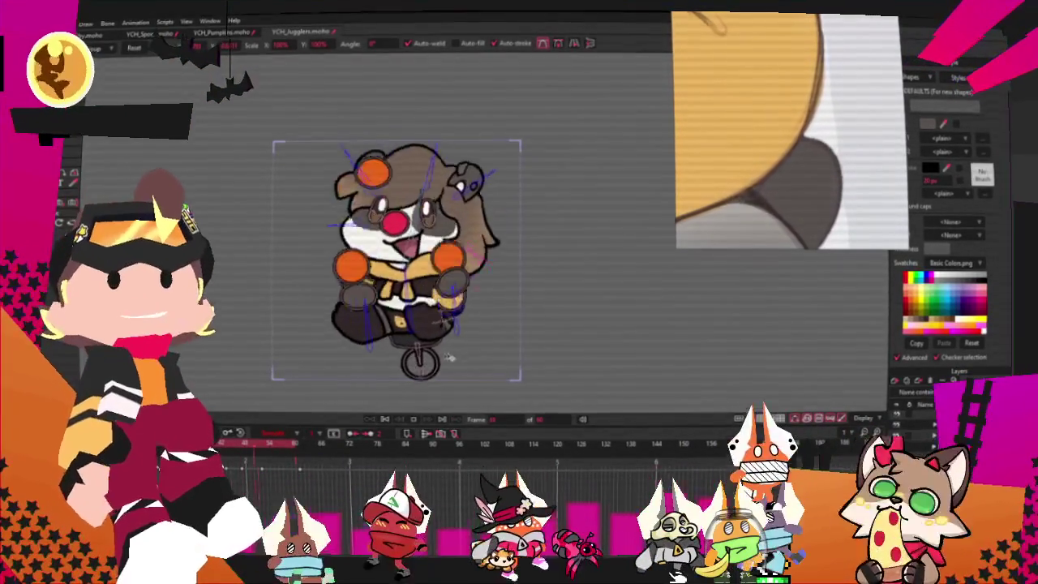
{"action": "scroll", "coordinate": [469, 323], "scroll_direction": "up", "scroll_amount": 1}
{"action": "left_click", "coordinate": [442, 417]}
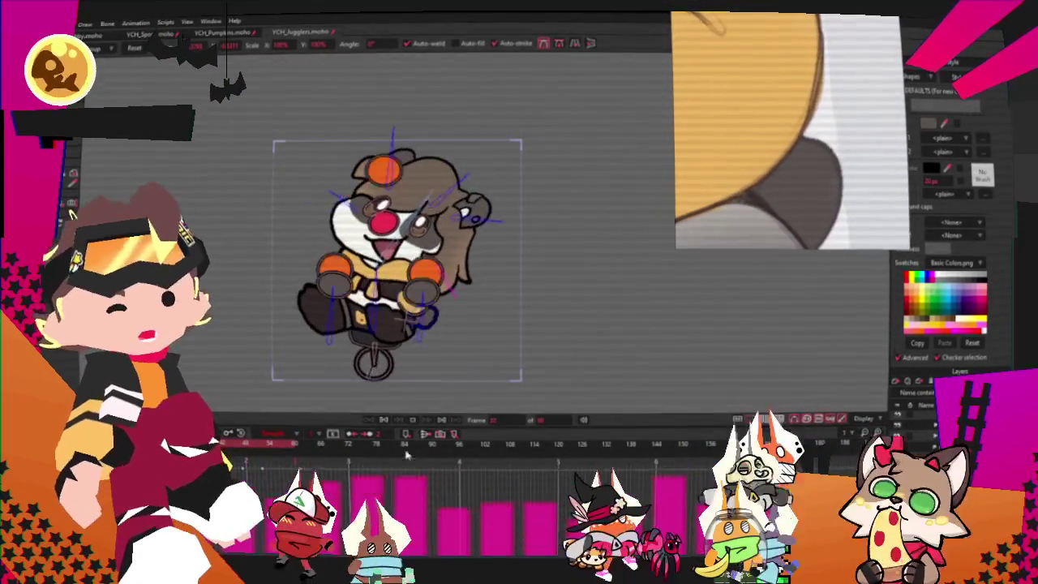
Step: Select the ring-shaped path by the hand for point reshaping, then replay the animation
{"action": "scroll", "coordinate": [422, 334], "scroll_direction": "up", "scroll_amount": 2}
{"action": "scroll", "coordinate": [423, 334], "scroll_direction": "up", "scroll_amount": 3}
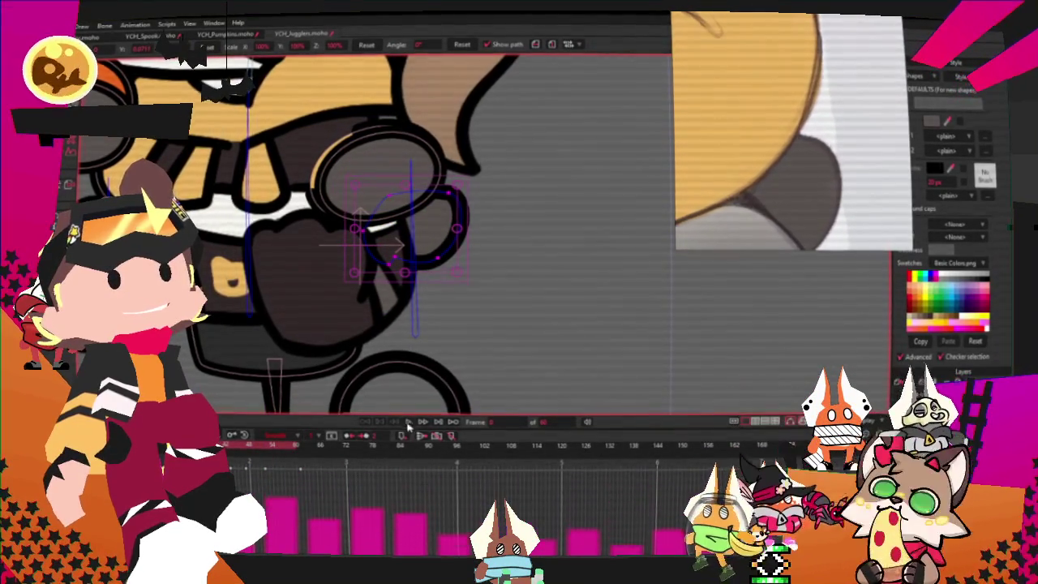
{"action": "scroll", "coordinate": [400, 259], "scroll_direction": "down", "scroll_amount": 5}
{"action": "scroll", "coordinate": [399, 260], "scroll_direction": "up", "scroll_amount": 3}
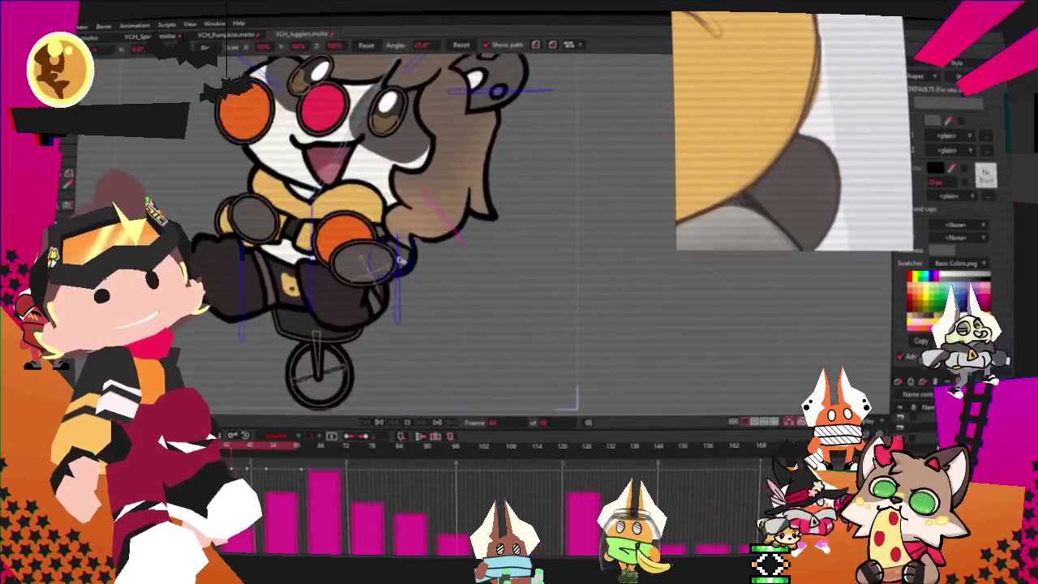
{"action": "scroll", "coordinate": [399, 260], "scroll_direction": "down", "scroll_amount": 4}
{"action": "scroll", "coordinate": [400, 260], "scroll_direction": "up", "scroll_amount": 4}
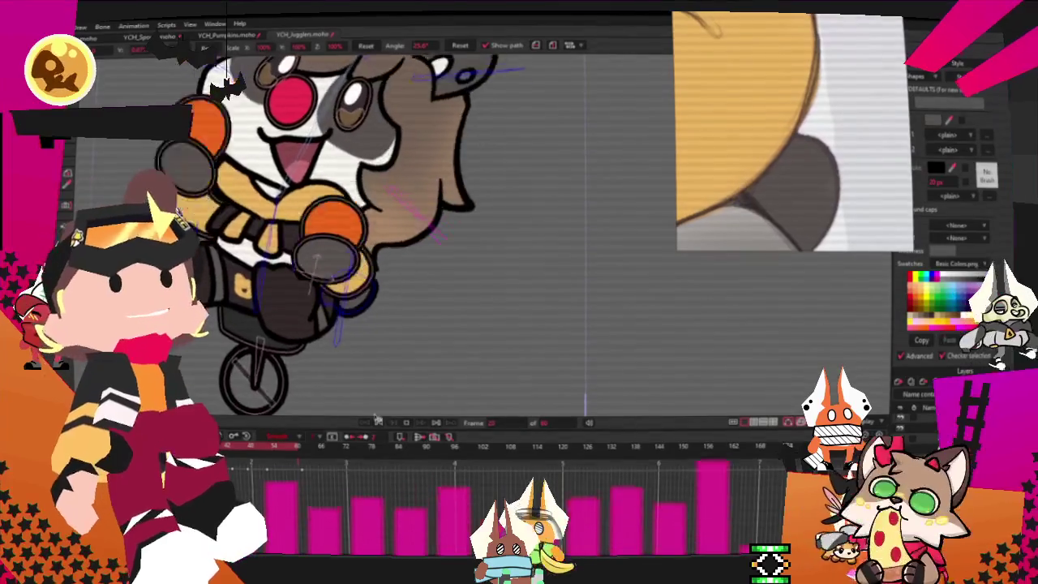
{"action": "scroll", "coordinate": [438, 270], "scroll_direction": "up", "scroll_amount": 5}
{"action": "scroll", "coordinate": [438, 270], "scroll_direction": "up", "scroll_amount": 3}
{"action": "left_click", "coordinate": [369, 287]}
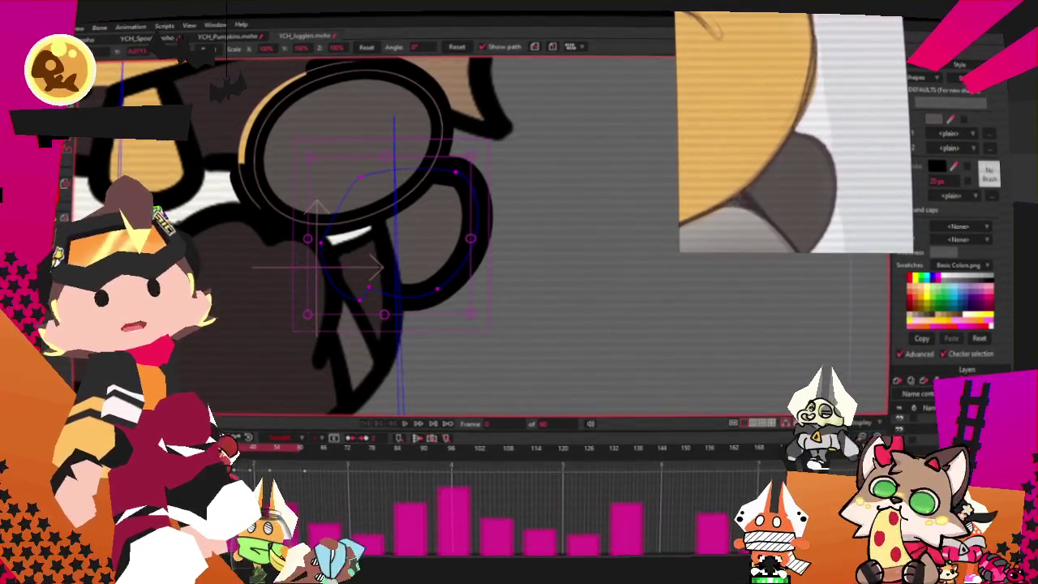
{"action": "key", "text": "t"}
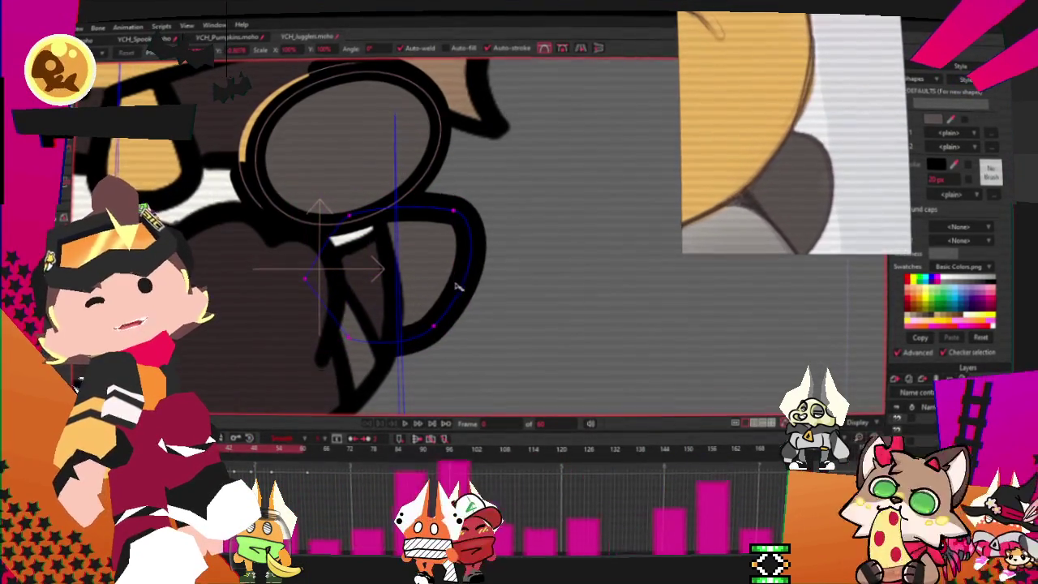
{"action": "left_click", "coordinate": [405, 422]}
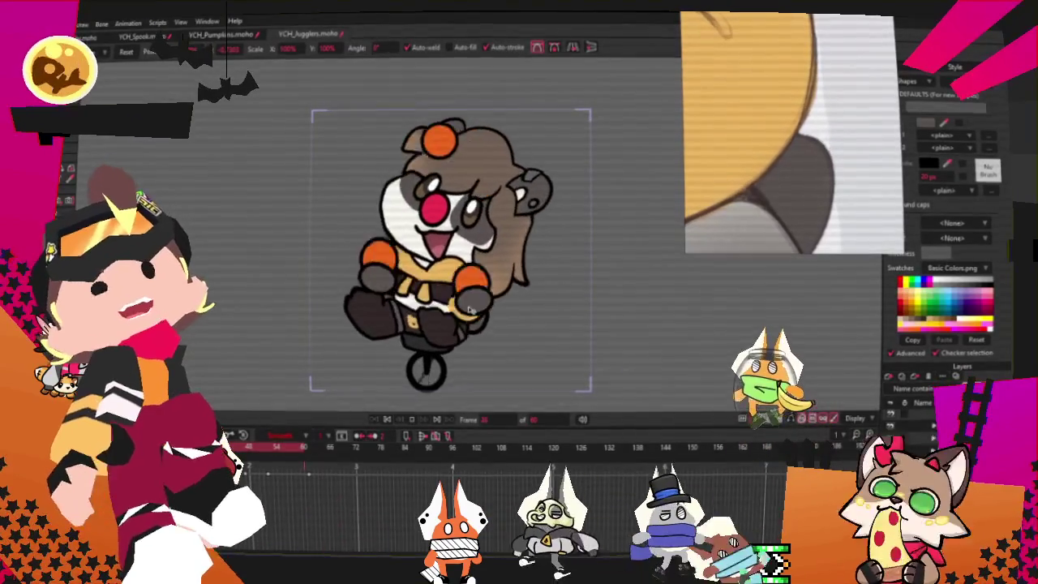
Step: Stop playback, enlarge the character layer on the canvas, and start an image import
{"action": "left_click", "coordinate": [401, 419]}
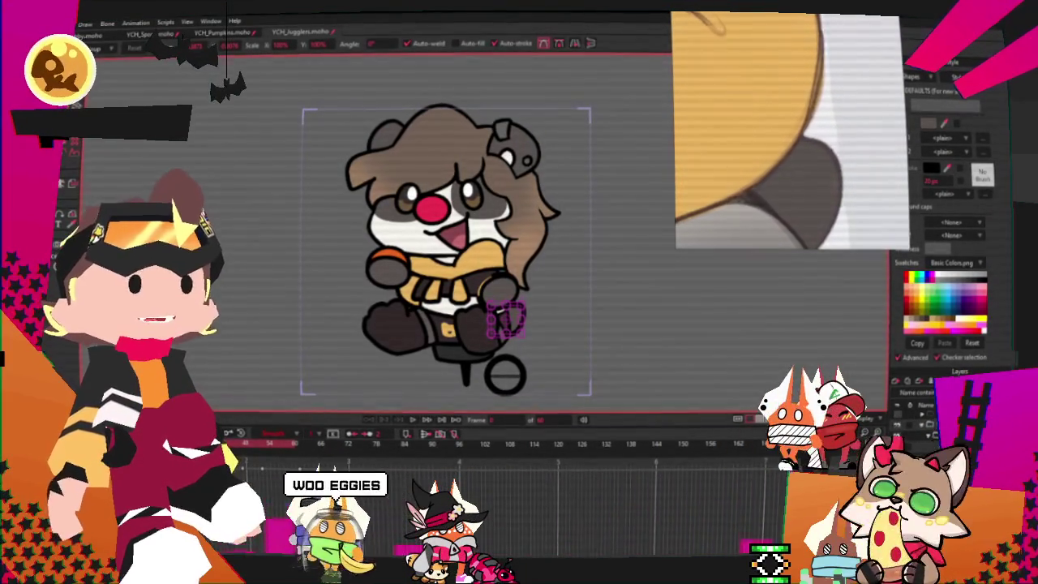
{"action": "key", "text": "m"}
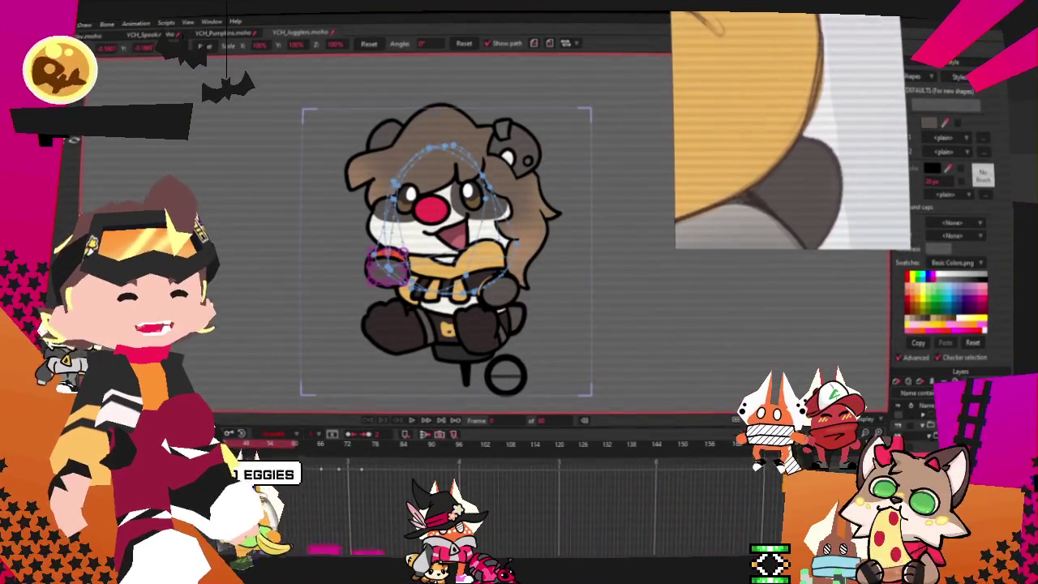
{"action": "left_click_drag", "start_coordinate": [593, 396], "coordinate": [551, 407]}
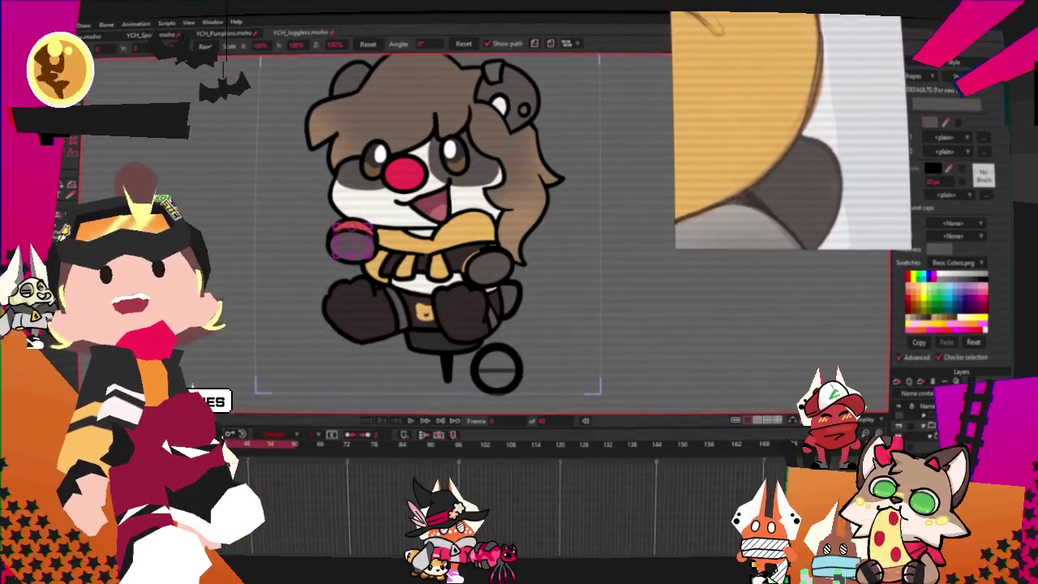
{"action": "key", "text": "alt+f"}
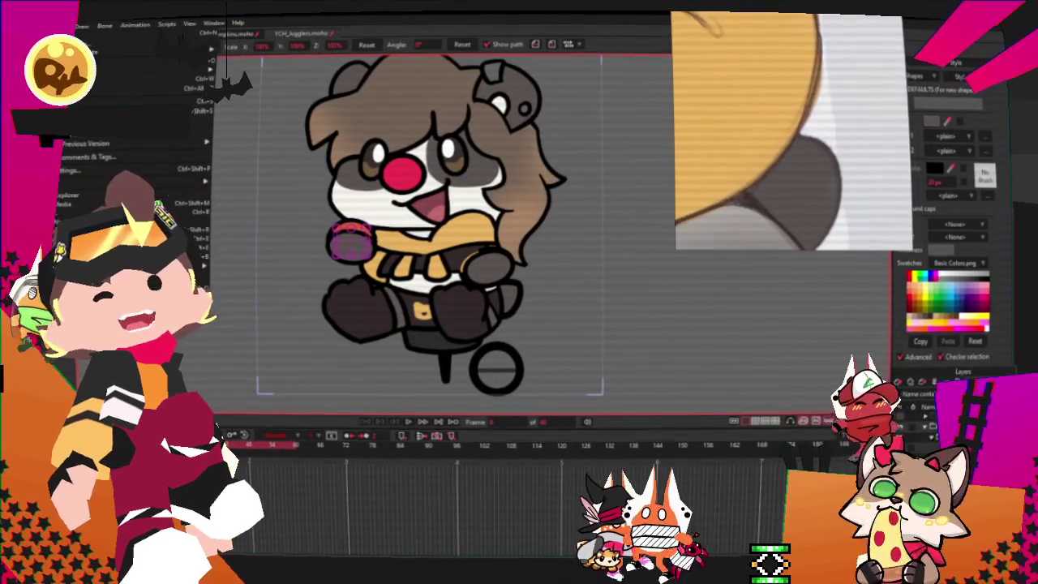
{"action": "key", "text": "Return"}
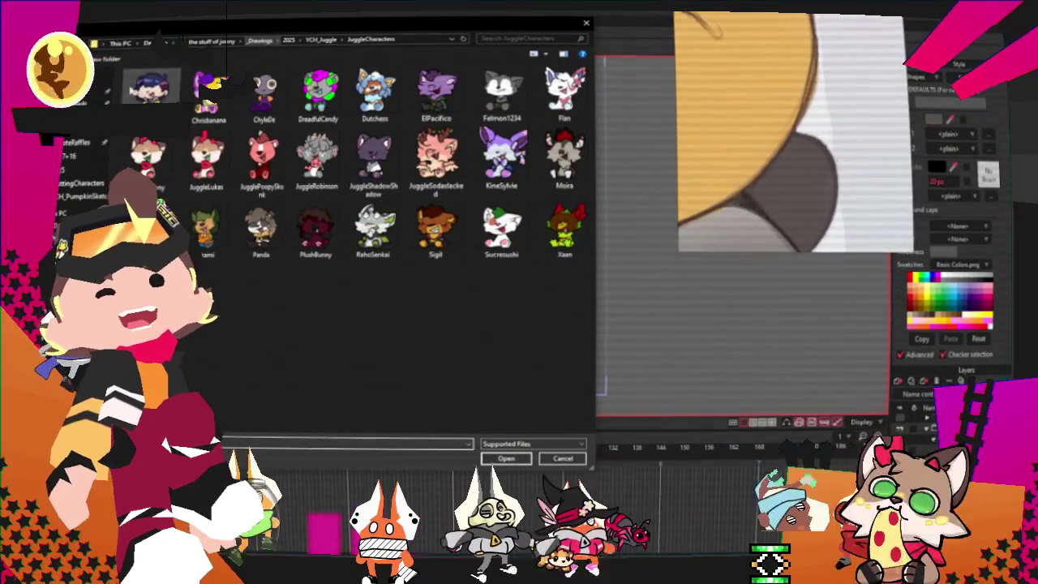
Step: Import Egg_112.gif from the Emotes > S8 folder and open its layer settings
{"action": "left_click", "coordinate": [77, 142]}
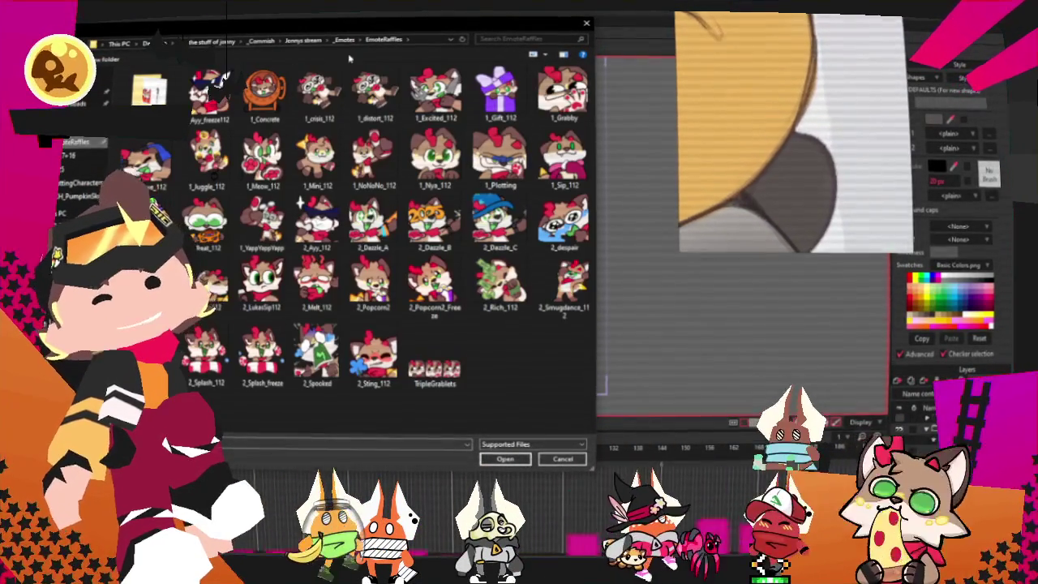
{"action": "left_click", "coordinate": [346, 41]}
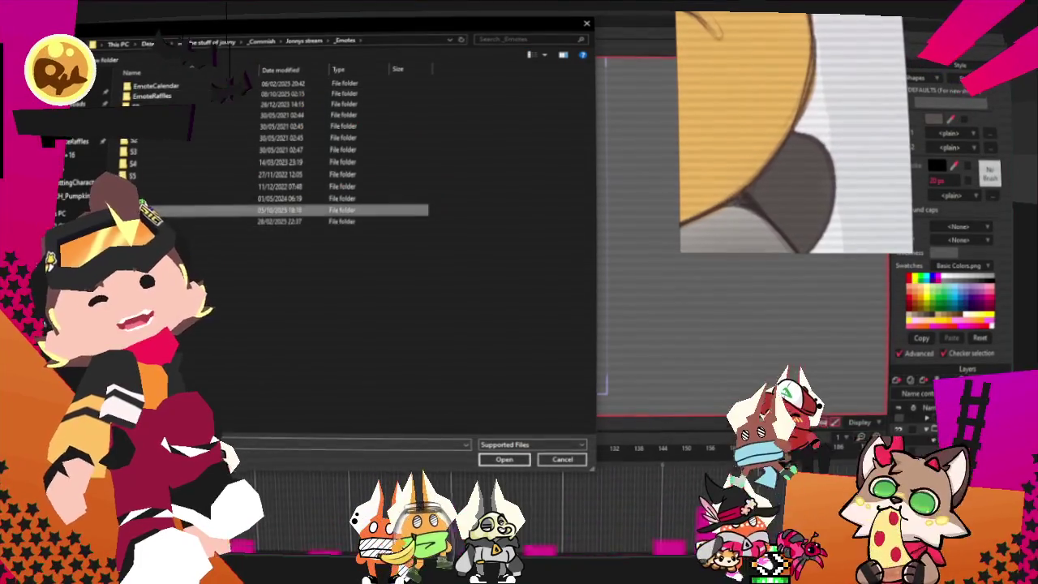
{"action": "double_click", "coordinate": [207, 212]}
{"action": "double_click", "coordinate": [490, 322]}
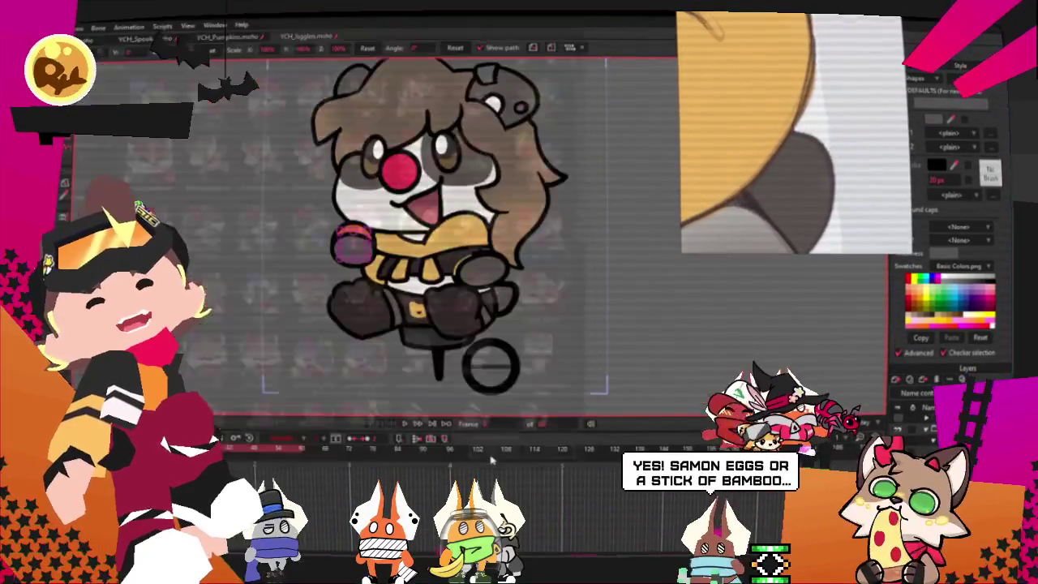
{"action": "double_click", "coordinate": [940, 405]}
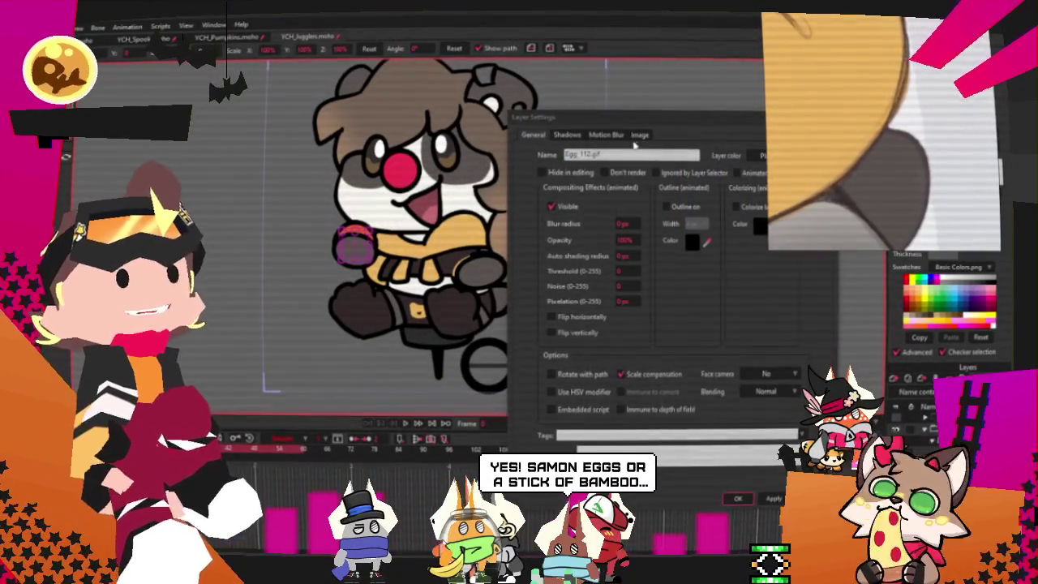
Step: Edit the egg layer's Image tab playback options (Movie FPS and looping) and confirm the settings
{"action": "left_click", "coordinate": [639, 136]}
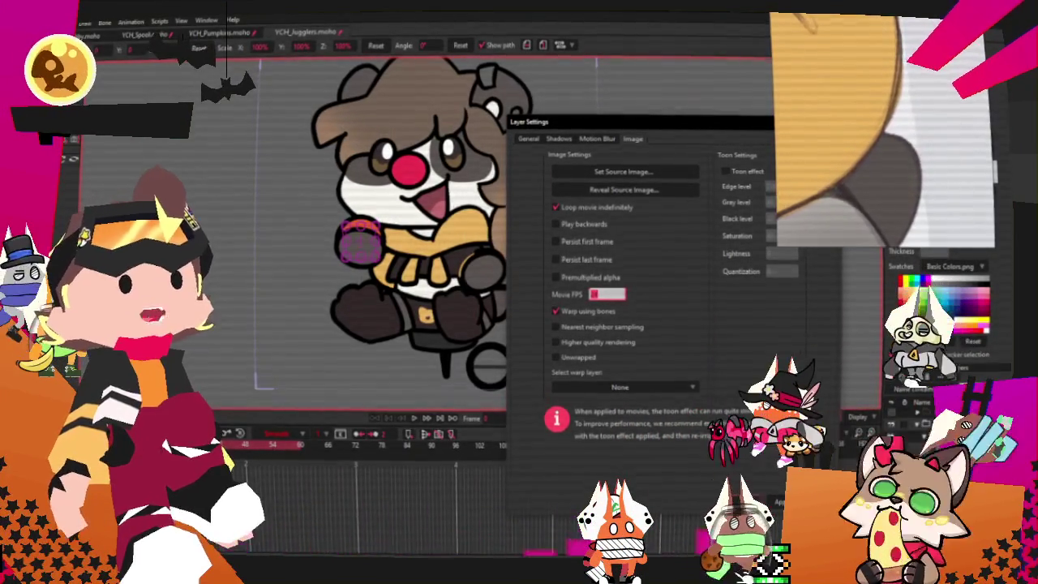
{"action": "left_click", "coordinate": [759, 501]}
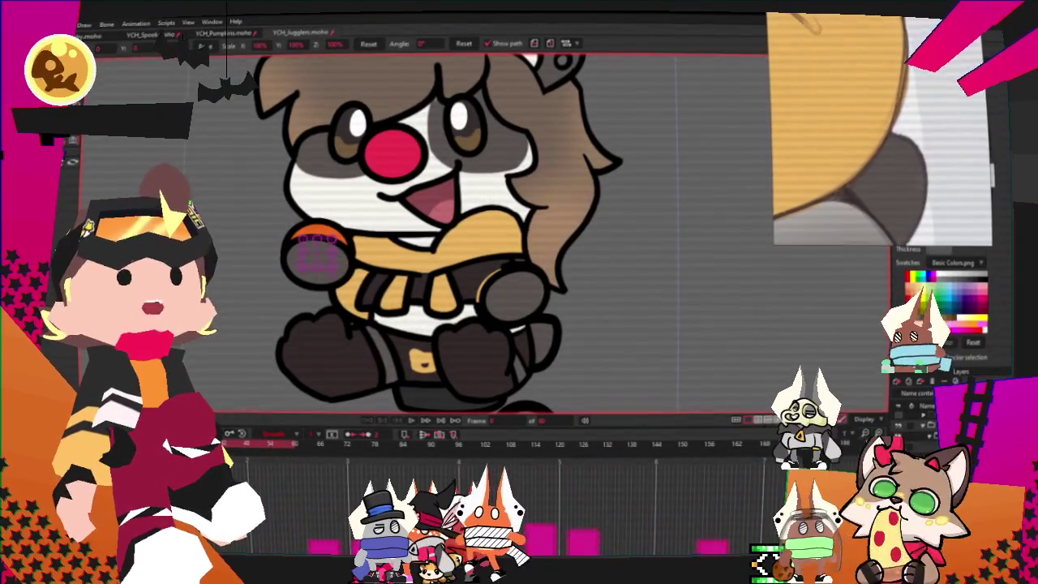
{"action": "scroll", "coordinate": [341, 247], "scroll_direction": "up", "scroll_amount": 2}
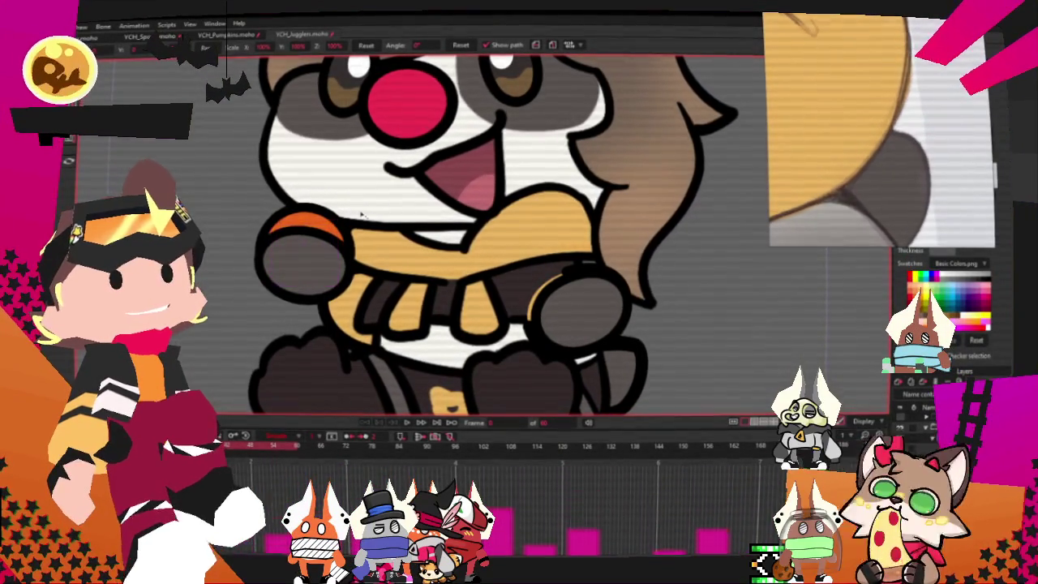
{"action": "left_click", "coordinate": [407, 422]}
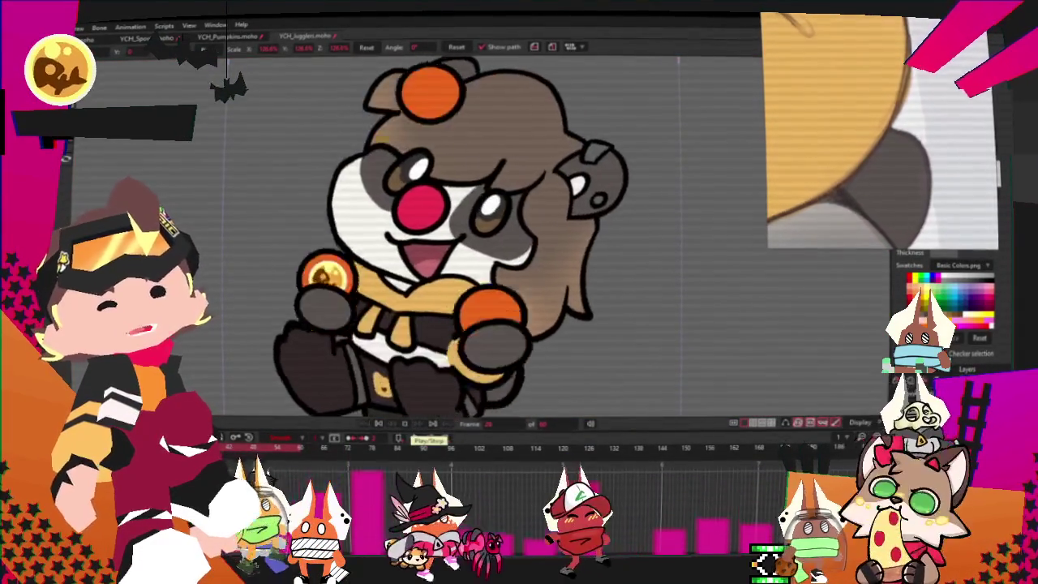
{"action": "left_click", "coordinate": [405, 423]}
{"action": "scroll", "coordinate": [397, 245], "scroll_direction": "up", "scroll_amount": 3}
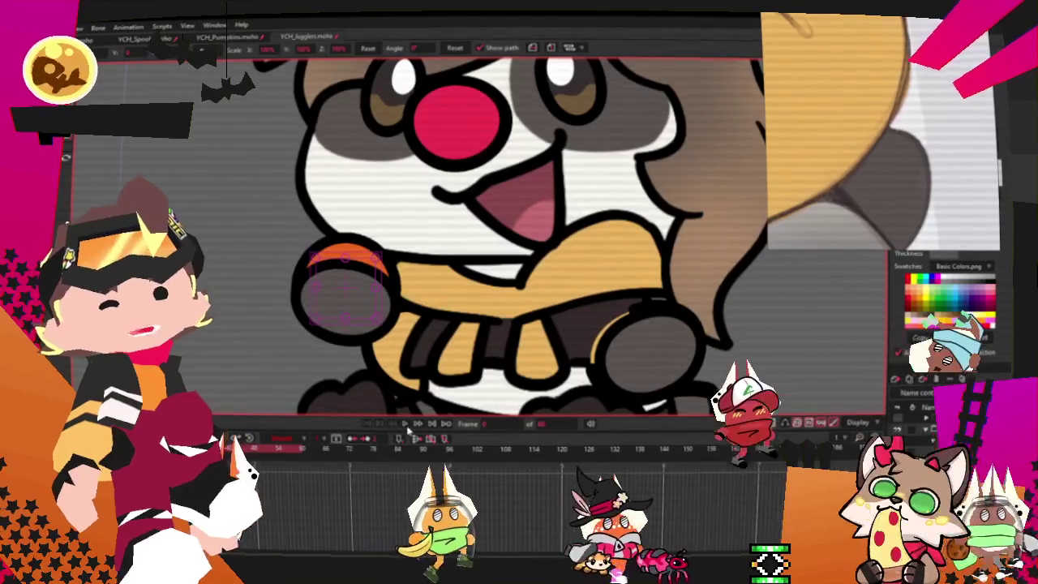
{"action": "scroll", "coordinate": [396, 245], "scroll_direction": "down", "scroll_amount": 2}
{"action": "key", "text": "space"}
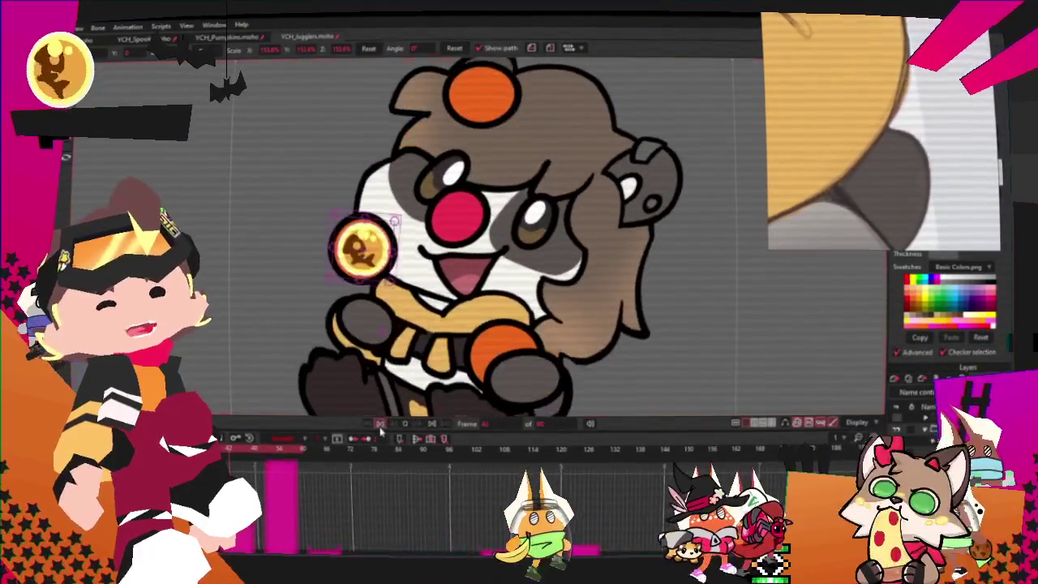
{"action": "scroll", "coordinate": [416, 260], "scroll_direction": "up", "scroll_amount": 3}
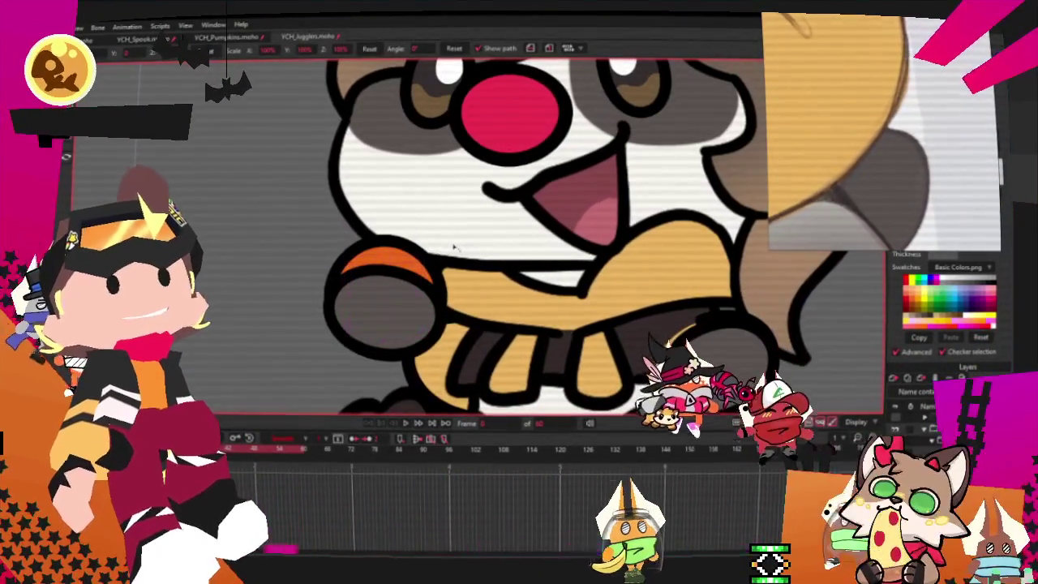
{"action": "left_click", "coordinate": [428, 424]}
{"action": "scroll", "coordinate": [417, 361], "scroll_direction": "down", "scroll_amount": 3}
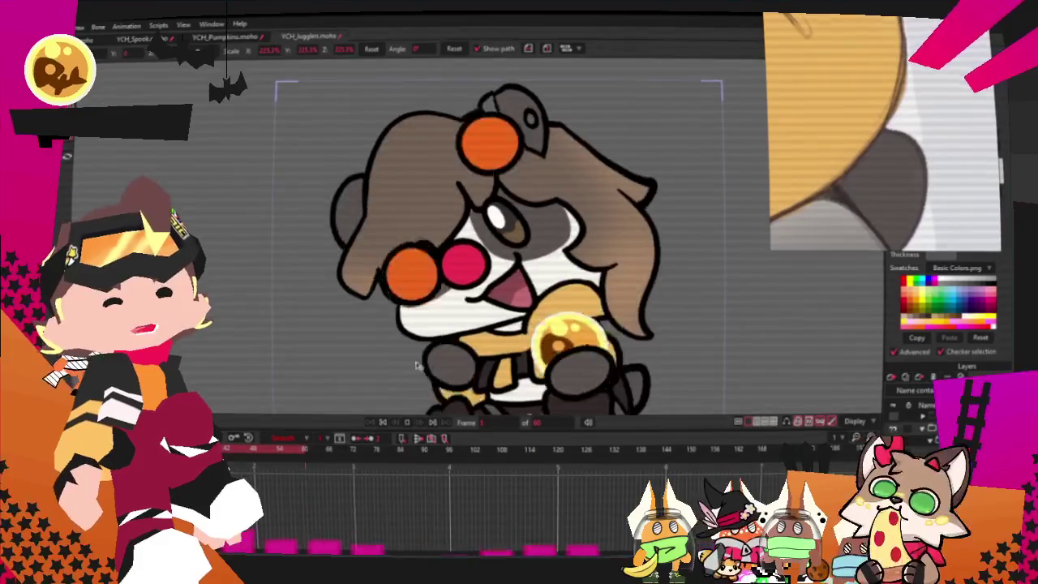
{"action": "scroll", "coordinate": [411, 364], "scroll_direction": "down", "scroll_amount": 3}
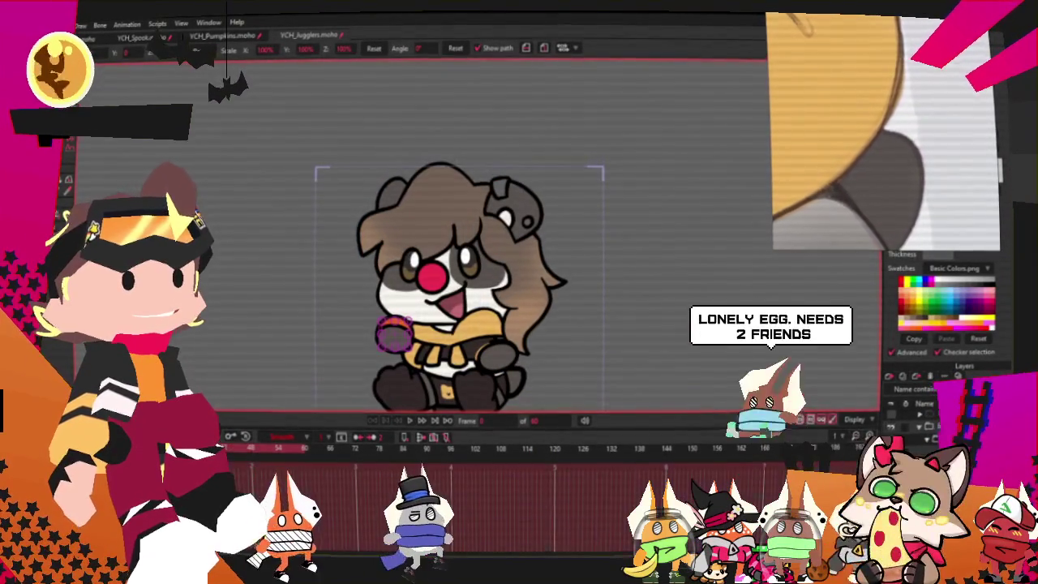
{"action": "scroll", "coordinate": [473, 306], "scroll_direction": "down", "scroll_amount": 2}
{"action": "scroll", "coordinate": [472, 306], "scroll_direction": "up", "scroll_amount": 2}
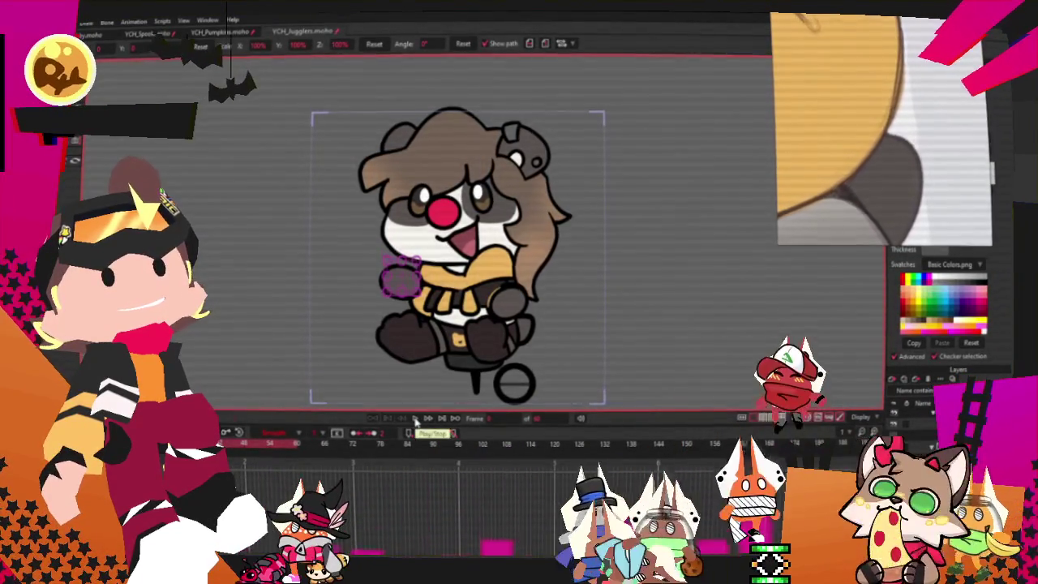
Step: Preview the juggling playback a few times, then stop it at frame 0 on the rest pose
{"action": "left_click", "coordinate": [412, 418]}
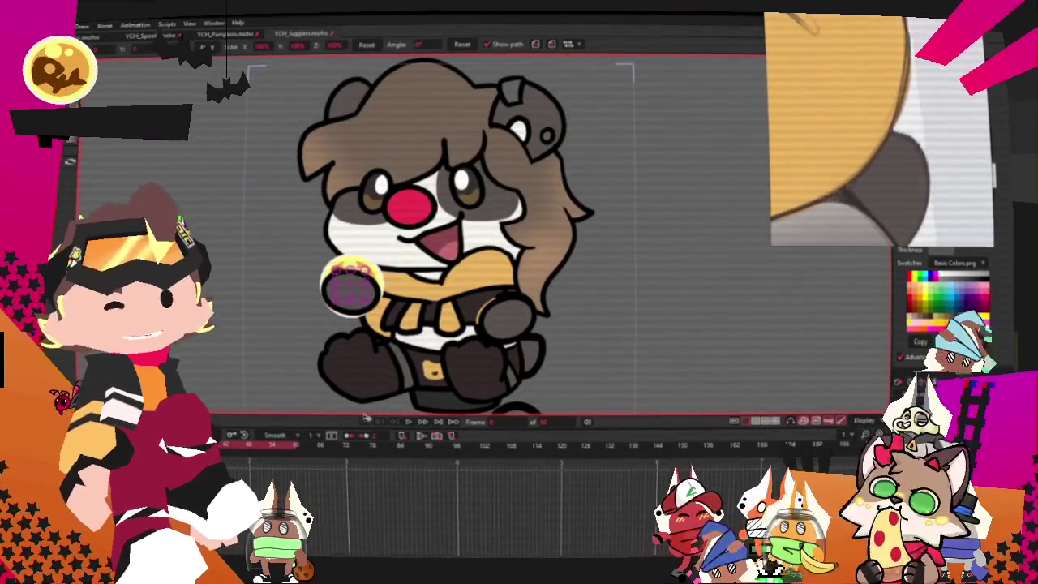
{"action": "left_click", "coordinate": [408, 423]}
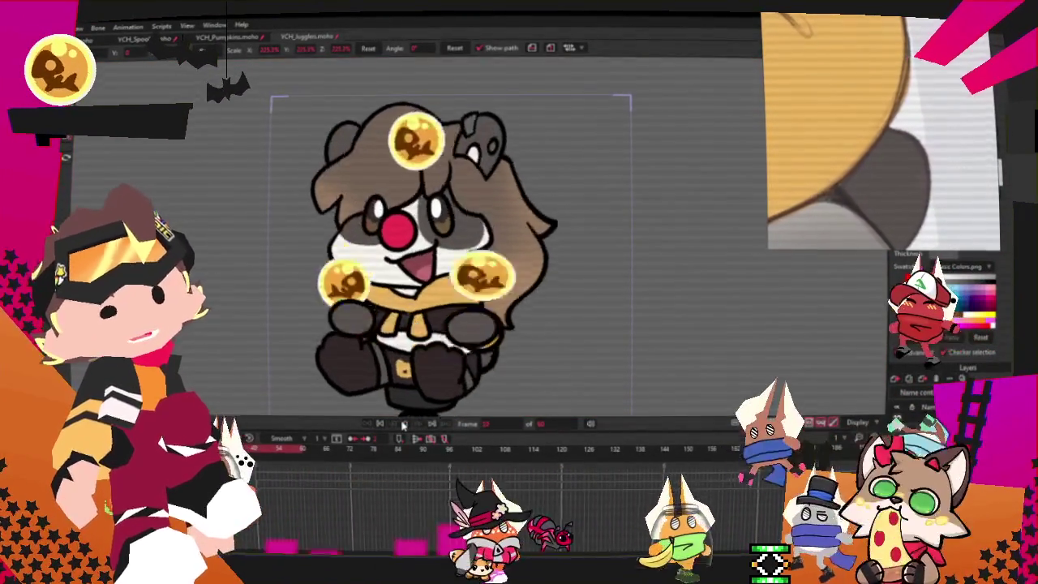
{"action": "left_click", "coordinate": [406, 422]}
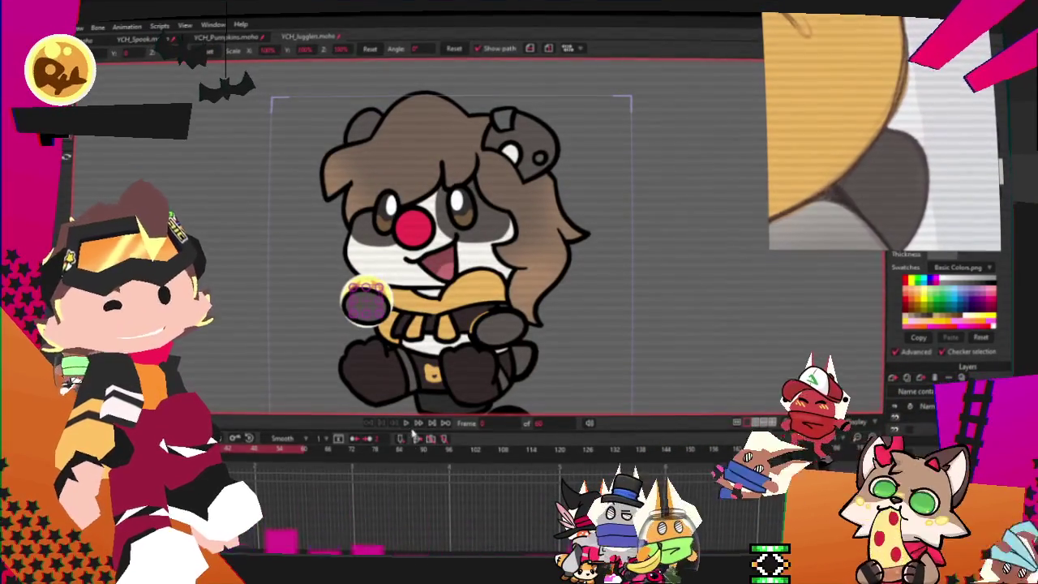
{"action": "left_click", "coordinate": [405, 423]}
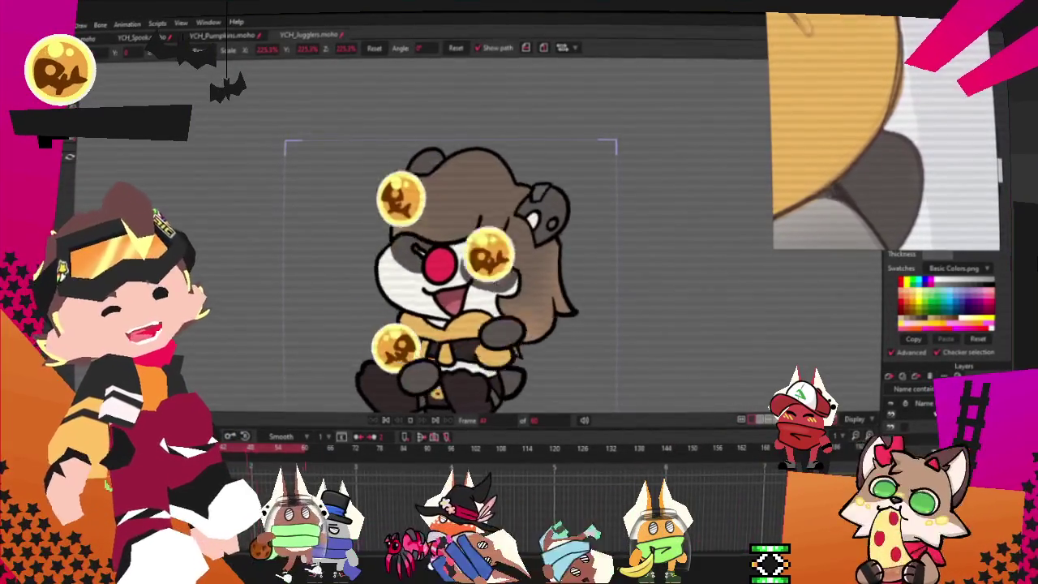
{"action": "left_click", "coordinate": [386, 422]}
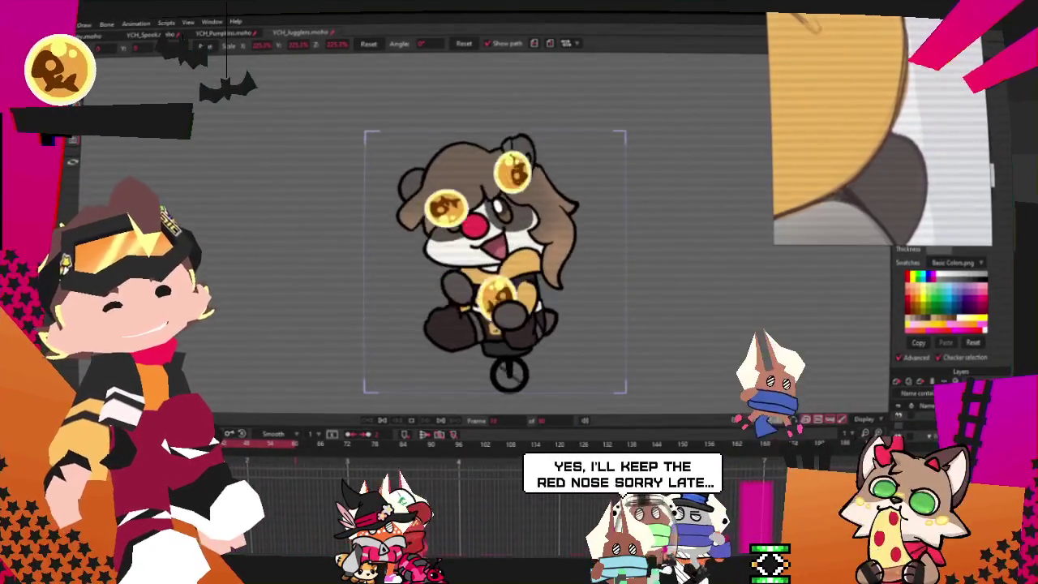
{"action": "left_click", "coordinate": [385, 422]}
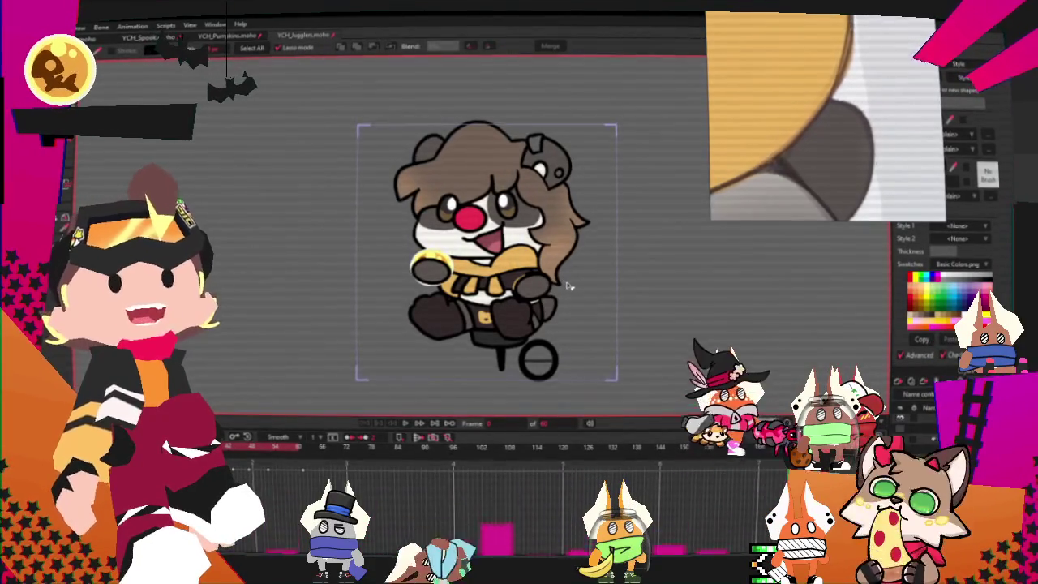
{"action": "scroll", "coordinate": [569, 285], "scroll_direction": "up", "scroll_amount": 1}
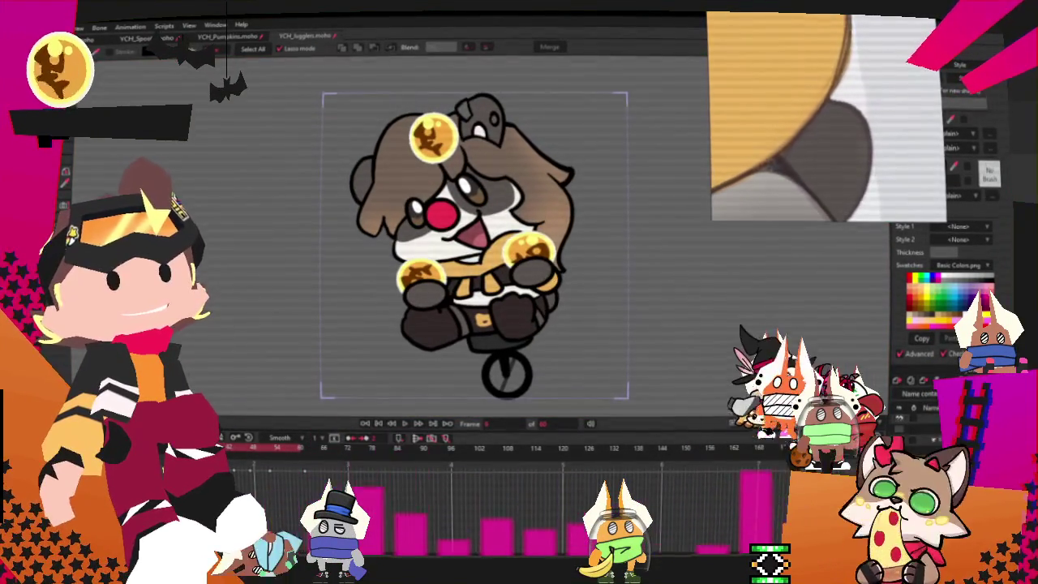
{"action": "key", "text": "alt+f"}
{"action": "key", "text": "Return"}
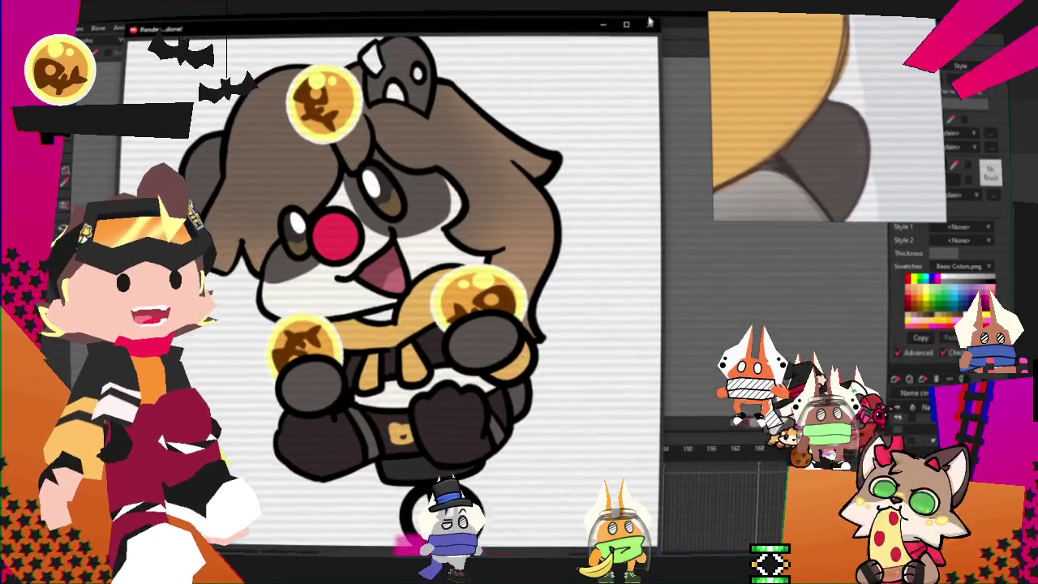
{"action": "key", "text": "Escape"}
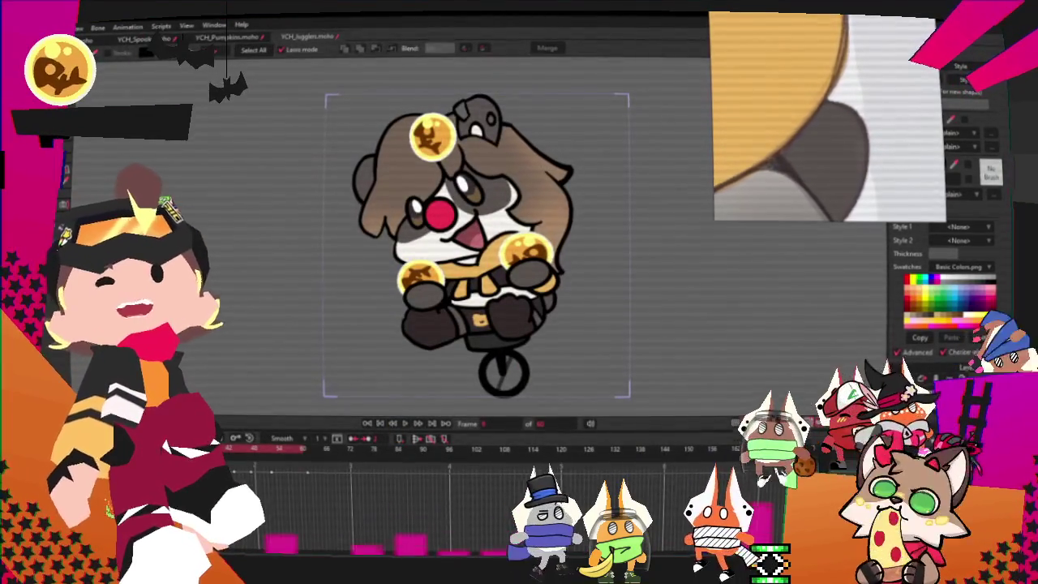
{"action": "key", "text": "alt+f"}
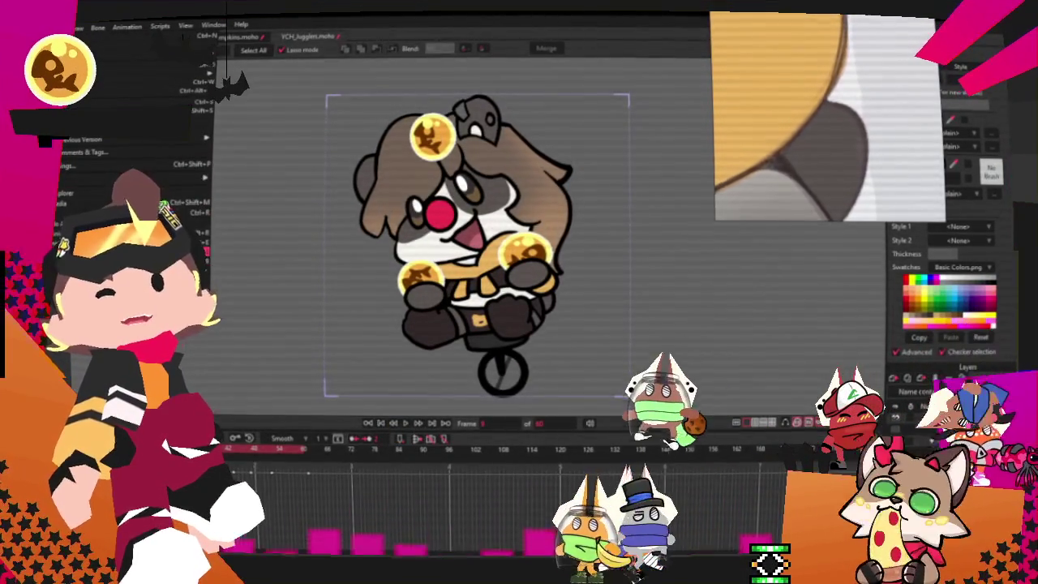
{"action": "key", "text": "Escape"}
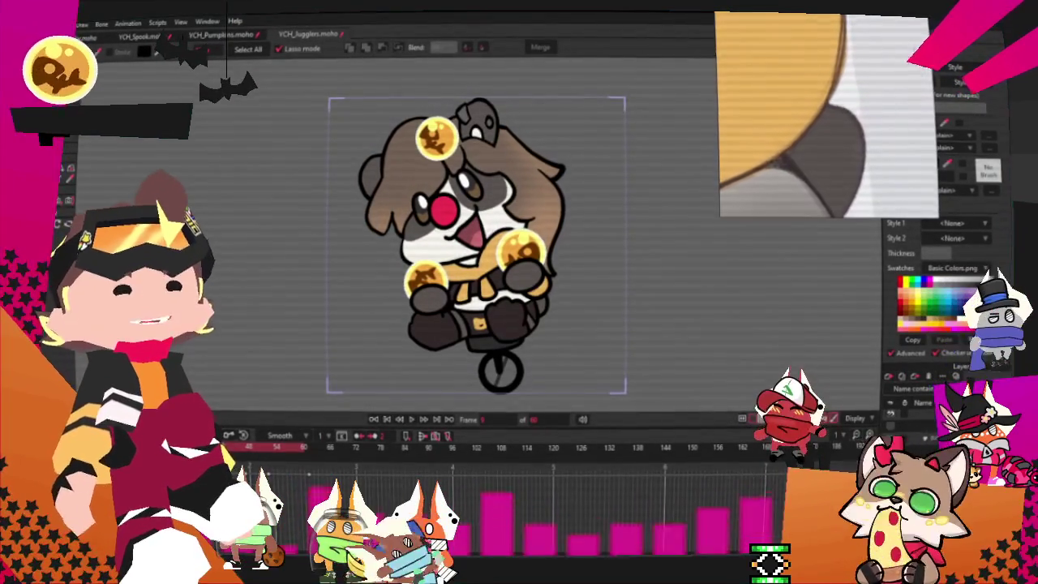
{"action": "right_click", "coordinate": [783, 116]}
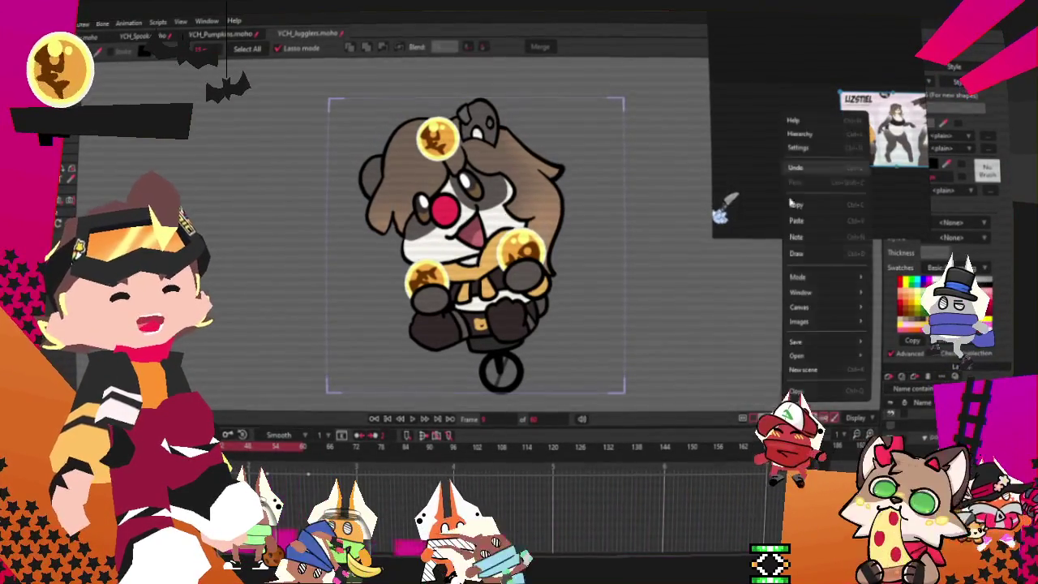
Step: Start a new empty PureRef scene and drop in Marcel the fox's reference sheet
{"action": "left_click", "coordinate": [819, 354]}
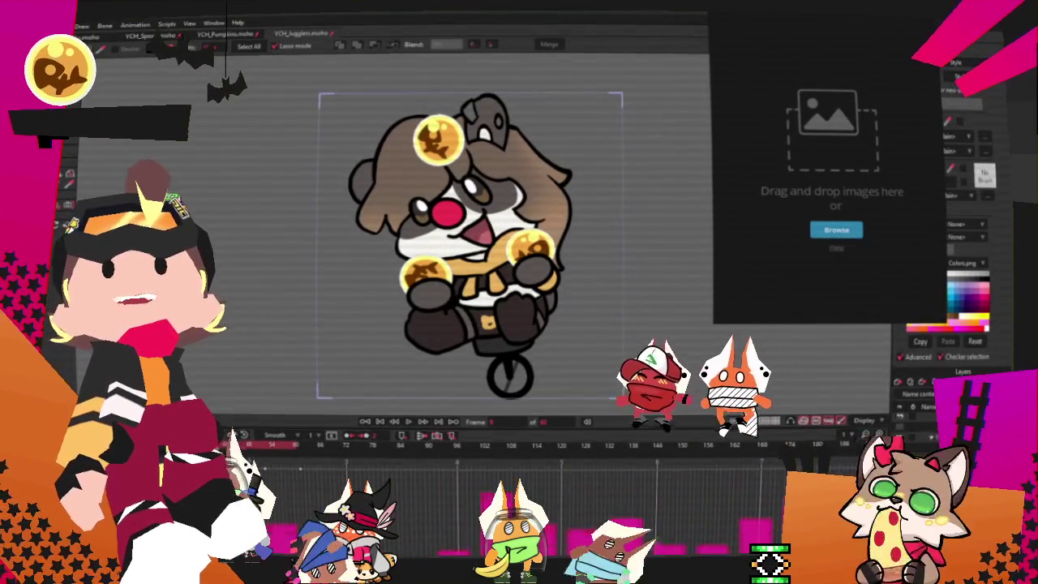
{"action": "left_click_drag", "start_coordinate": [832, 162], "coordinate": [835, 166]}
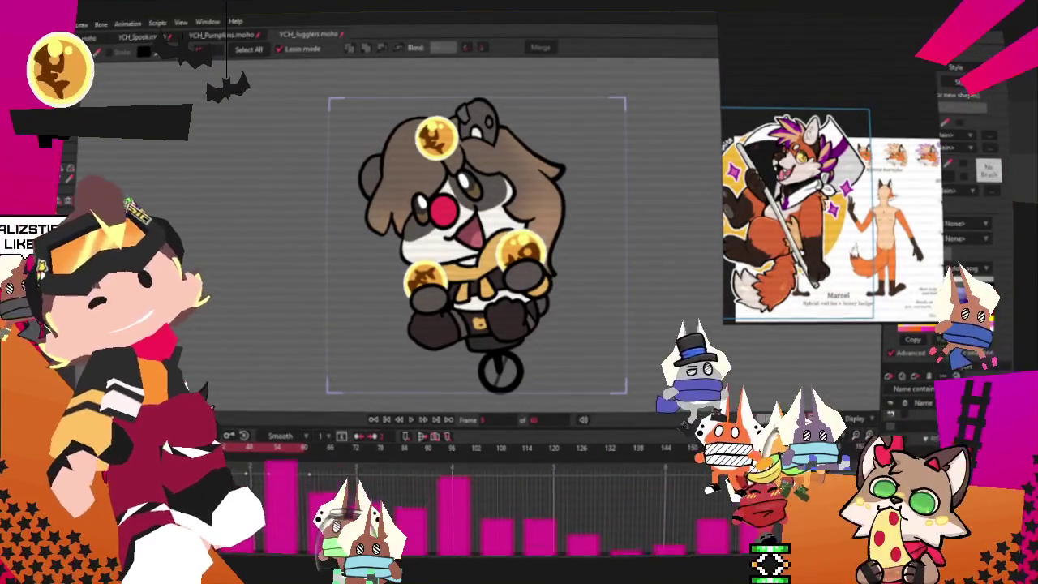
Step: Open the M-emblem character file from recent files and zoom in on its head
{"action": "key", "text": "alt+f"}
{"action": "left_click", "coordinate": [140, 46]}
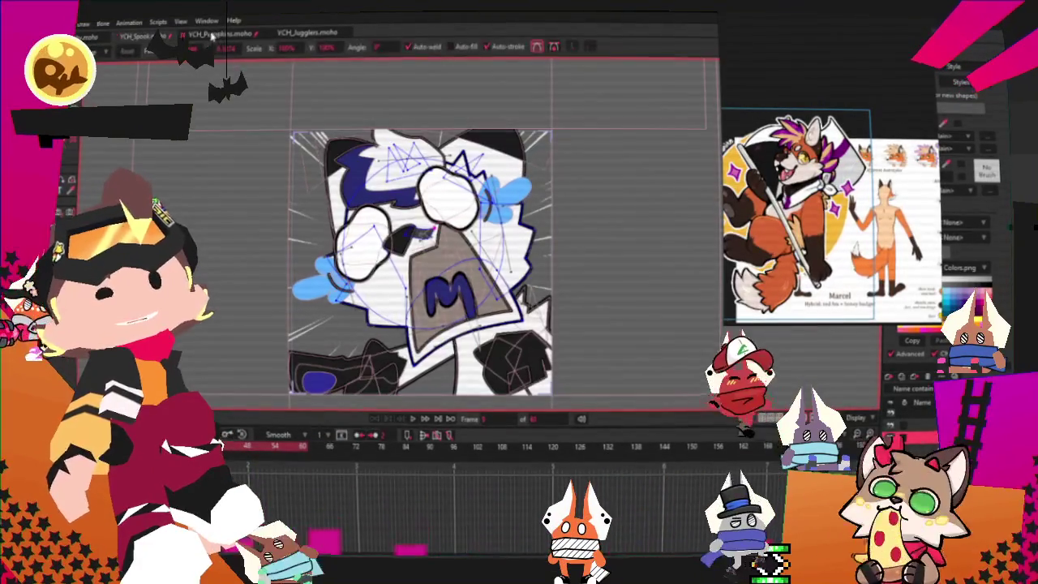
{"action": "scroll", "coordinate": [414, 268], "scroll_direction": "down", "scroll_amount": 3}
{"action": "scroll", "coordinate": [415, 269], "scroll_direction": "up", "scroll_amount": 3}
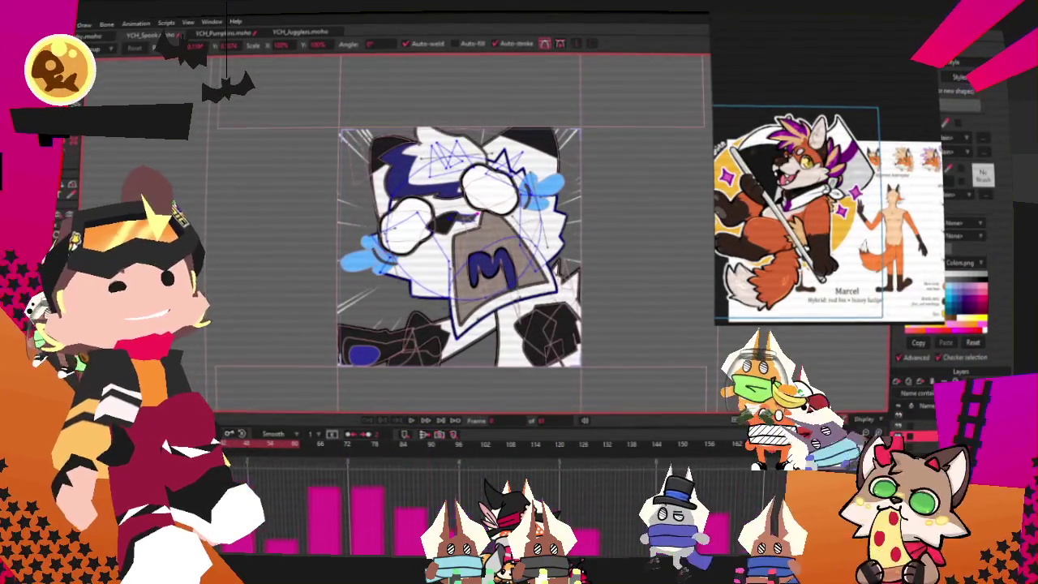
{"action": "scroll", "coordinate": [558, 297], "scroll_direction": "up", "scroll_amount": 2}
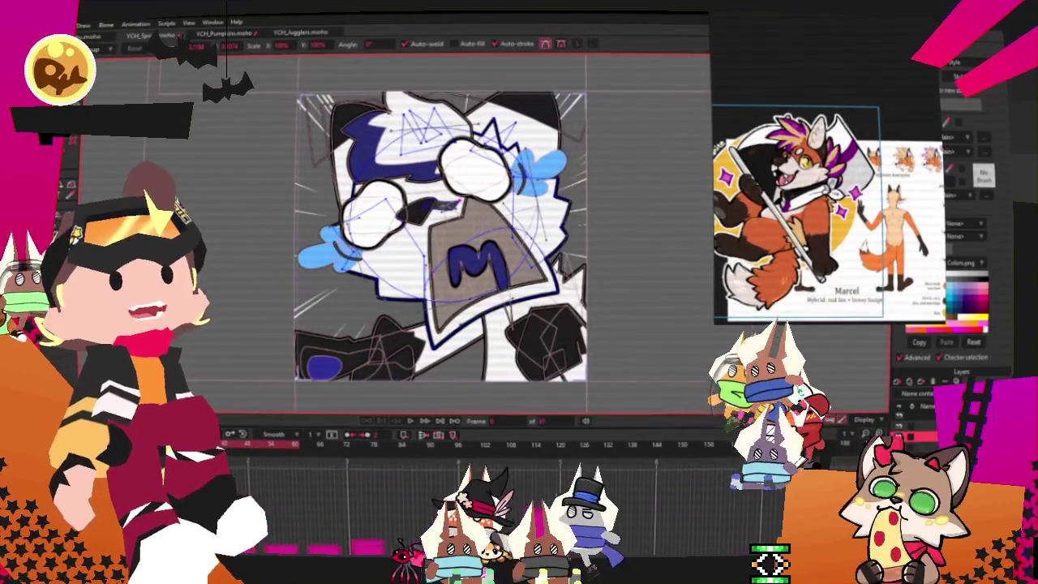
{"action": "key", "text": "m"}
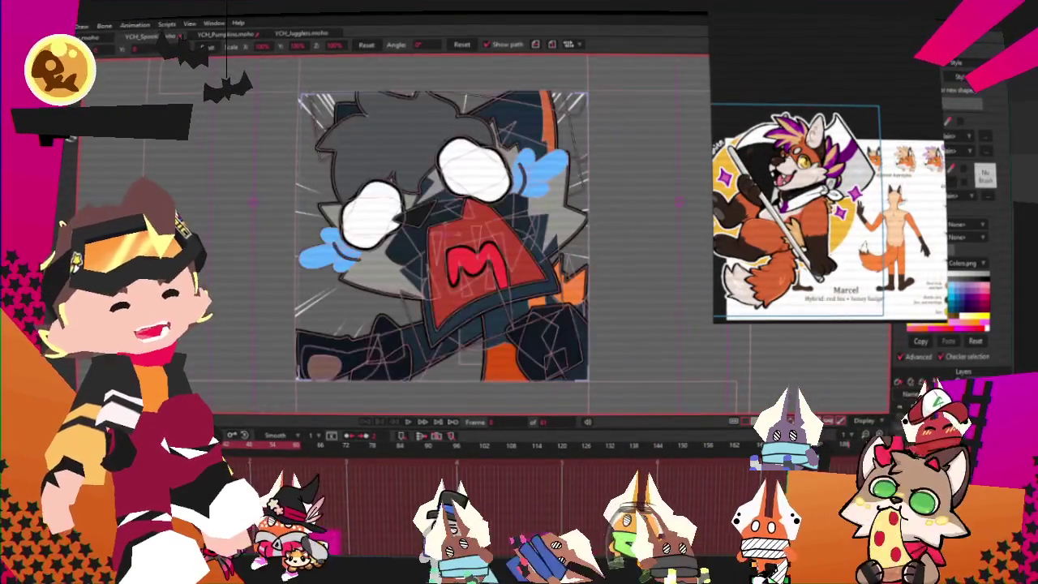
{"action": "scroll", "coordinate": [571, 254], "scroll_direction": "down", "scroll_amount": 2}
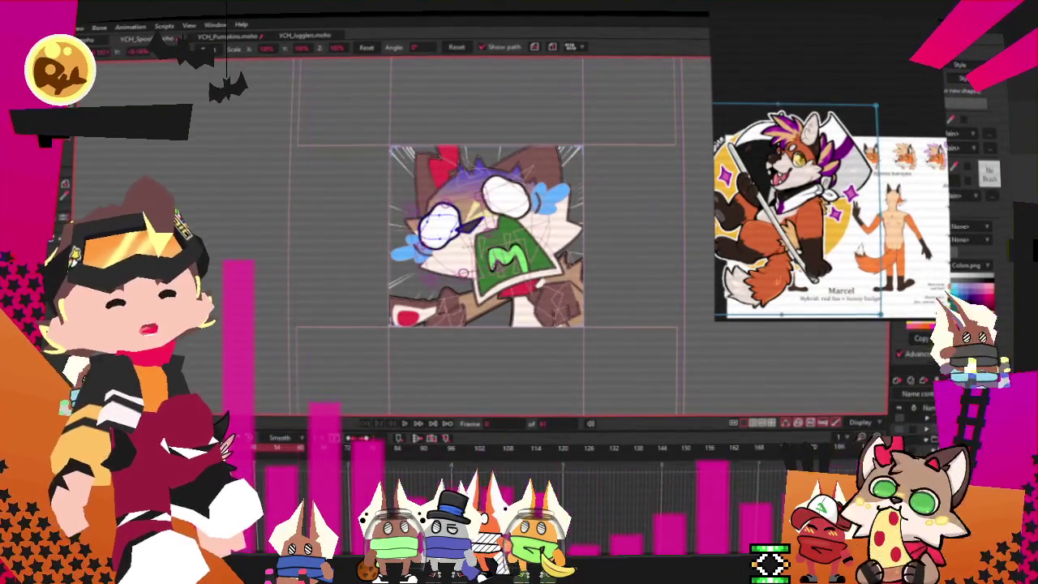
{"action": "scroll", "coordinate": [535, 212], "scroll_direction": "up", "scroll_amount": 3}
{"action": "scroll", "coordinate": [433, 205], "scroll_direction": "up", "scroll_amount": 1}
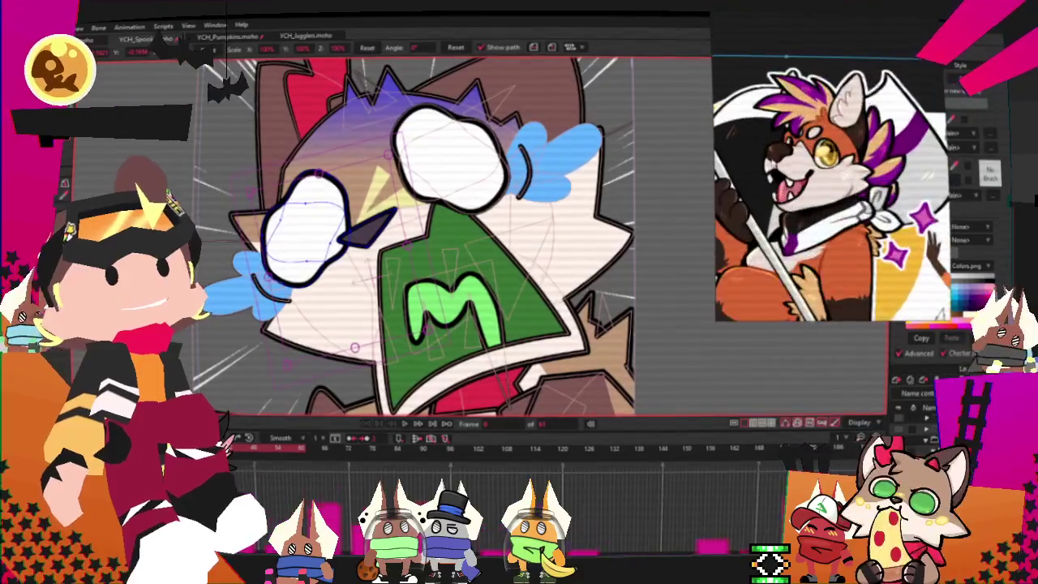
{"action": "scroll", "coordinate": [430, 204], "scroll_direction": "up", "scroll_amount": 1}
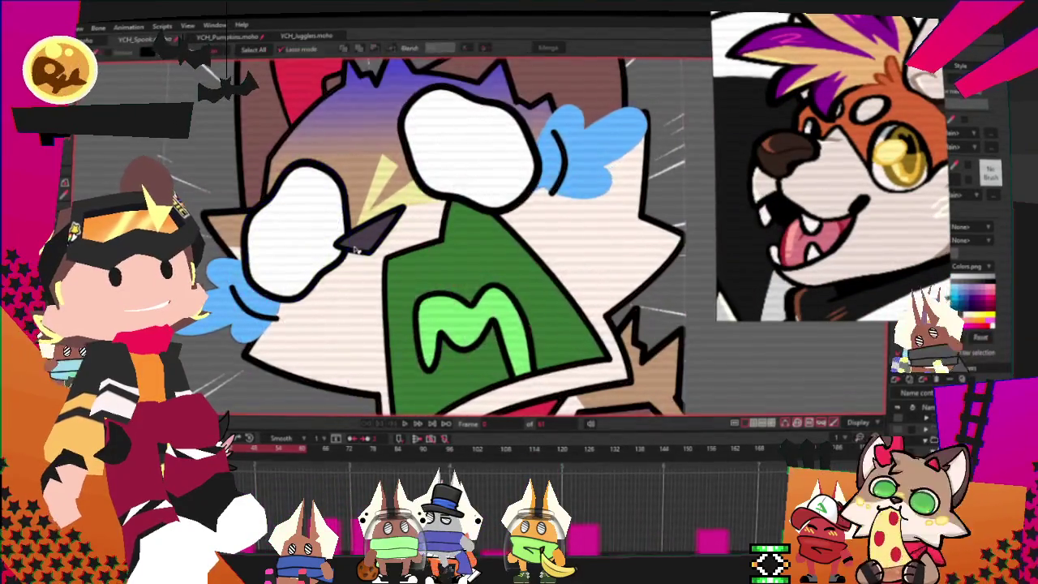
{"action": "scroll", "coordinate": [373, 219], "scroll_direction": "up", "scroll_amount": 2}
Step: Select the dark triangle nose shape with Select Shape, then clear the selection
{"action": "key", "text": "q"}
{"action": "left_click", "coordinate": [373, 219]}
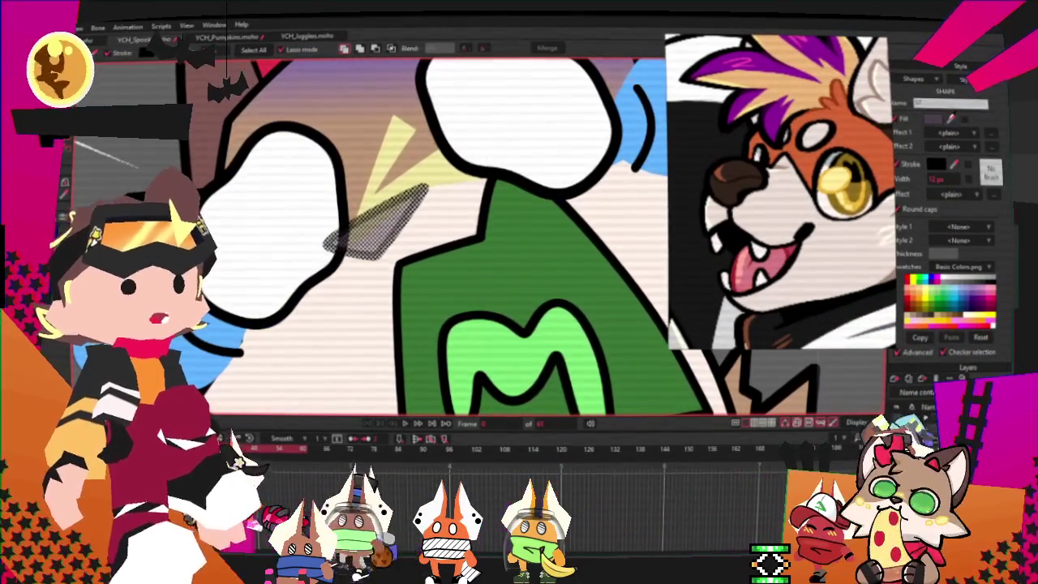
{"action": "scroll", "coordinate": [763, 162], "scroll_direction": "down", "scroll_amount": 3}
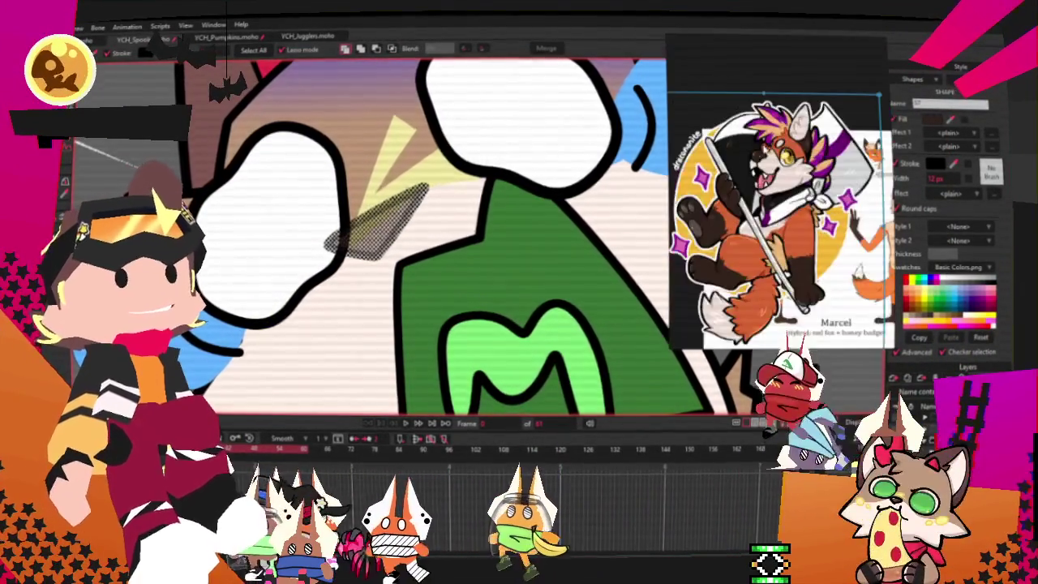
{"action": "scroll", "coordinate": [763, 162], "scroll_direction": "down", "scroll_amount": 2}
{"action": "scroll", "coordinate": [763, 162], "scroll_direction": "up", "scroll_amount": 1}
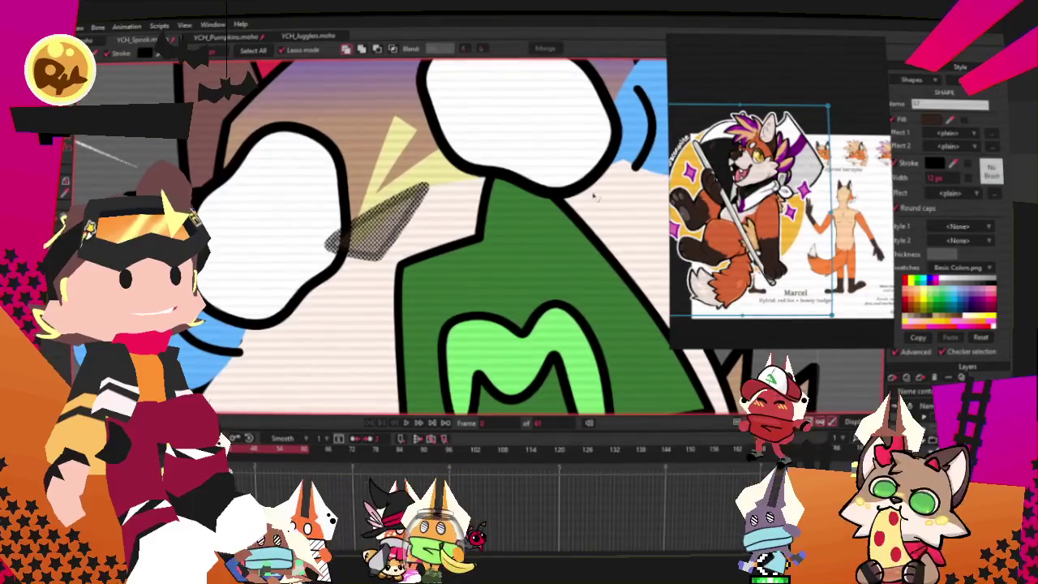
{"action": "scroll", "coordinate": [634, 414], "scroll_direction": "down", "scroll_amount": 2}
{"action": "key", "text": "ctrl+shift+a"}
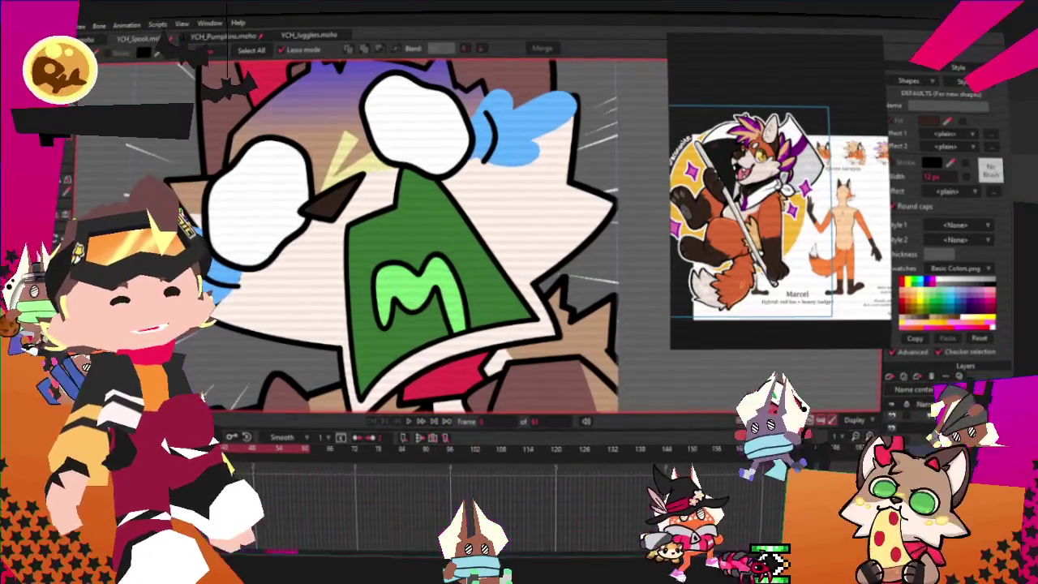
{"action": "scroll", "coordinate": [514, 308], "scroll_direction": "down", "scroll_amount": 1}
{"action": "scroll", "coordinate": [514, 308], "scroll_direction": "up", "scroll_amount": 1}
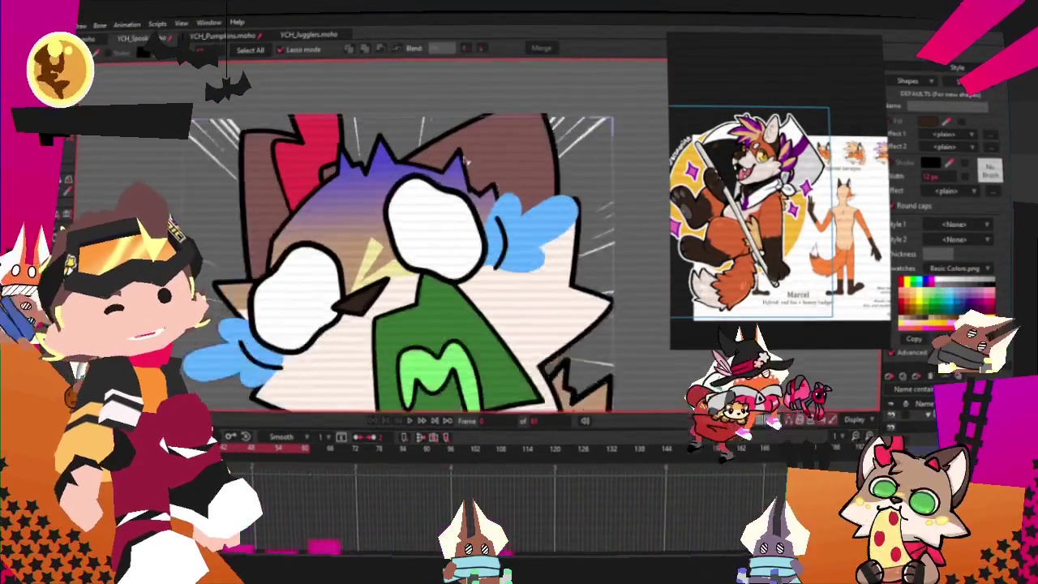
{"action": "scroll", "coordinate": [514, 308], "scroll_direction": "up", "scroll_amount": 1}
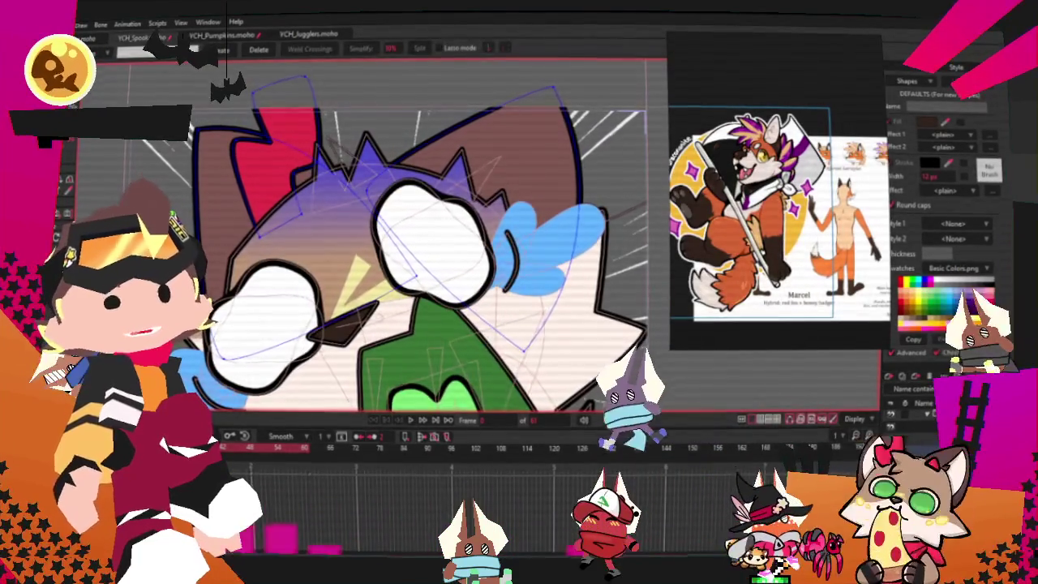
{"action": "key", "text": "q"}
{"action": "scroll", "coordinate": [778, 227], "scroll_direction": "up", "scroll_amount": 5}
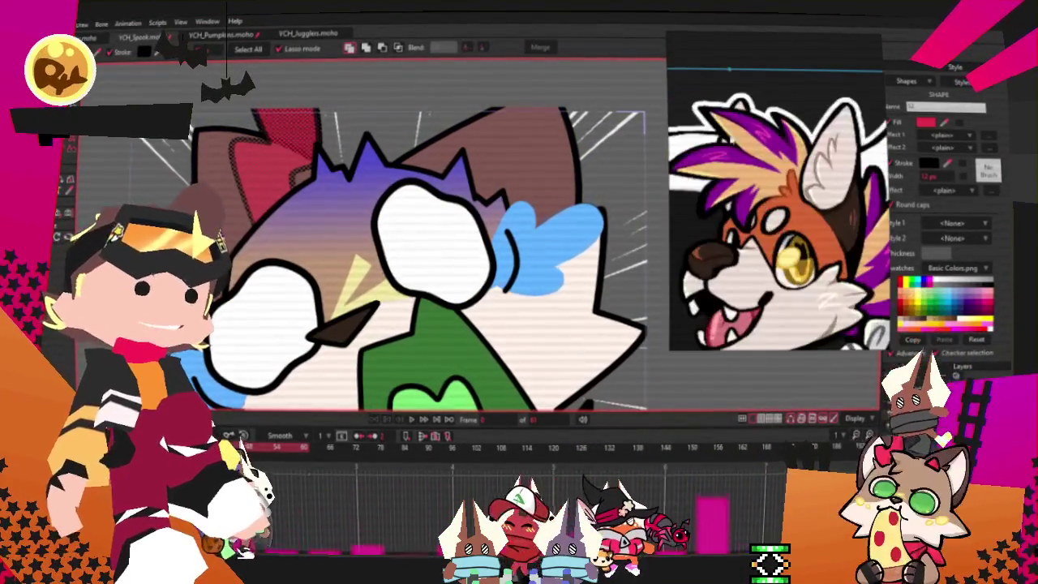
Step: Turn the red inner-ear shape tan and bring up the head's vector points for editing
{"action": "left_click", "coordinate": [729, 70]}
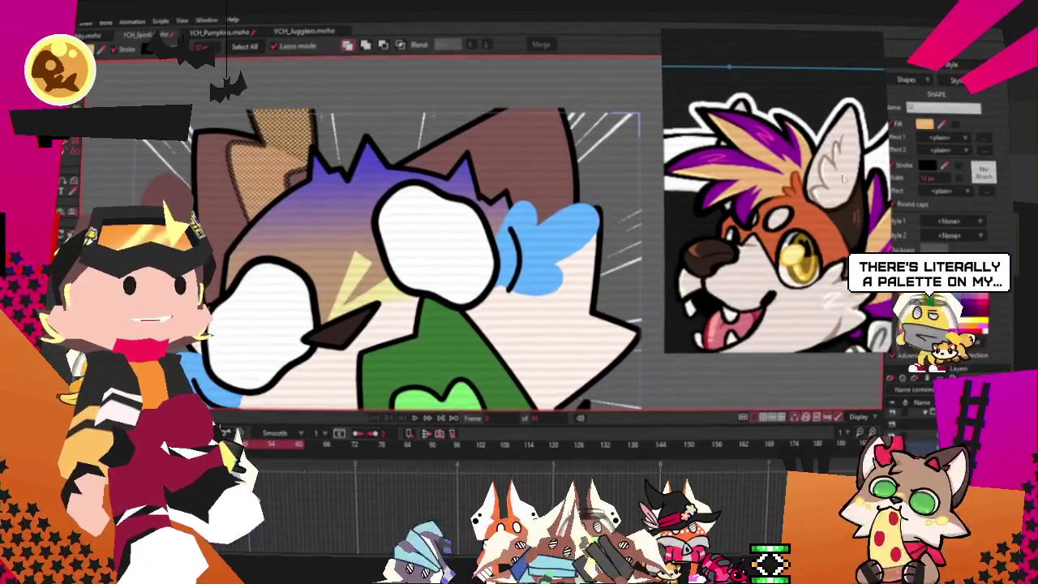
{"action": "scroll", "coordinate": [775, 206], "scroll_direction": "down", "scroll_amount": 3}
{"action": "scroll", "coordinate": [774, 206], "scroll_direction": "down", "scroll_amount": 1}
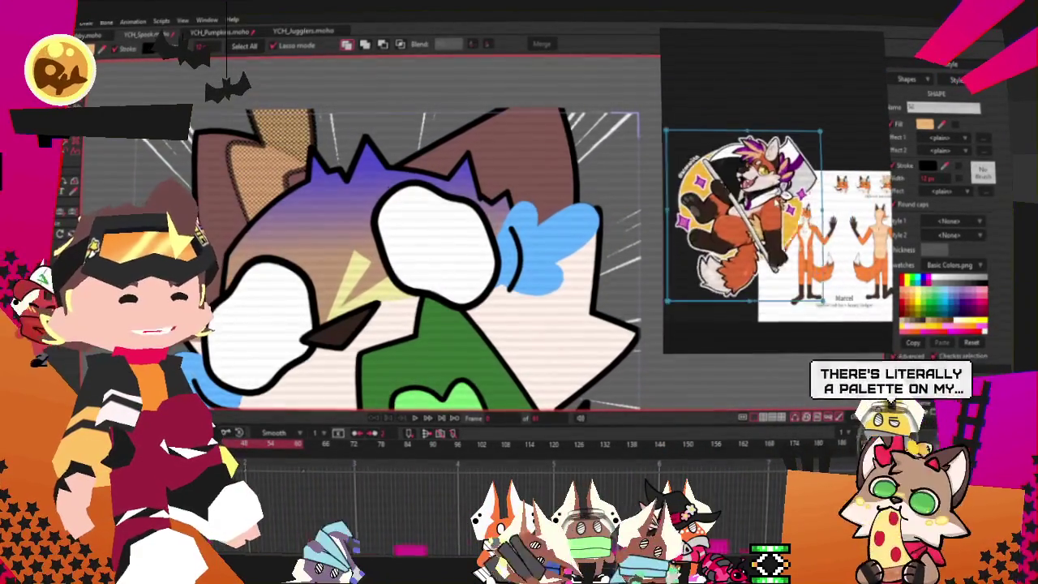
{"action": "scroll", "coordinate": [774, 206], "scroll_direction": "down", "scroll_amount": 3}
{"action": "scroll", "coordinate": [813, 254], "scroll_direction": "up", "scroll_amount": 3}
{"action": "scroll", "coordinate": [865, 185], "scroll_direction": "up", "scroll_amount": 3}
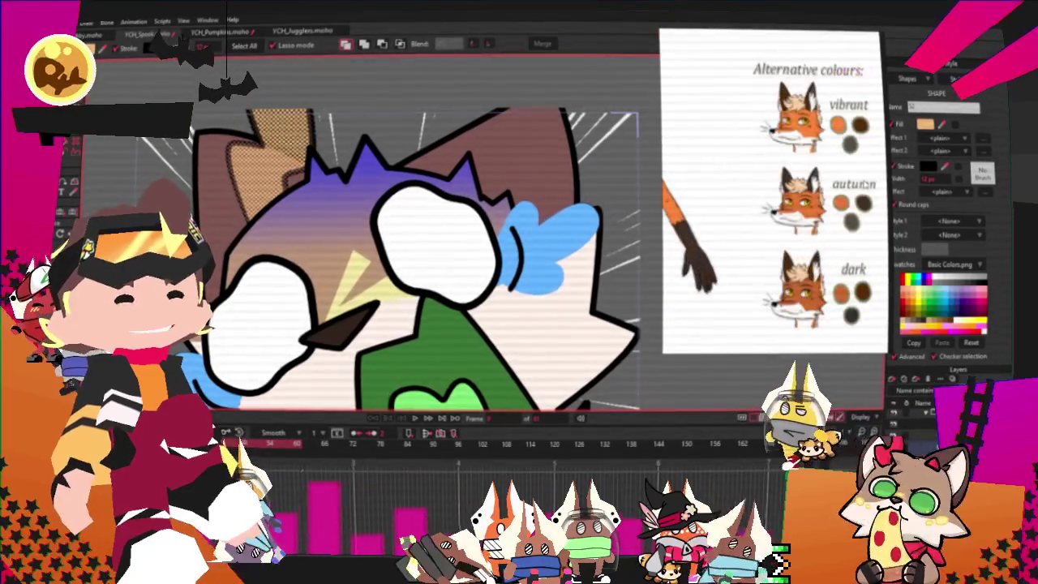
{"action": "scroll", "coordinate": [774, 190], "scroll_direction": "down", "scroll_amount": 3}
{"action": "scroll", "coordinate": [775, 190], "scroll_direction": "down", "scroll_amount": 2}
{"action": "scroll", "coordinate": [774, 190], "scroll_direction": "up", "scroll_amount": 1}
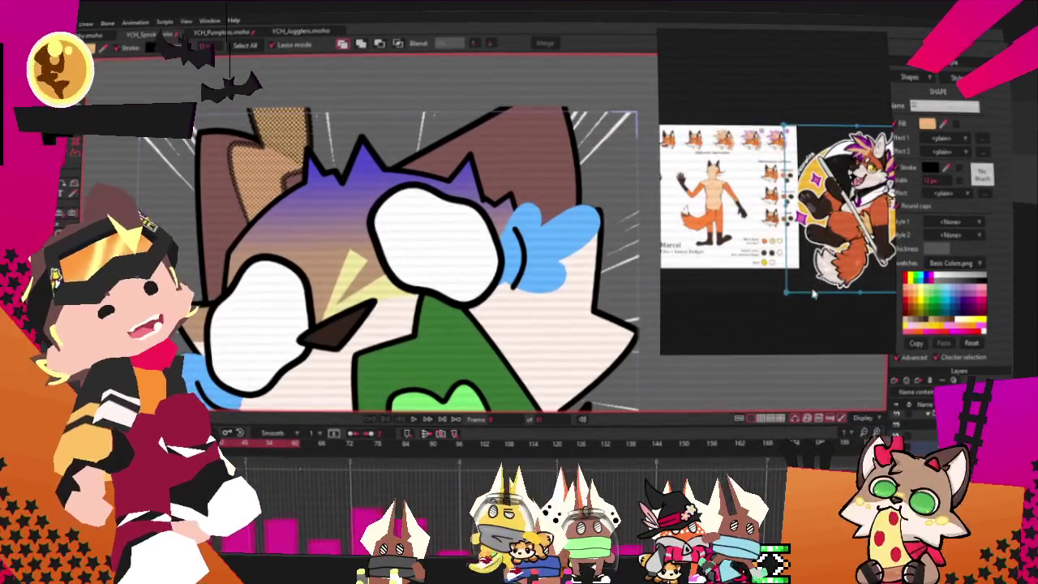
{"action": "scroll", "coordinate": [835, 251], "scroll_direction": "up", "scroll_amount": 2}
{"action": "scroll", "coordinate": [836, 251], "scroll_direction": "down", "scroll_amount": 2}
{"action": "scroll", "coordinate": [835, 251], "scroll_direction": "up", "scroll_amount": 4}
{"action": "scroll", "coordinate": [778, 211], "scroll_direction": "down", "scroll_amount": 2}
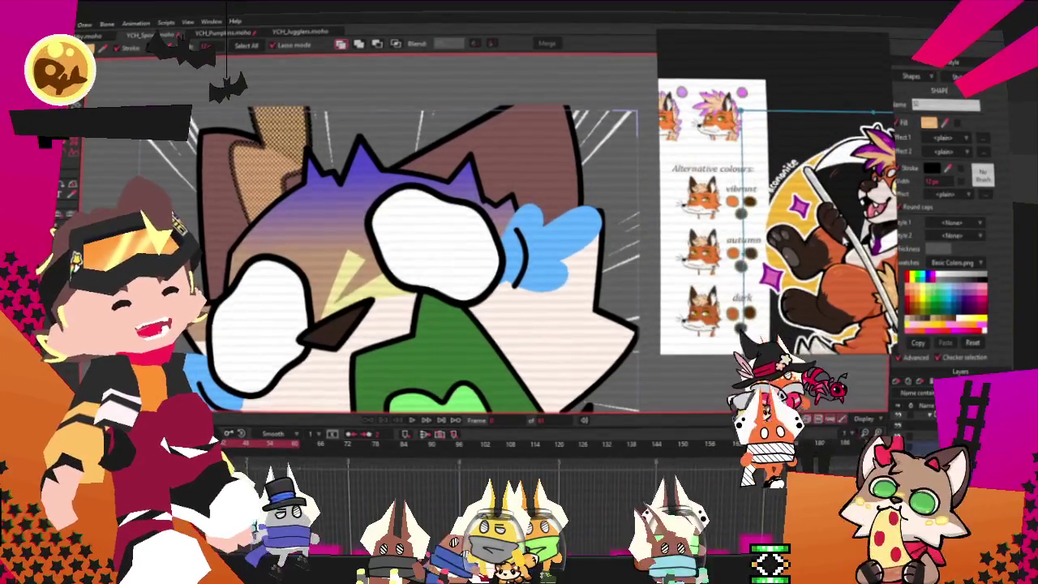
{"action": "scroll", "coordinate": [778, 223], "scroll_direction": "down", "scroll_amount": 1}
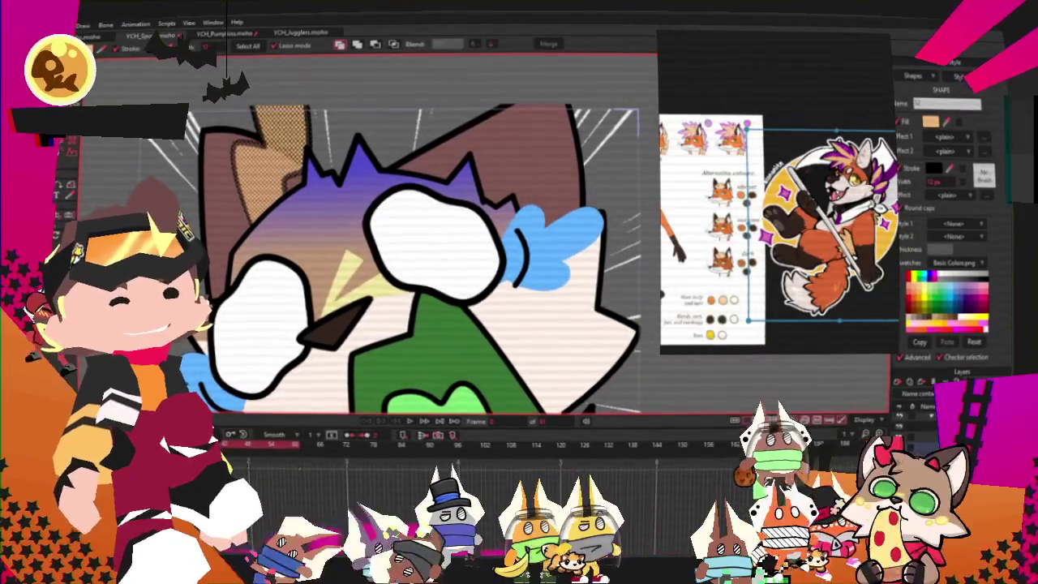
{"action": "key", "text": "t"}
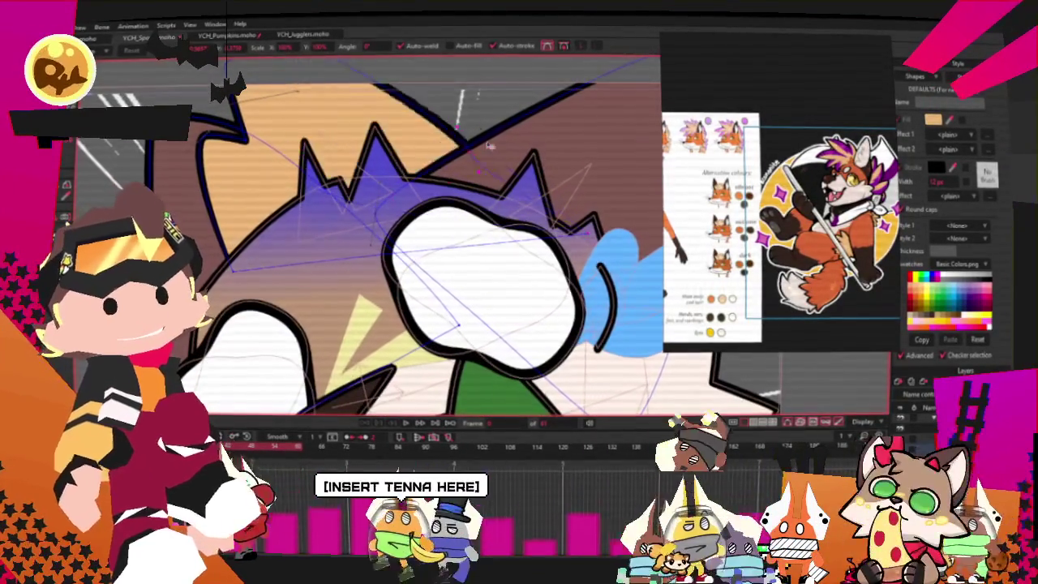
Step: Drag the left ear outline and the orange shape's top-left corner point out to the left
{"action": "scroll", "coordinate": [482, 123], "scroll_direction": "down", "scroll_amount": 3}
{"action": "scroll", "coordinate": [482, 123], "scroll_direction": "up", "scroll_amount": 1}
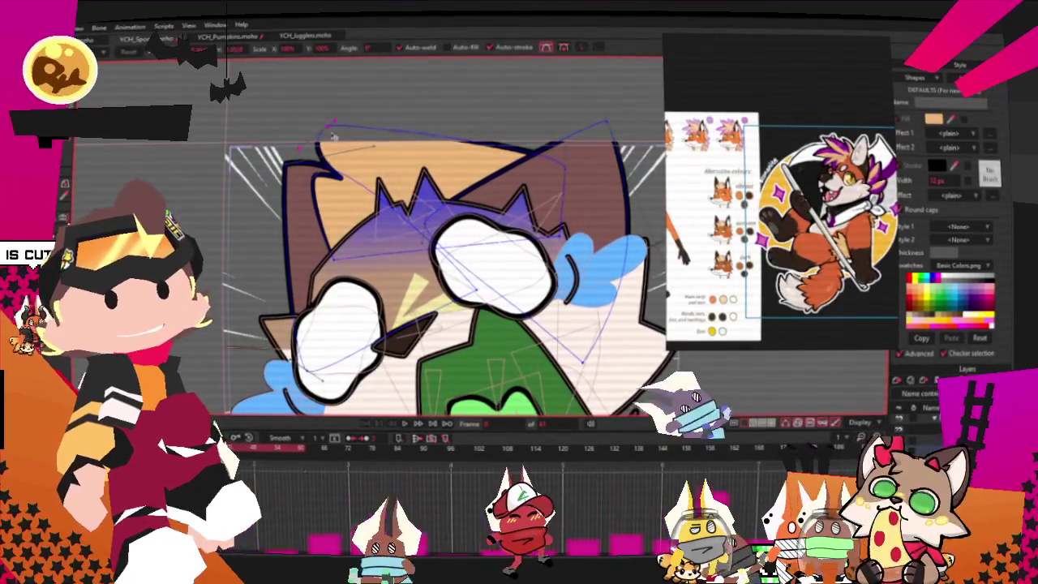
{"action": "scroll", "coordinate": [319, 106], "scroll_direction": "up", "scroll_amount": 1}
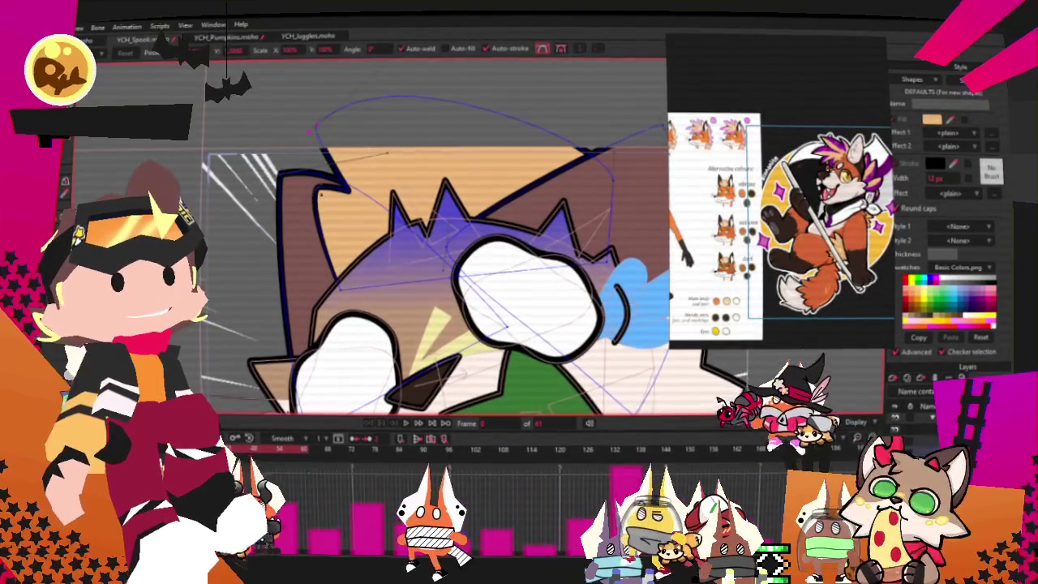
{"action": "left_click_drag", "start_coordinate": [278, 258], "coordinate": [255, 243]}
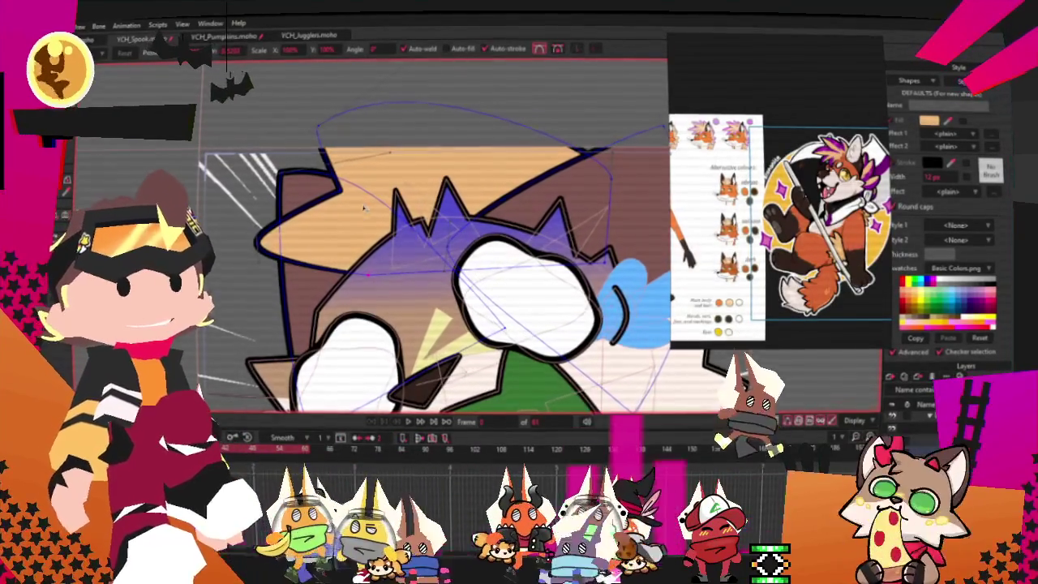
{"action": "scroll", "coordinate": [358, 223], "scroll_direction": "up", "scroll_amount": 1}
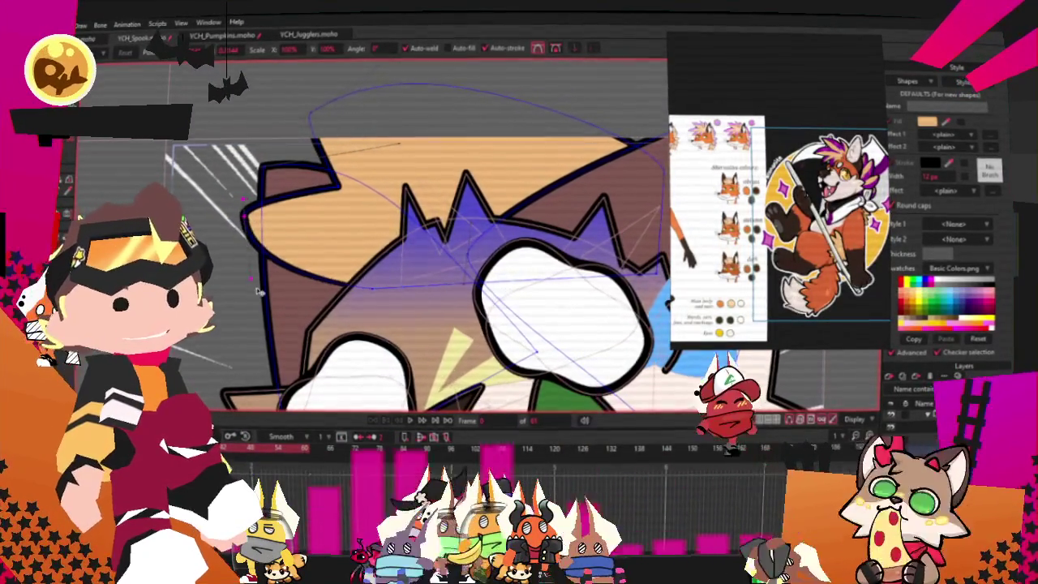
{"action": "left_click_drag", "start_coordinate": [317, 142], "coordinate": [271, 143]}
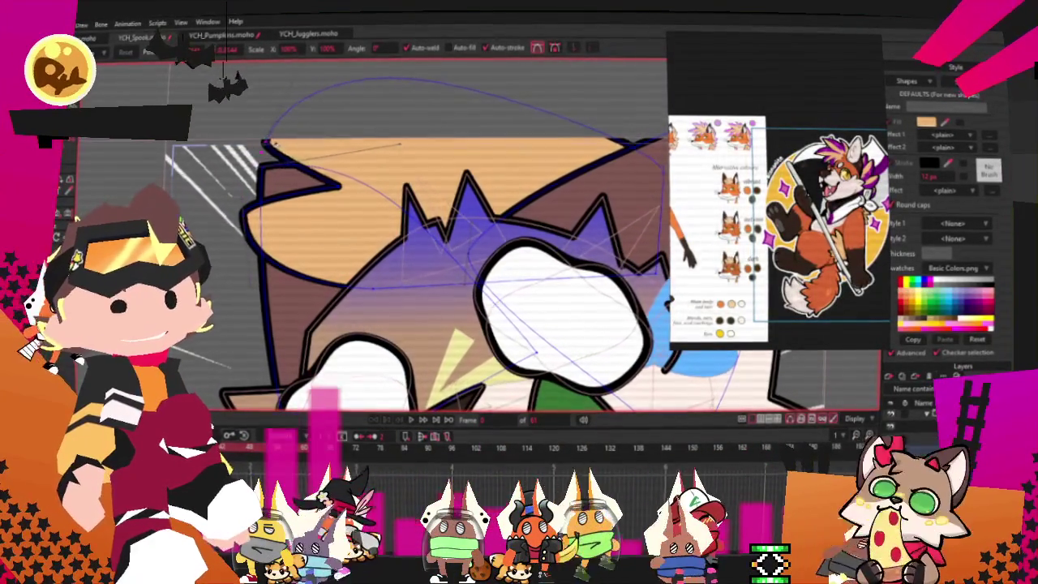
{"action": "scroll", "coordinate": [308, 136], "scroll_direction": "down", "scroll_amount": 1}
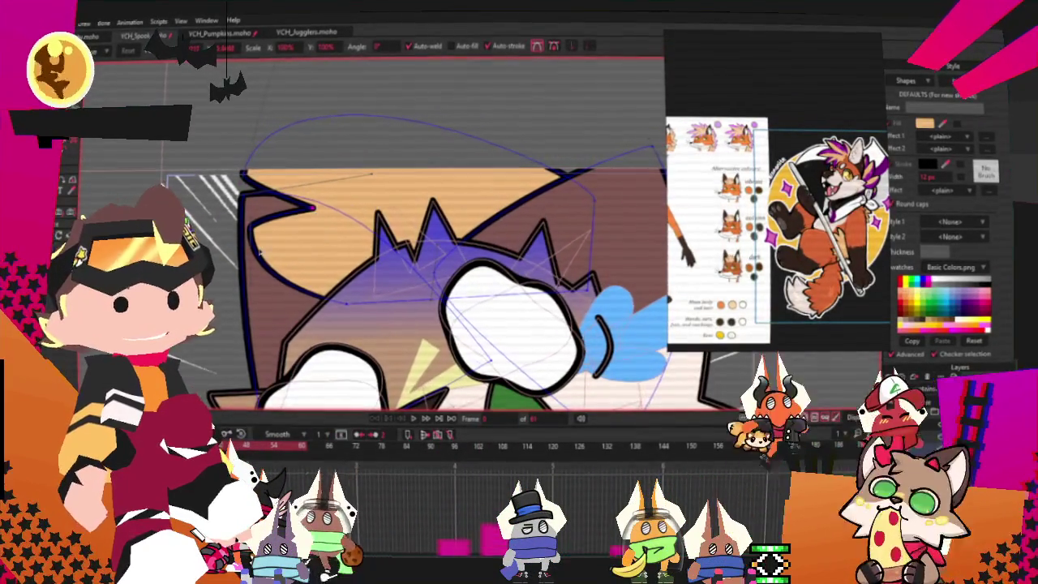
Step: Draw a spiky hair-tuft outline above the head and raise one of its spike points
{"action": "key", "text": "c"}
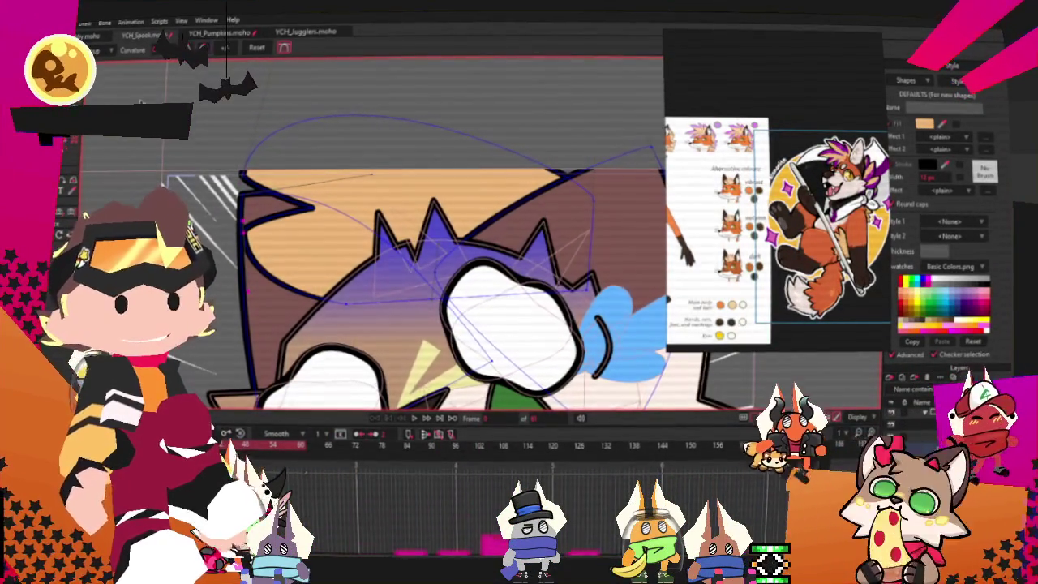
{"action": "key", "text": "a"}
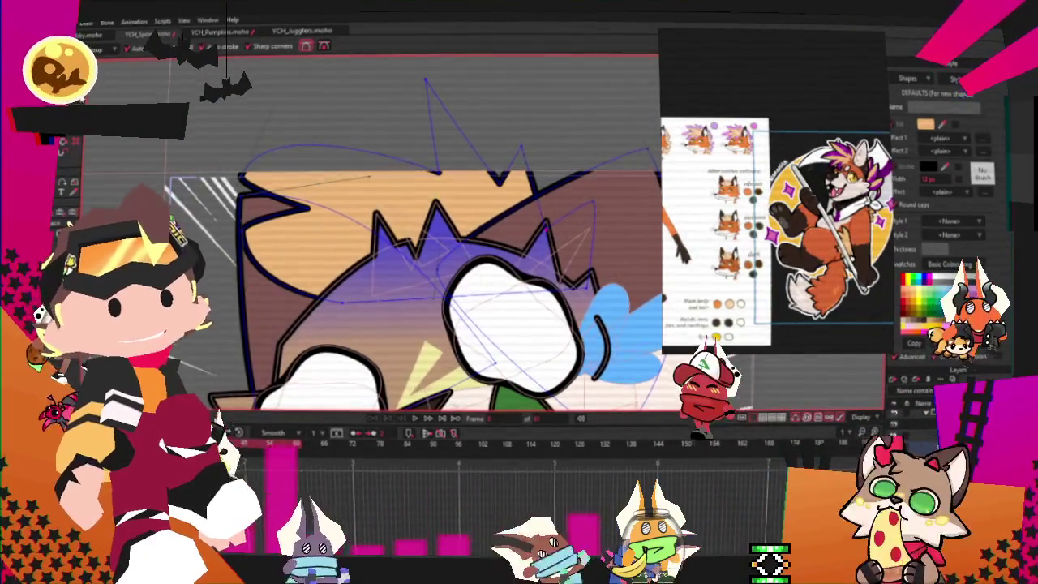
{"action": "key", "text": "c"}
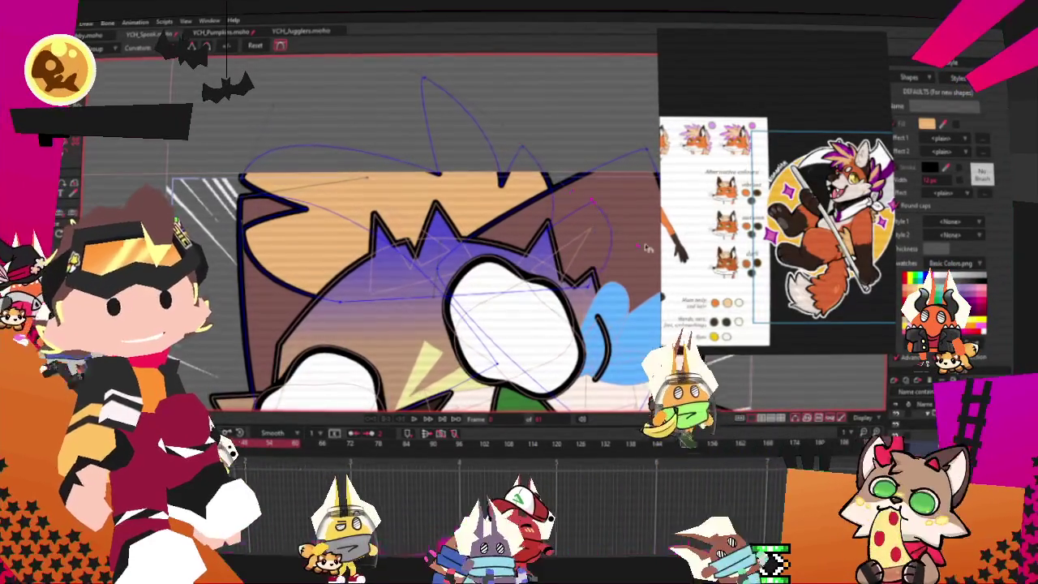
{"action": "key", "text": "t"}
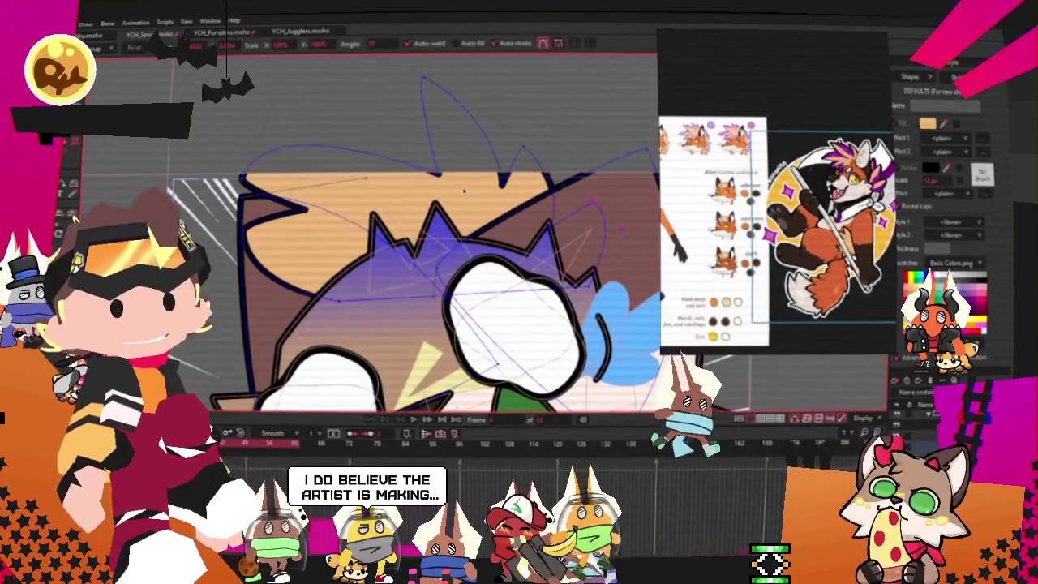
{"action": "left_click_drag", "start_coordinate": [438, 173], "coordinate": [412, 152]}
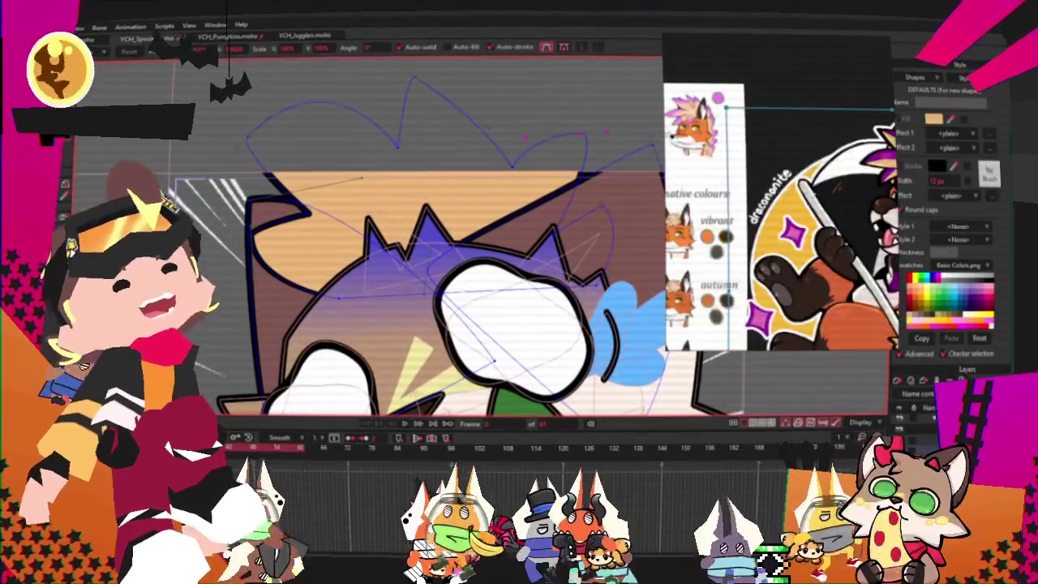
Step: Reshape the hair tuft's curve points and join a new point onto its outline
{"action": "scroll", "coordinate": [447, 186], "scroll_direction": "down", "scroll_amount": 3}
{"action": "scroll", "coordinate": [448, 187], "scroll_direction": "up", "scroll_amount": 3}
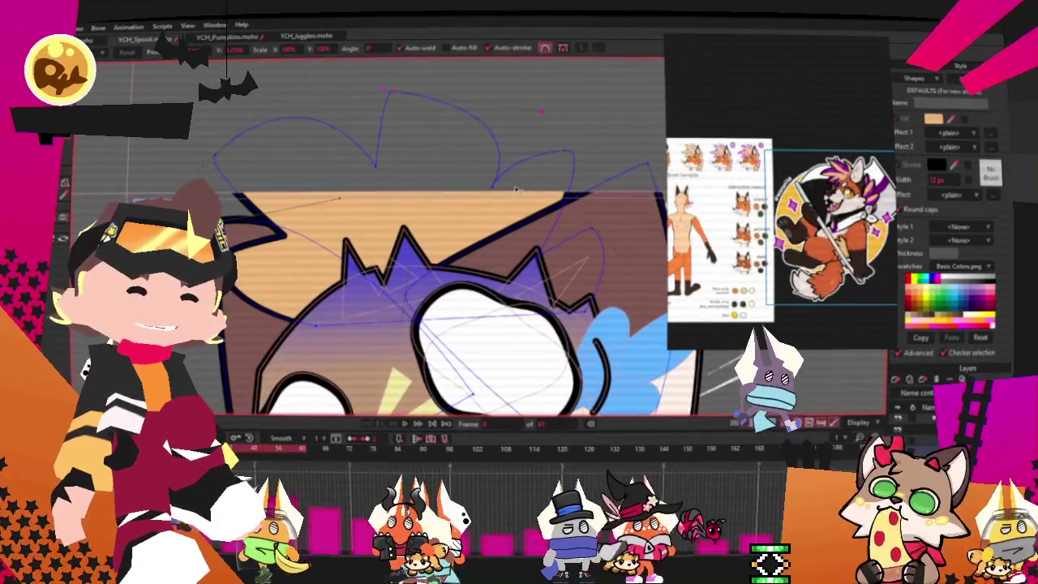
{"action": "left_click_drag", "start_coordinate": [491, 185], "coordinate": [526, 203]}
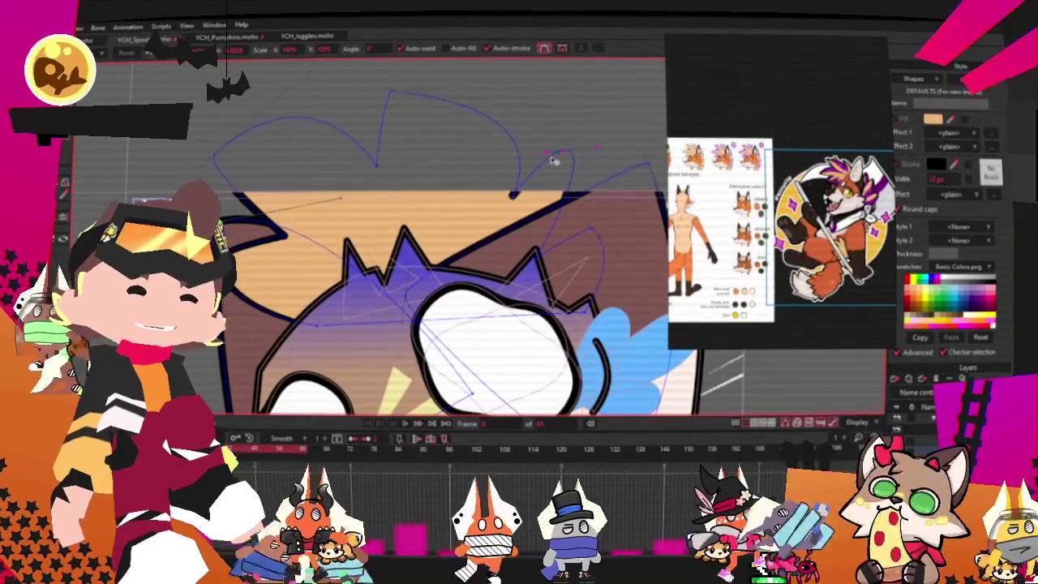
{"action": "left_click_drag", "start_coordinate": [581, 149], "coordinate": [549, 156]}
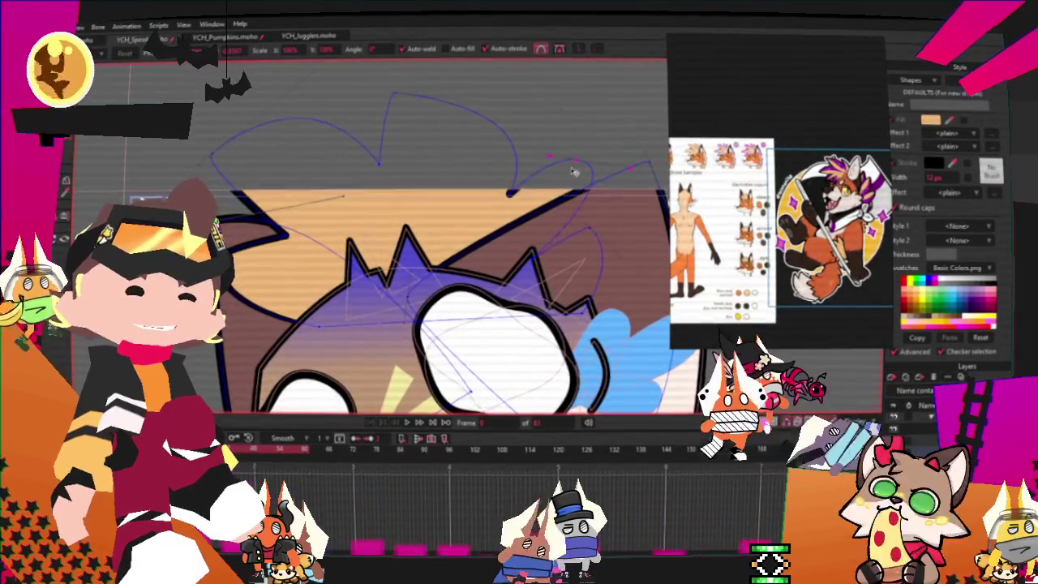
{"action": "left_click_drag", "start_coordinate": [577, 166], "coordinate": [555, 159]}
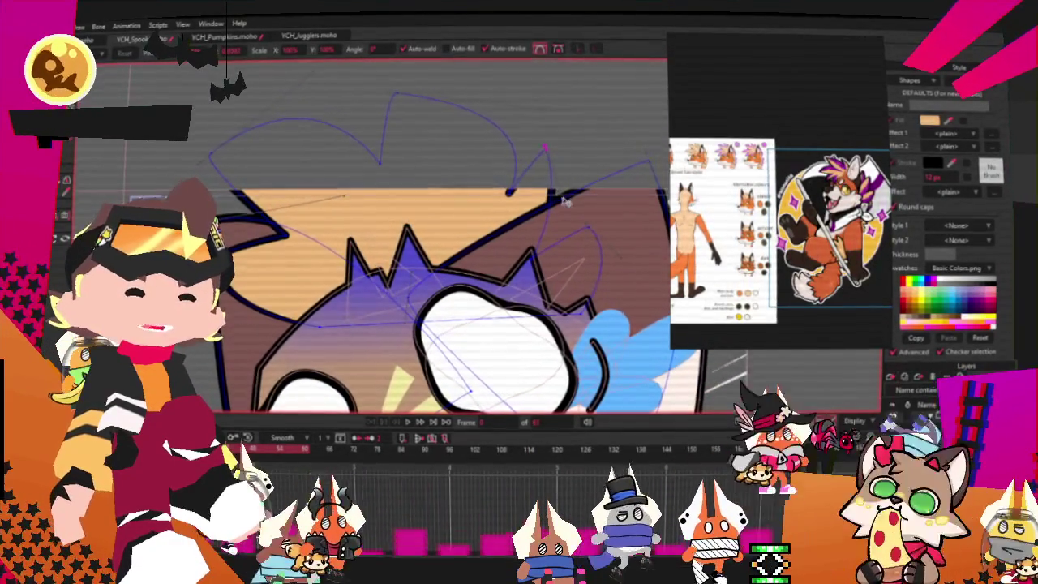
{"action": "left_click_drag", "start_coordinate": [577, 255], "coordinate": [639, 286]}
{"action": "left_click", "coordinate": [559, 154]}
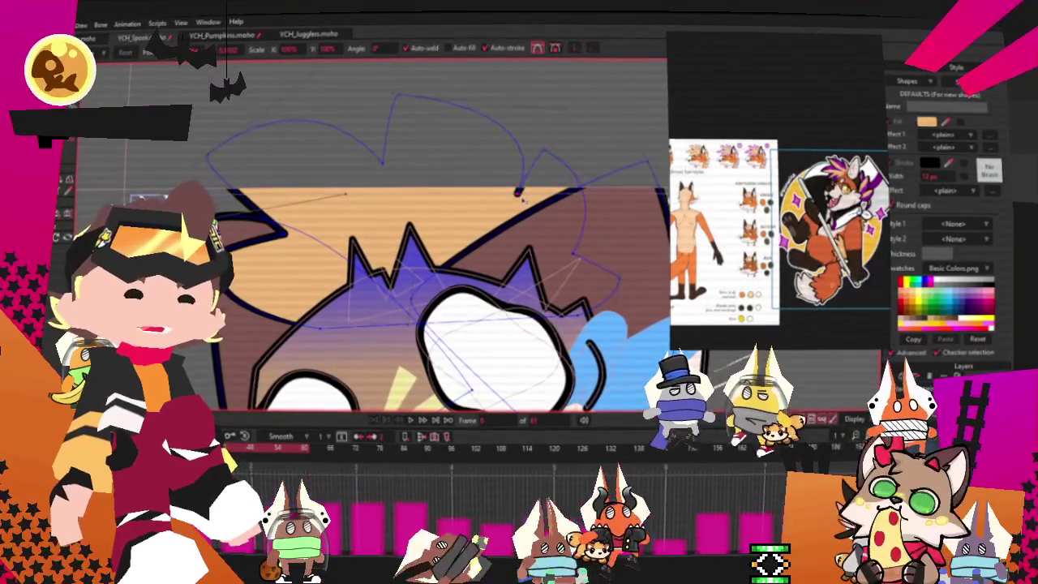
{"action": "scroll", "coordinate": [510, 209], "scroll_direction": "down", "scroll_amount": 3}
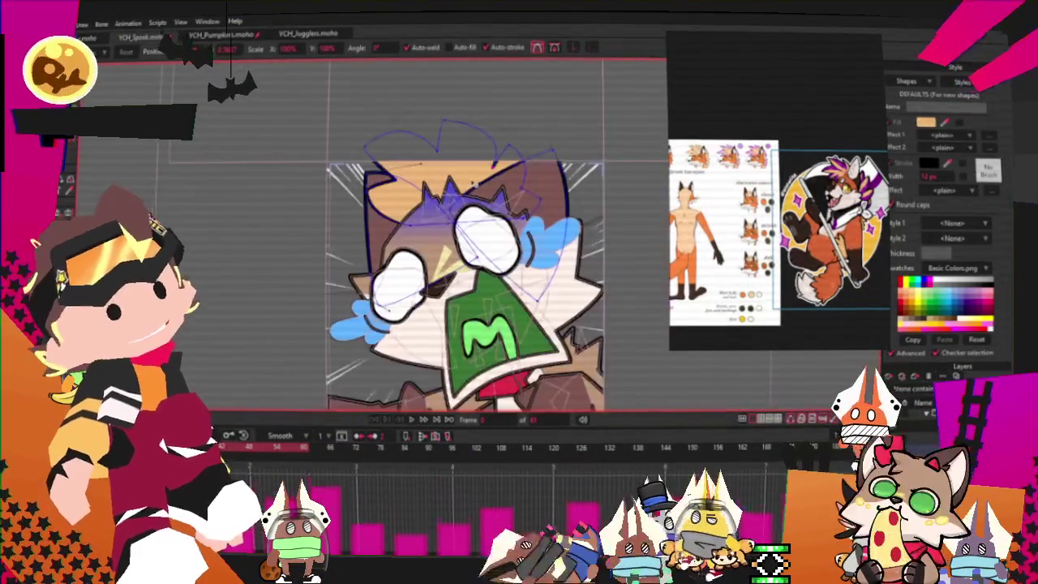
{"action": "scroll", "coordinate": [428, 190], "scroll_direction": "up", "scroll_amount": 1}
{"action": "scroll", "coordinate": [450, 164], "scroll_direction": "up", "scroll_amount": 1}
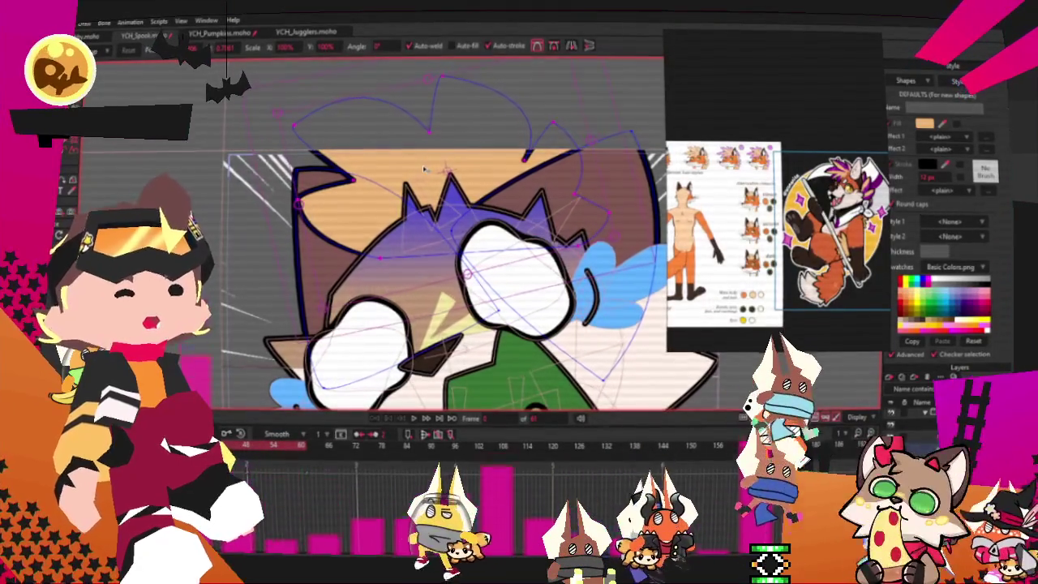
{"action": "scroll", "coordinate": [407, 193], "scroll_direction": "up", "scroll_amount": 1}
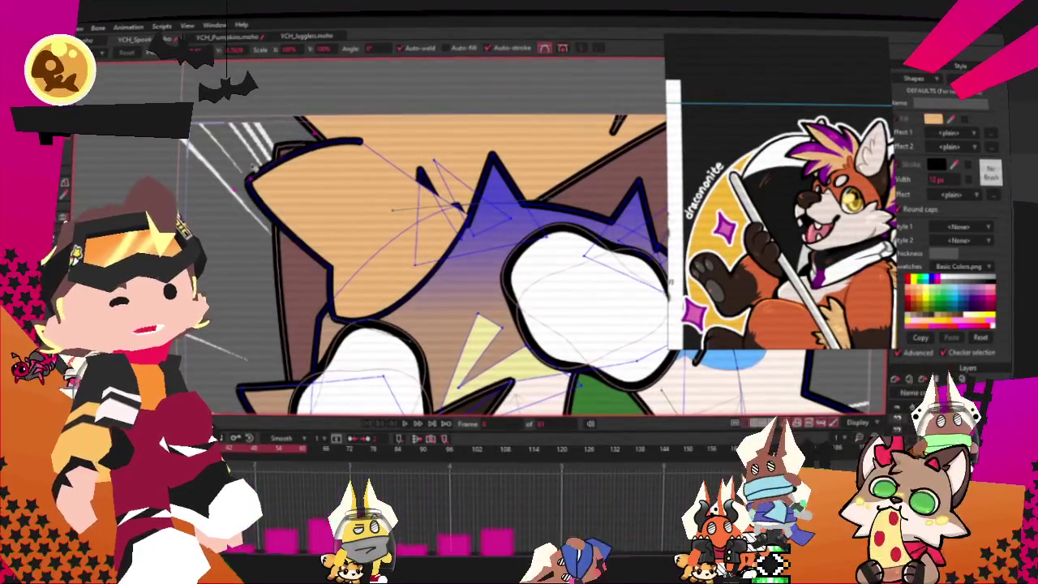
Step: Pull the orange shape's left point down-left and reshape the ear's tip and lower edge
{"action": "left_click_drag", "start_coordinate": [253, 166], "coordinate": [231, 235]}
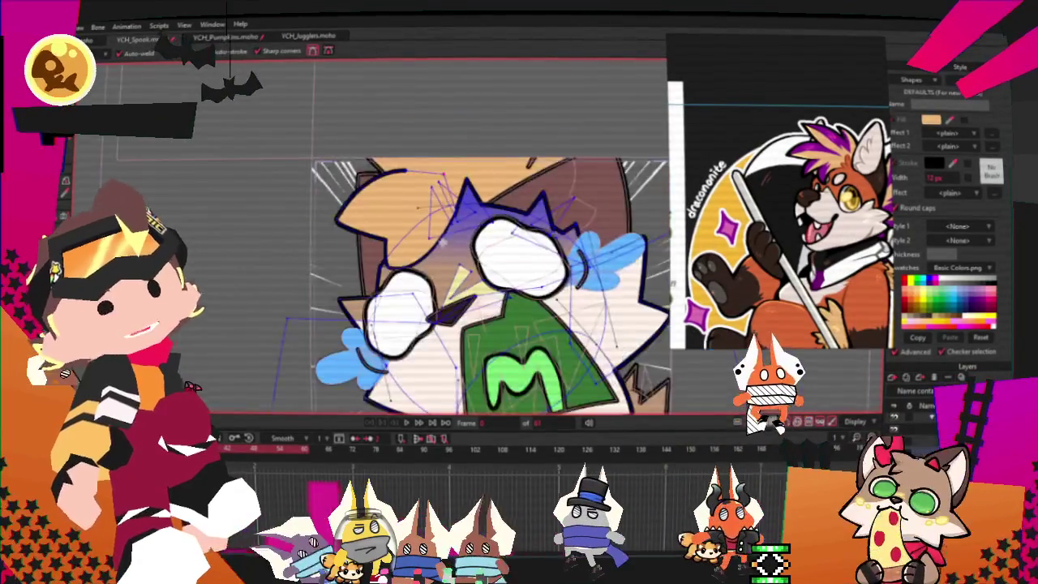
{"action": "scroll", "coordinate": [412, 143], "scroll_direction": "up", "scroll_amount": 2}
{"action": "scroll", "coordinate": [412, 143], "scroll_direction": "up", "scroll_amount": 3}
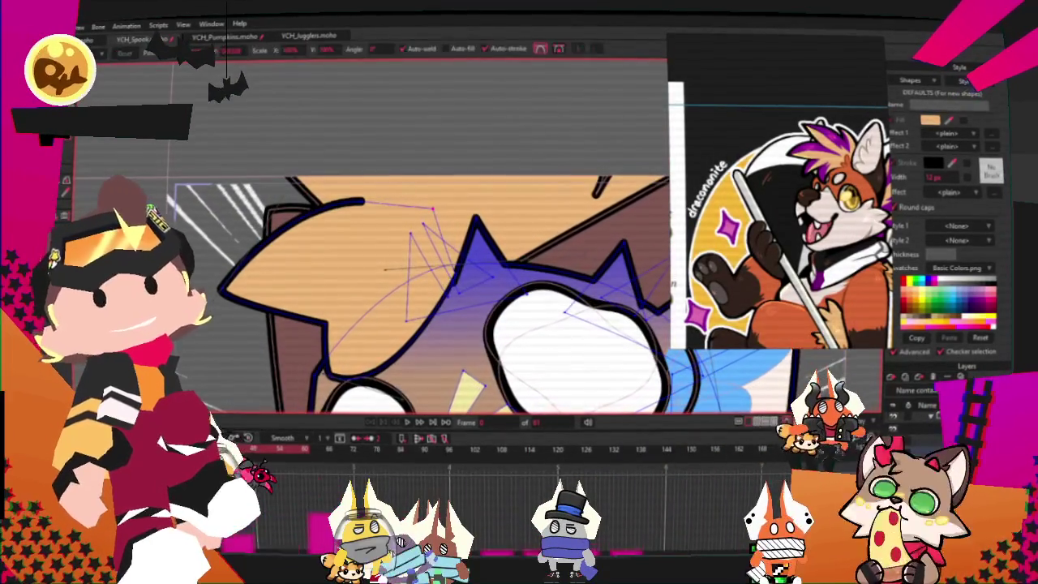
{"action": "left_click_drag", "start_coordinate": [229, 294], "coordinate": [191, 242]}
{"action": "left_click_drag", "start_coordinate": [328, 328], "coordinate": [325, 375]}
{"action": "left_click_drag", "start_coordinate": [339, 327], "coordinate": [349, 304]}
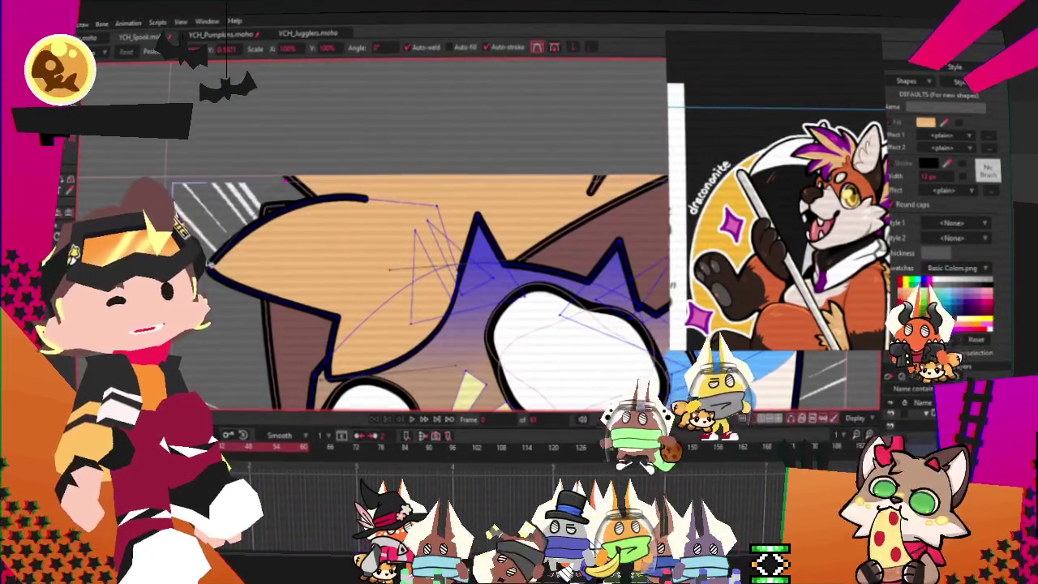
{"action": "scroll", "coordinate": [331, 192], "scroll_direction": "down", "scroll_amount": 2}
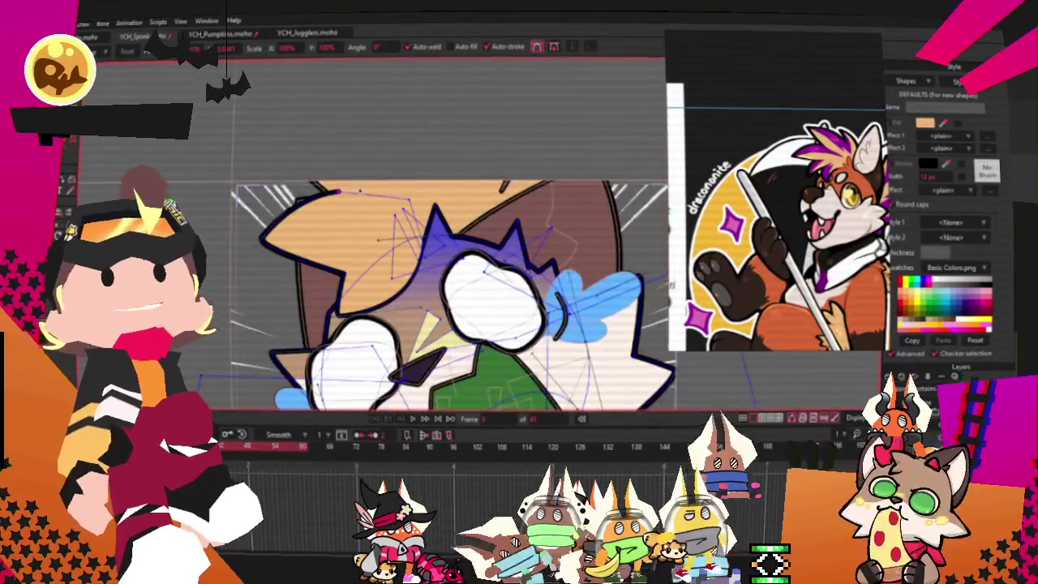
{"action": "scroll", "coordinate": [360, 179], "scroll_direction": "down", "scroll_amount": 2}
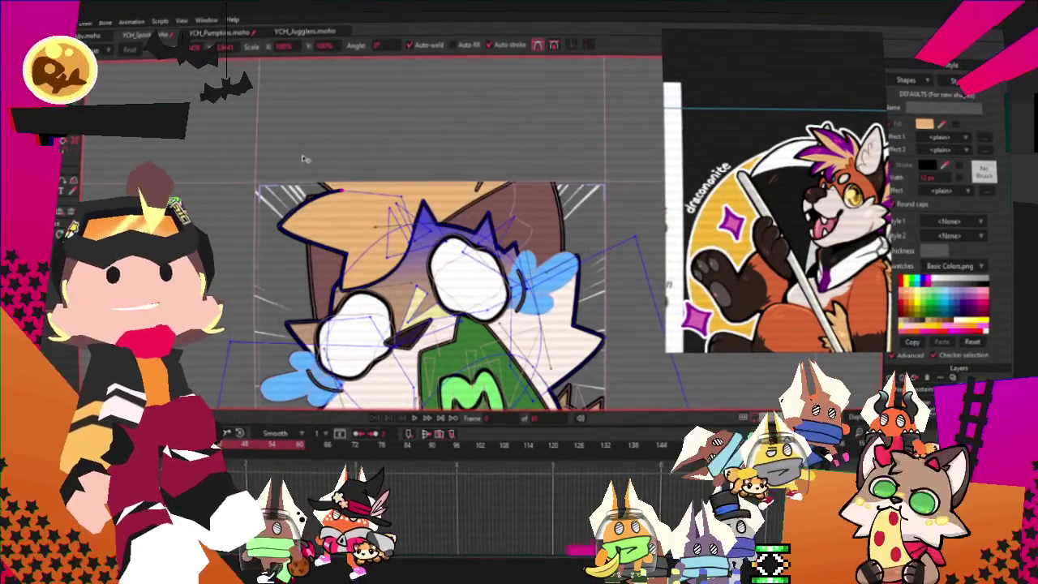
{"action": "scroll", "coordinate": [283, 300], "scroll_direction": "up", "scroll_amount": 2}
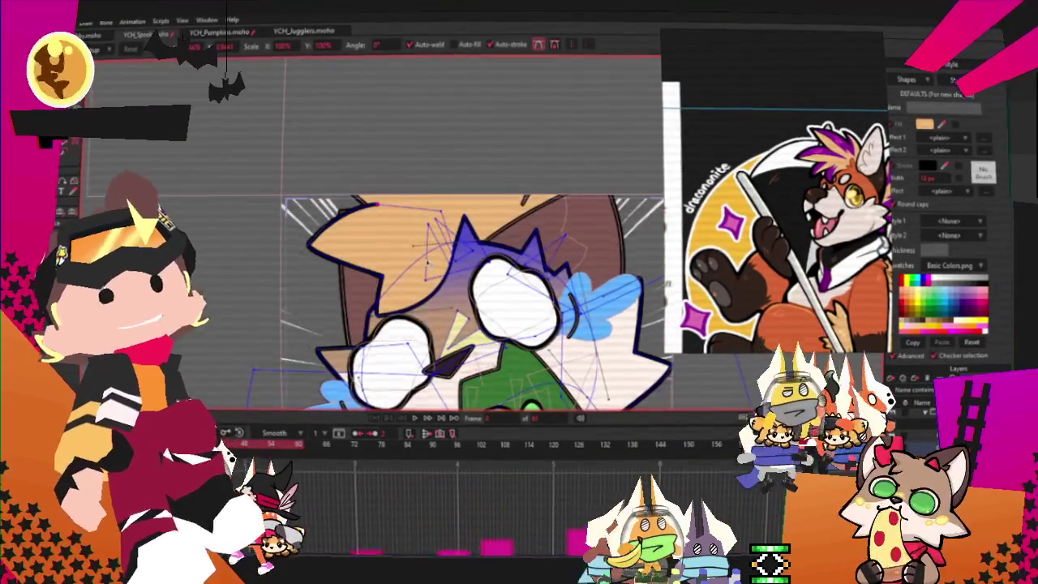
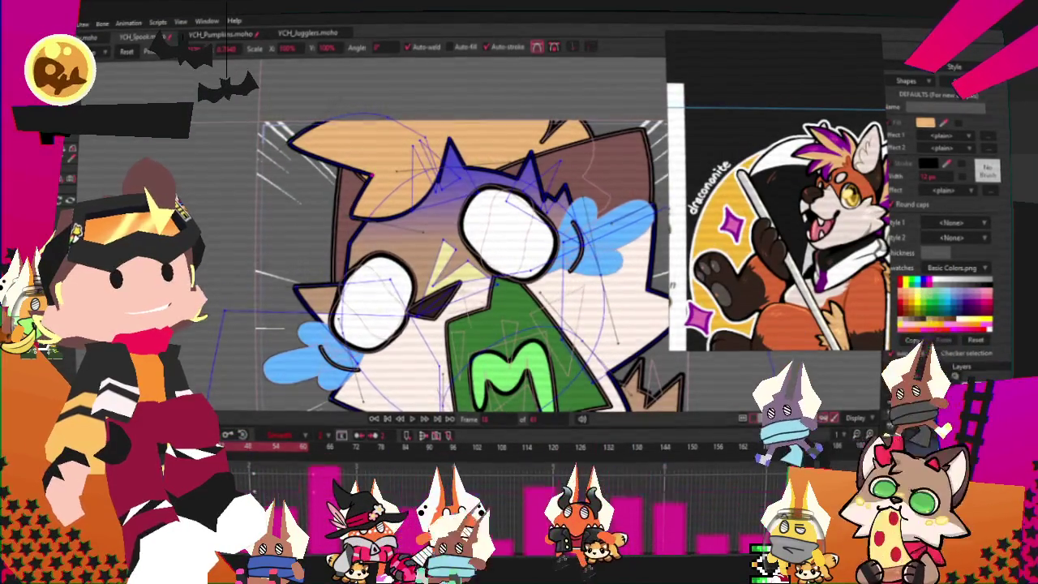
Step: Jump to around frame 46 on the timeline
{"action": "left_click", "coordinate": [253, 450]}
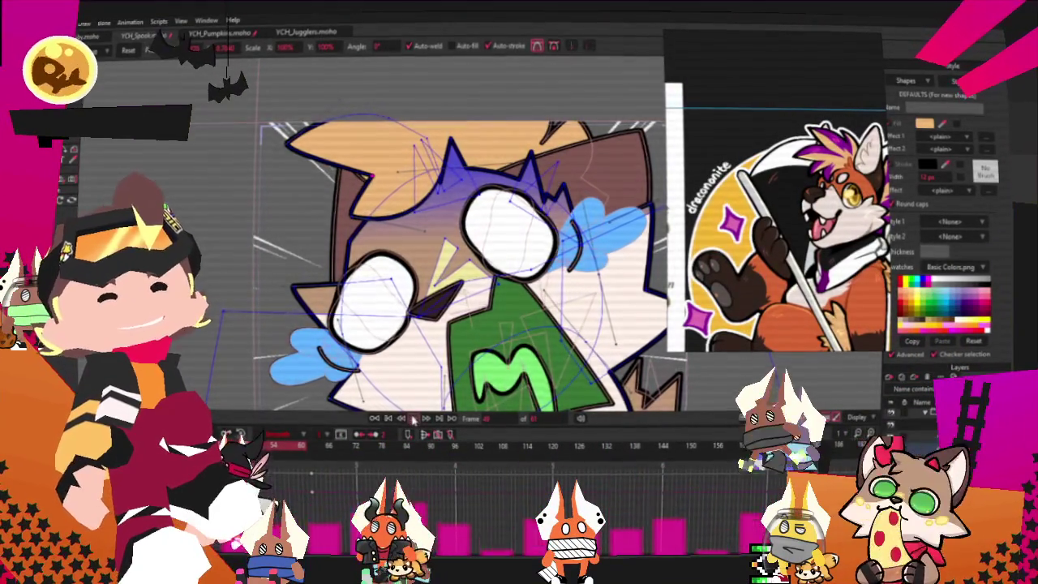
{"action": "scroll", "coordinate": [412, 302], "scroll_direction": "up", "scroll_amount": 2}
{"action": "scroll", "coordinate": [412, 302], "scroll_direction": "up", "scroll_amount": 1}
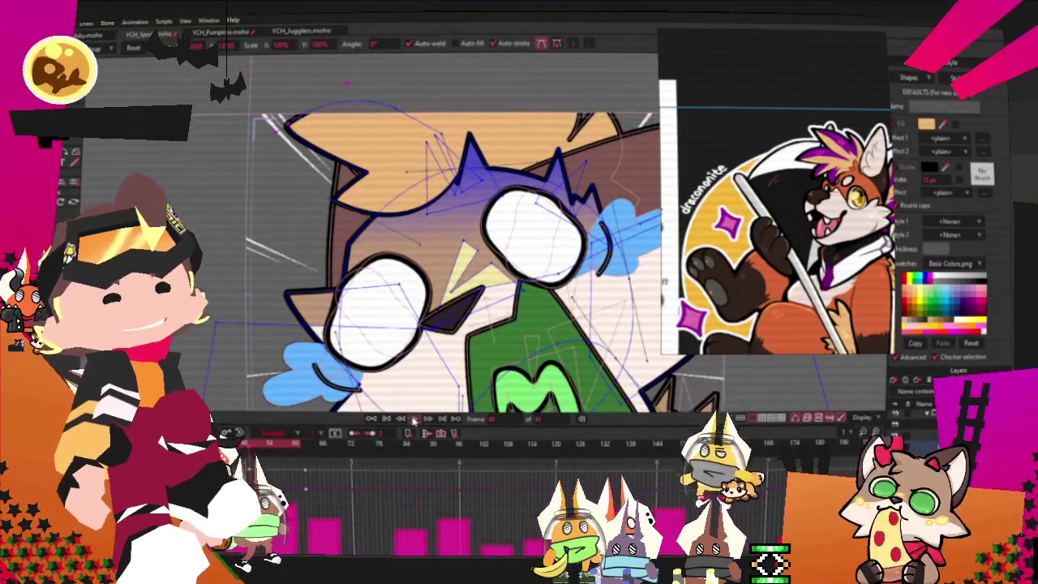
Step: Play the screaming-fox animation while zooming the canvas in and out, then switch to the music player
{"action": "left_click", "coordinate": [413, 419]}
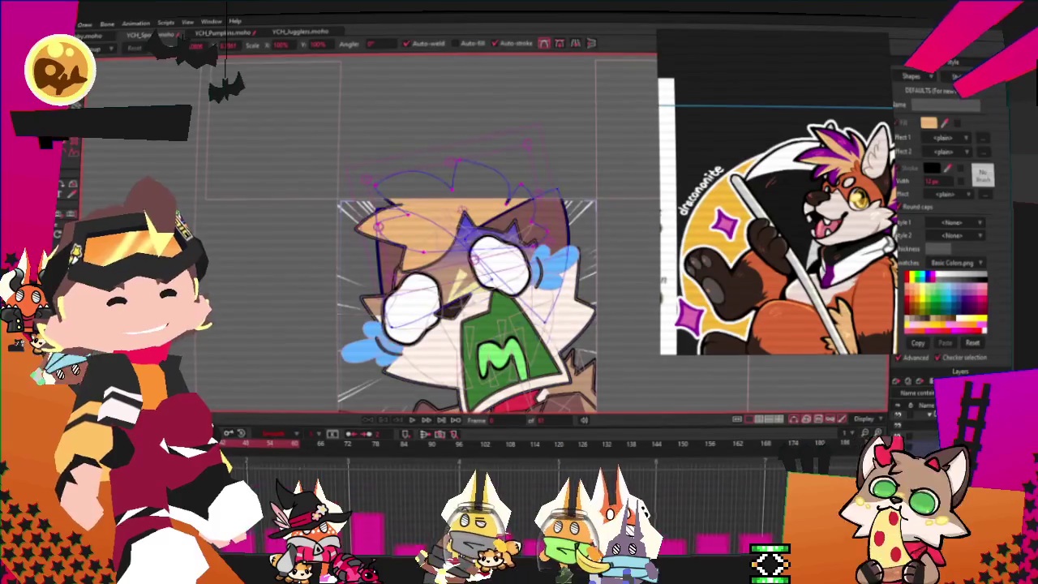
{"action": "scroll", "coordinate": [447, 244], "scroll_direction": "up", "scroll_amount": 3}
{"action": "scroll", "coordinate": [446, 244], "scroll_direction": "up", "scroll_amount": 2}
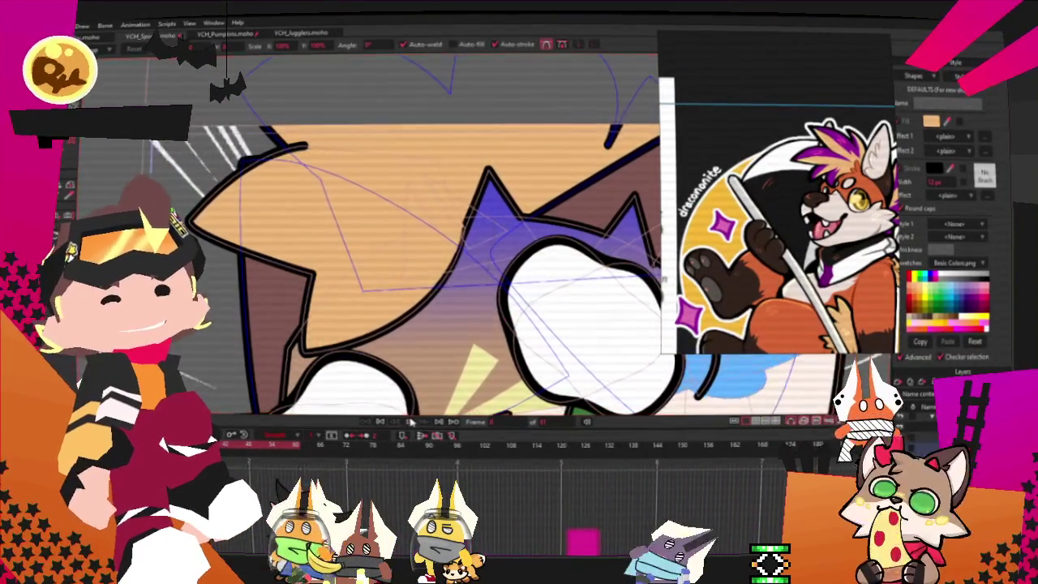
{"action": "scroll", "coordinate": [385, 262], "scroll_direction": "down", "scroll_amount": 3}
{"action": "scroll", "coordinate": [385, 262], "scroll_direction": "down", "scroll_amount": 2}
{"action": "scroll", "coordinate": [393, 245], "scroll_direction": "down", "scroll_amount": 2}
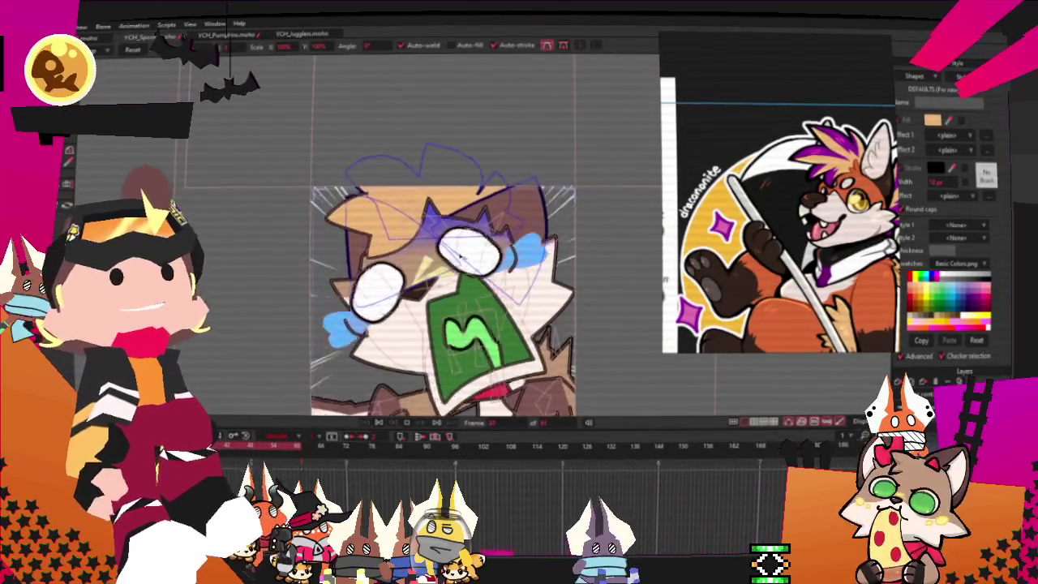
{"action": "scroll", "coordinate": [459, 252], "scroll_direction": "down", "scroll_amount": 1}
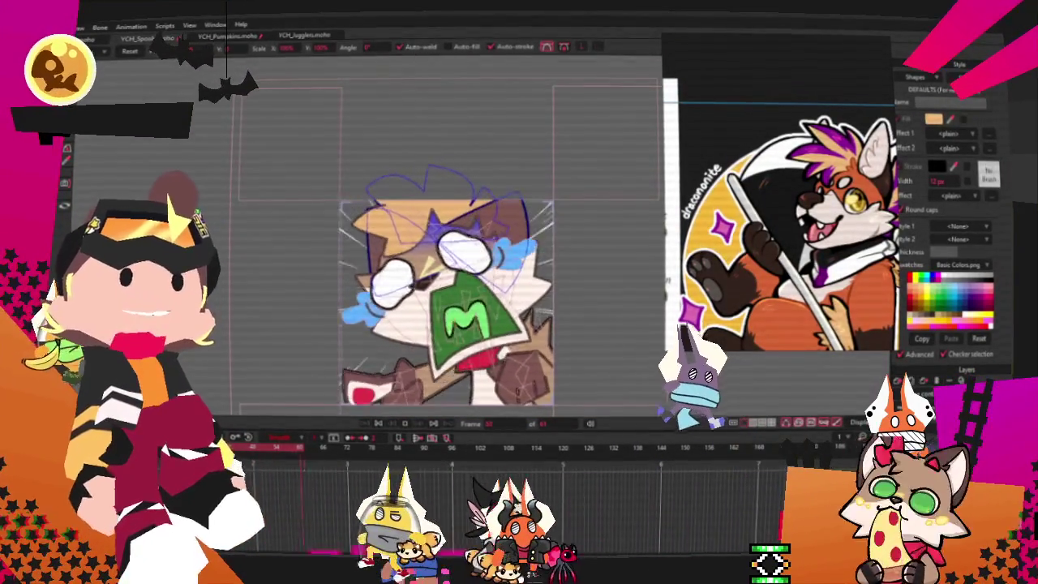
{"action": "key", "text": "alt+Tab"}
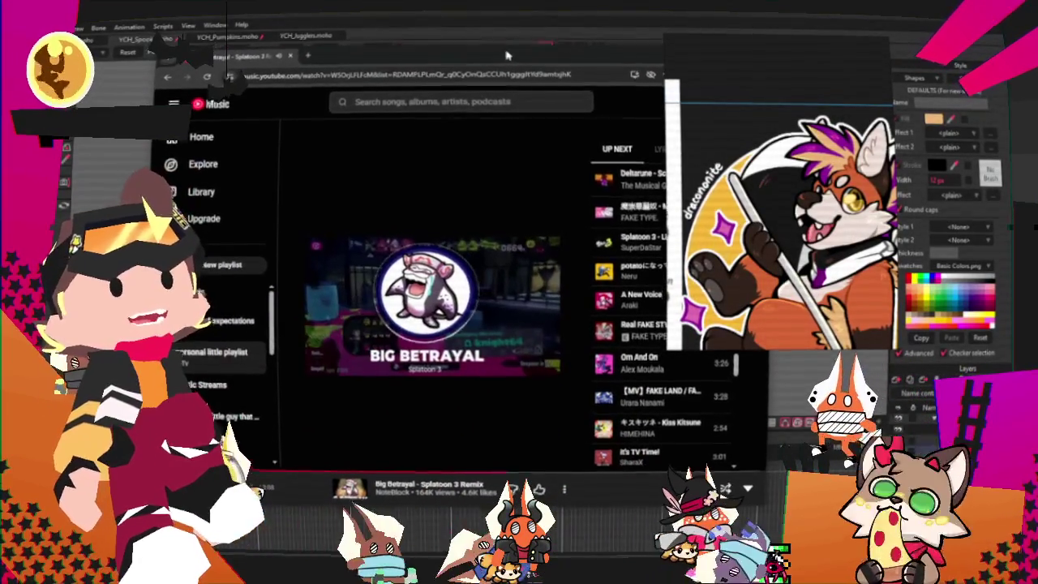
Step: Check that 'Big Betrayal - Splatoon 3 Remix' is playing, then return to Moho
{"action": "key", "text": "alt+Tab"}
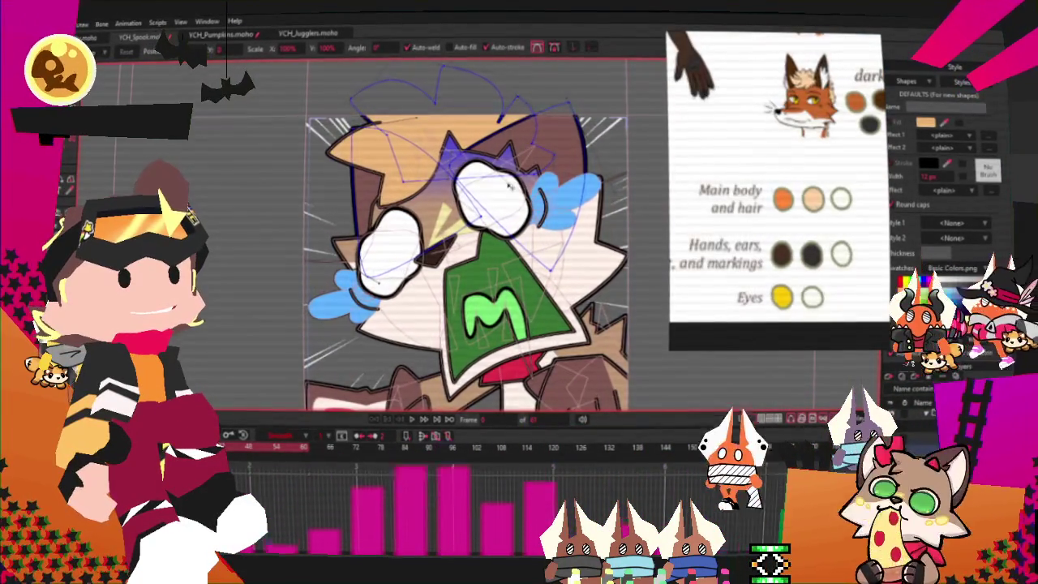
Step: Select the brown hair shape with the Select Shape tool
{"action": "scroll", "coordinate": [509, 186], "scroll_direction": "up", "scroll_amount": 3}
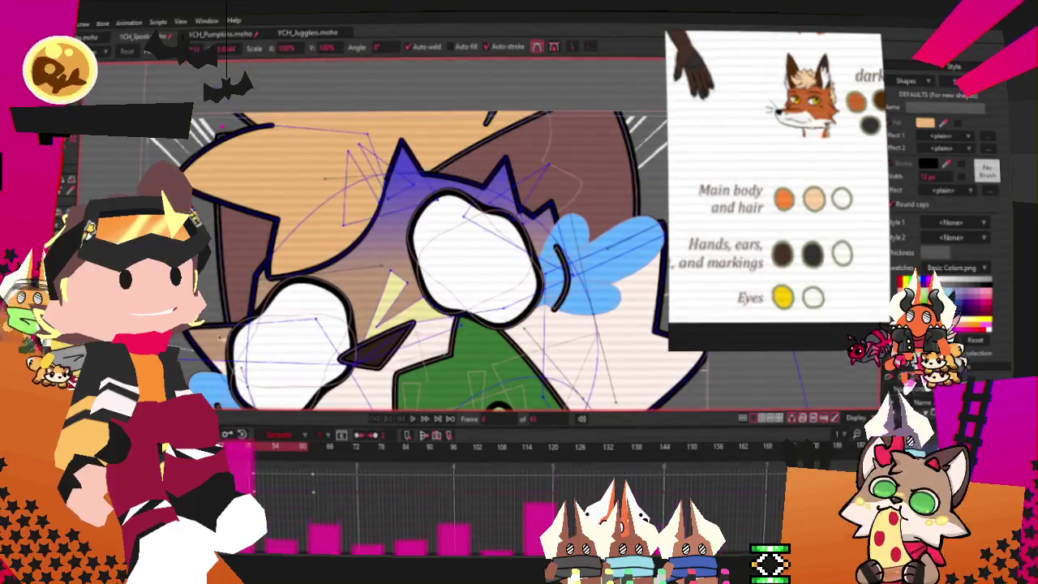
{"action": "key", "text": "g"}
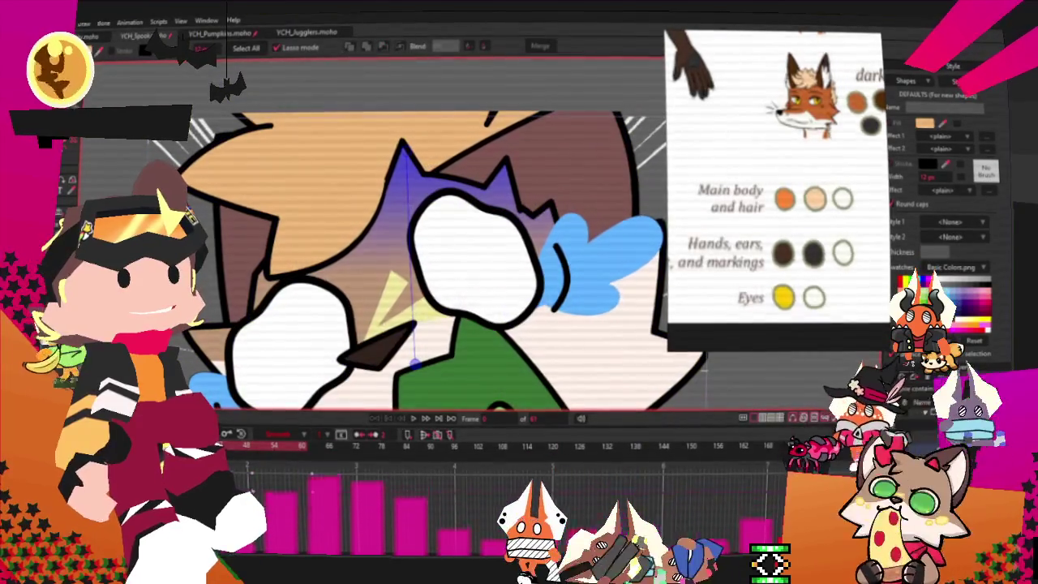
{"action": "left_click", "coordinate": [559, 150]}
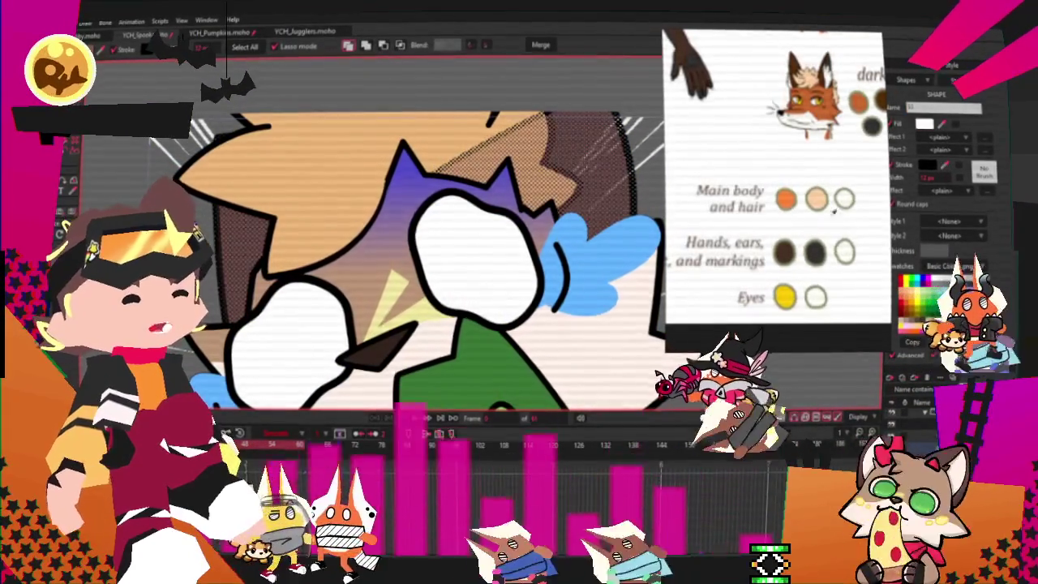
{"action": "scroll", "coordinate": [405, 259], "scroll_direction": "down", "scroll_amount": 5}
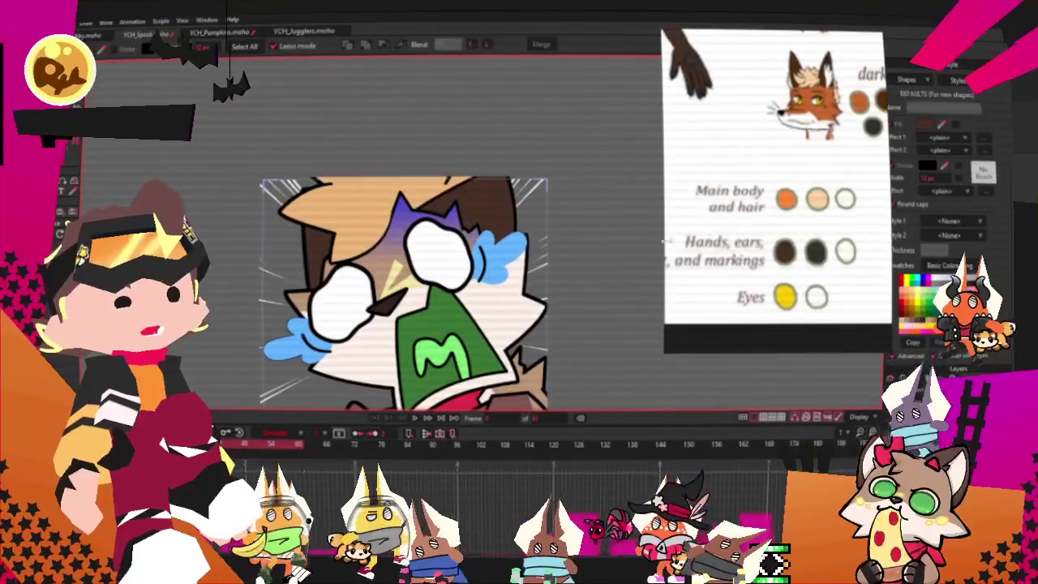
{"action": "scroll", "coordinate": [742, 162], "scroll_direction": "up", "scroll_amount": 2}
{"action": "scroll", "coordinate": [353, 260], "scroll_direction": "up", "scroll_amount": 3}
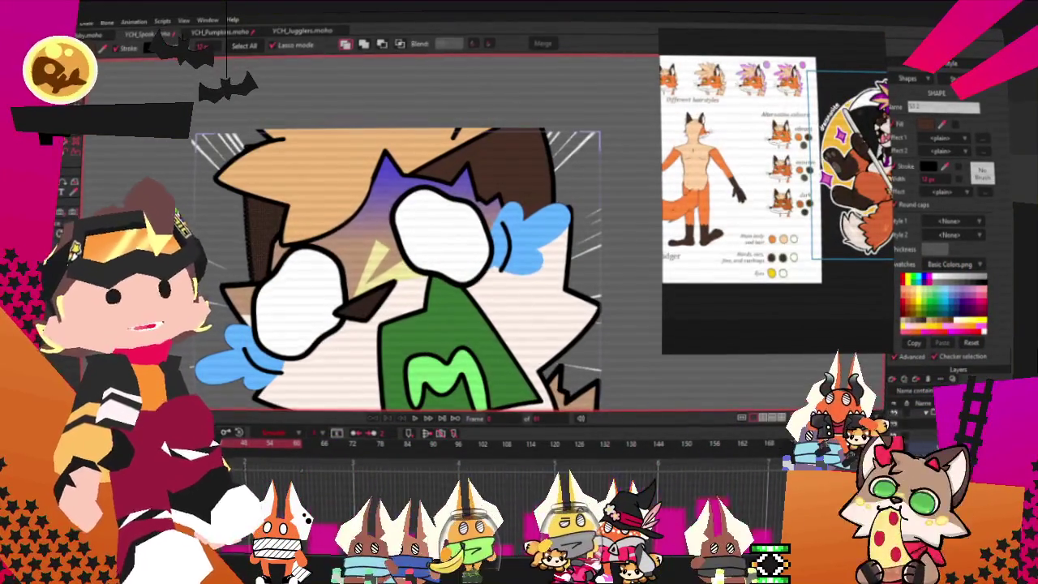
Step: Run the hair's orange gradient downward over the face and bring up its gradient settings
{"action": "left_click_drag", "start_coordinate": [389, 170], "coordinate": [395, 316]}
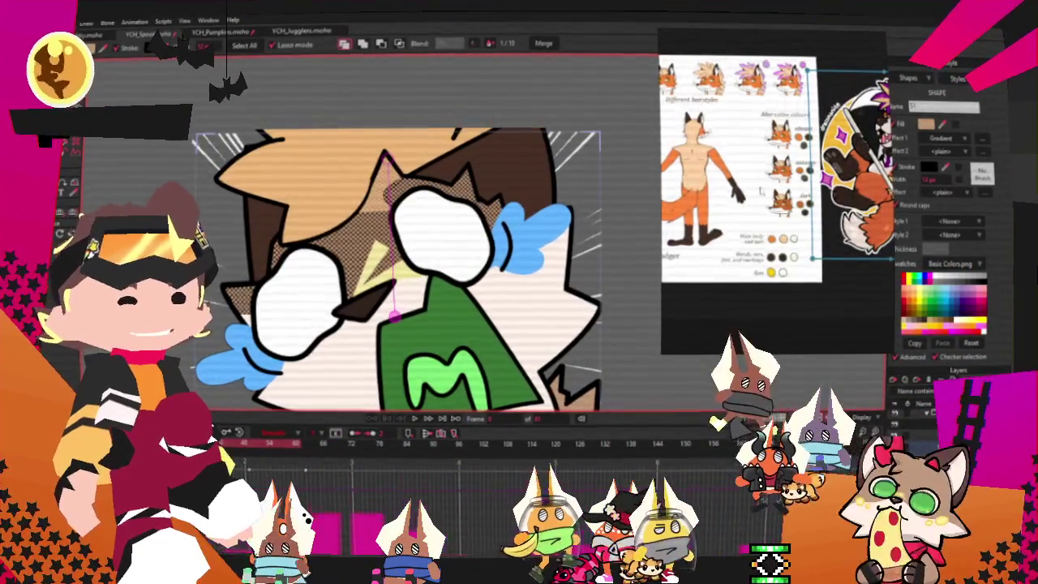
{"action": "scroll", "coordinate": [763, 142], "scroll_direction": "up", "scroll_amount": 5}
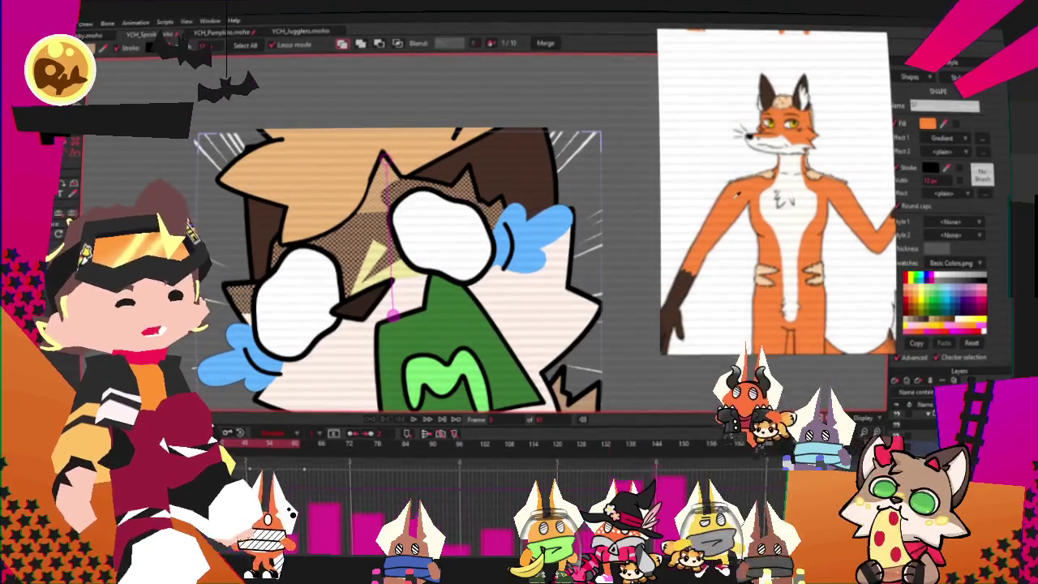
{"action": "scroll", "coordinate": [480, 220], "scroll_direction": "down", "scroll_amount": 2}
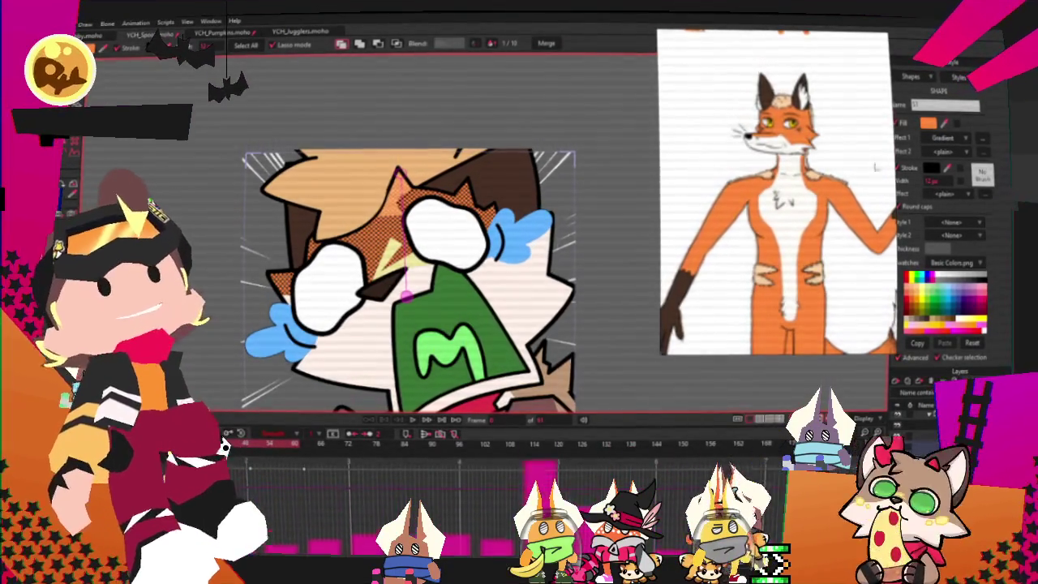
{"action": "left_click", "coordinate": [982, 139]}
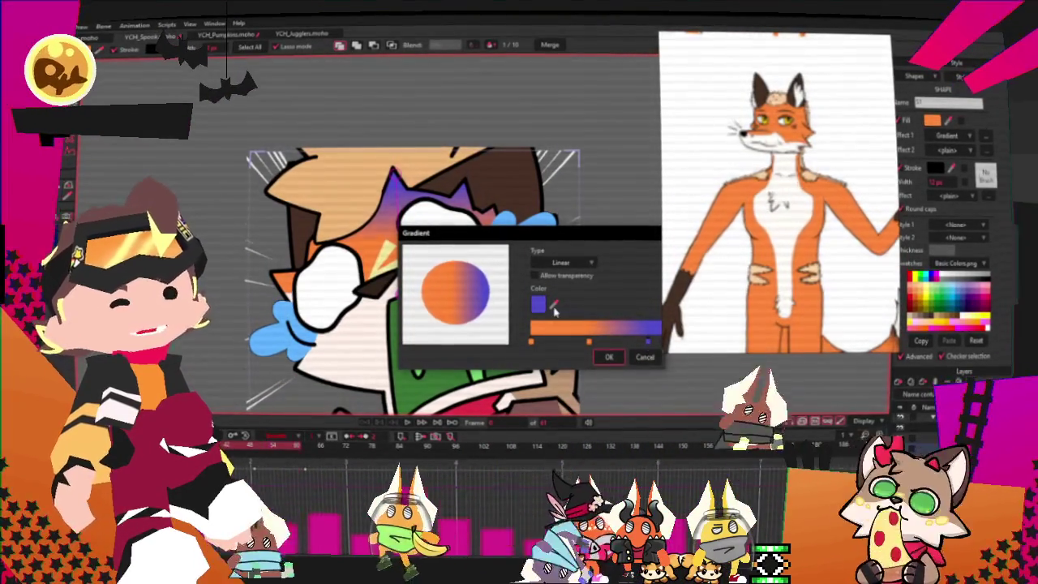
Step: Sample a blue-purple for the gradient's far end and confirm the gradient
{"action": "left_click_drag", "start_coordinate": [555, 307], "coordinate": [811, 339]}
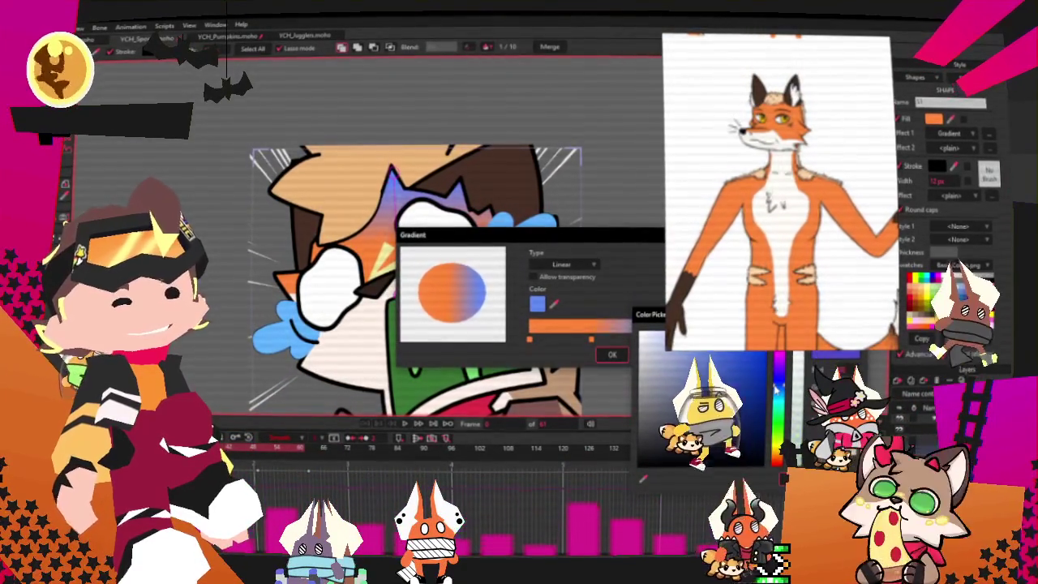
{"action": "left_click", "coordinate": [663, 388]}
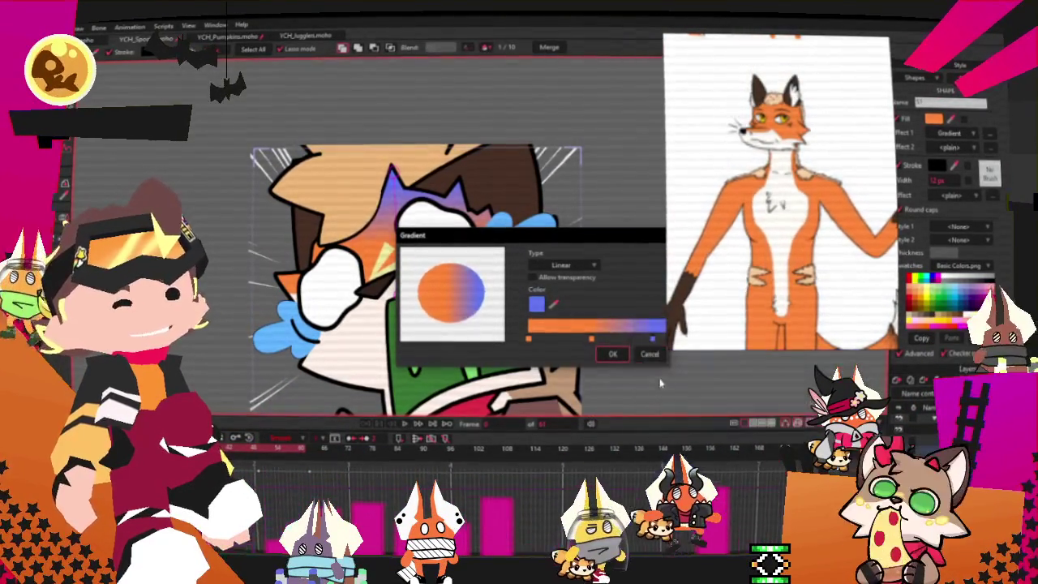
{"action": "left_click", "coordinate": [613, 355]}
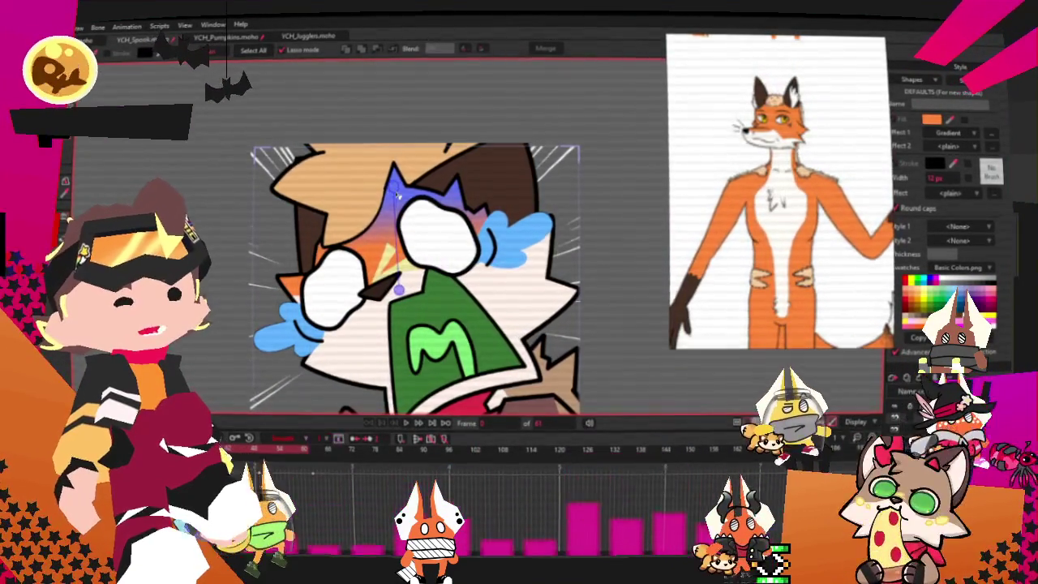
{"action": "scroll", "coordinate": [556, 198], "scroll_direction": "up", "scroll_amount": 1}
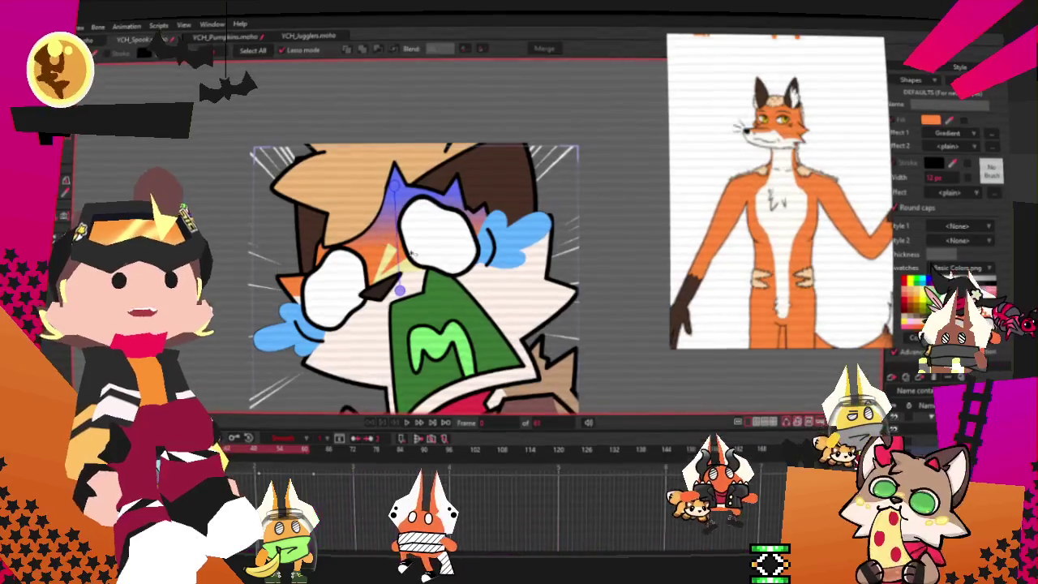
{"action": "scroll", "coordinate": [378, 238], "scroll_direction": "up", "scroll_amount": 1}
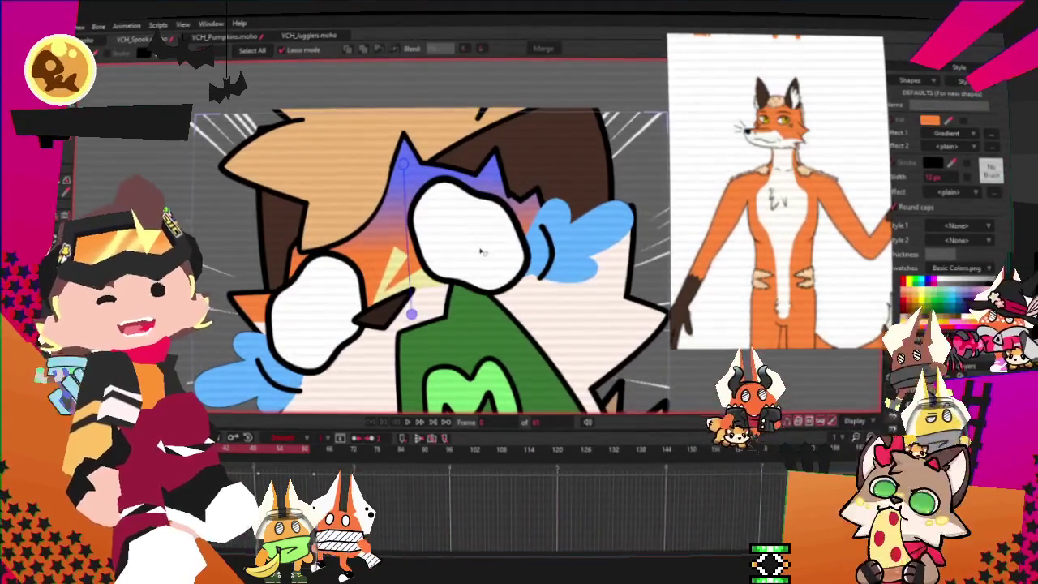
{"action": "left_click", "coordinate": [417, 331]}
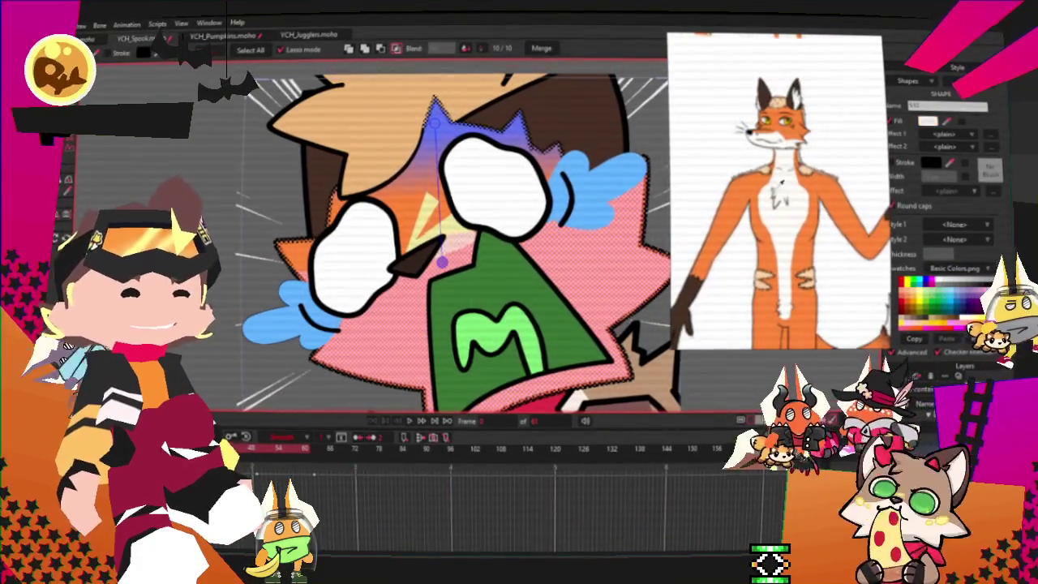
{"action": "scroll", "coordinate": [552, 324], "scroll_direction": "down", "scroll_amount": 2}
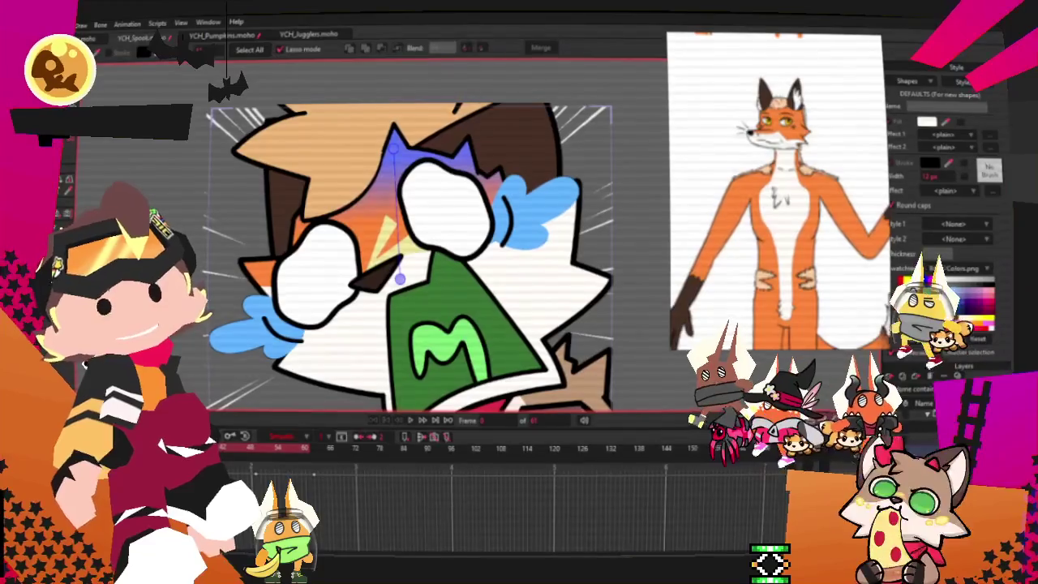
{"action": "key", "text": "t"}
{"action": "scroll", "coordinate": [359, 229], "scroll_direction": "up", "scroll_amount": 2}
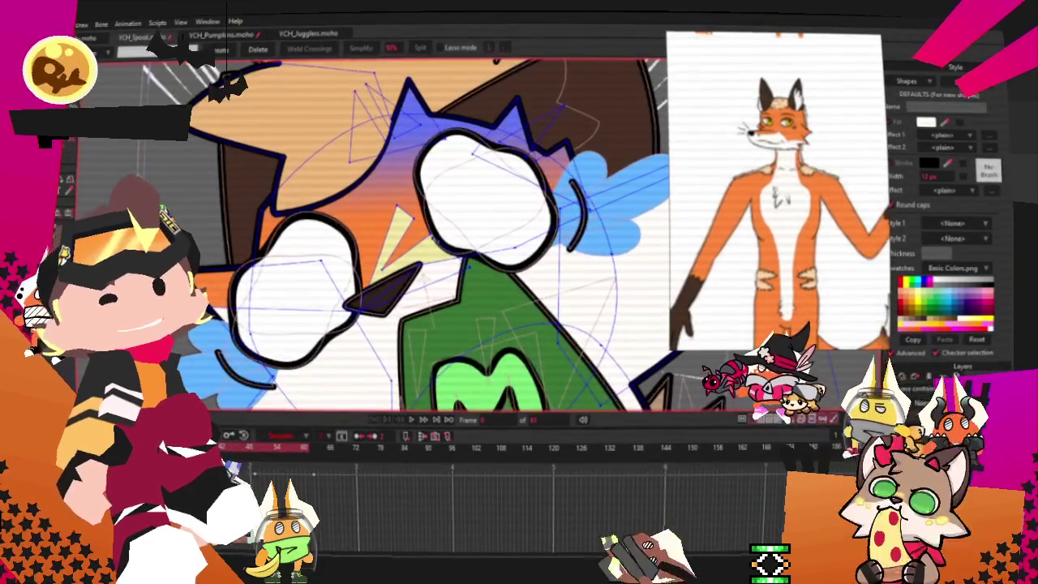
{"action": "scroll", "coordinate": [397, 243], "scroll_direction": "down", "scroll_amount": 2}
{"action": "scroll", "coordinate": [397, 243], "scroll_direction": "down", "scroll_amount": 1}
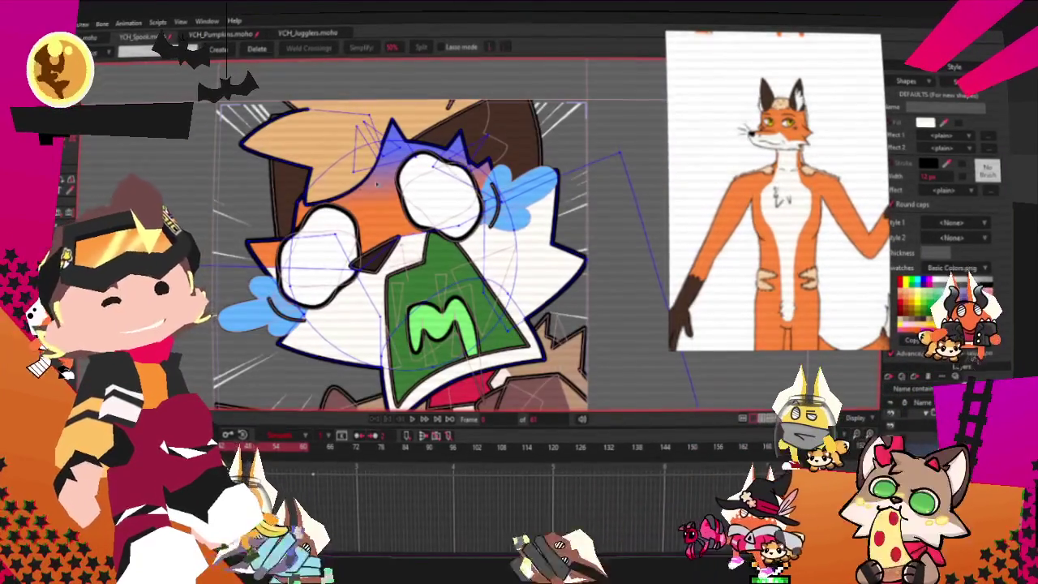
{"action": "scroll", "coordinate": [359, 228], "scroll_direction": "up", "scroll_amount": 2}
{"action": "scroll", "coordinate": [397, 243], "scroll_direction": "down", "scroll_amount": 2}
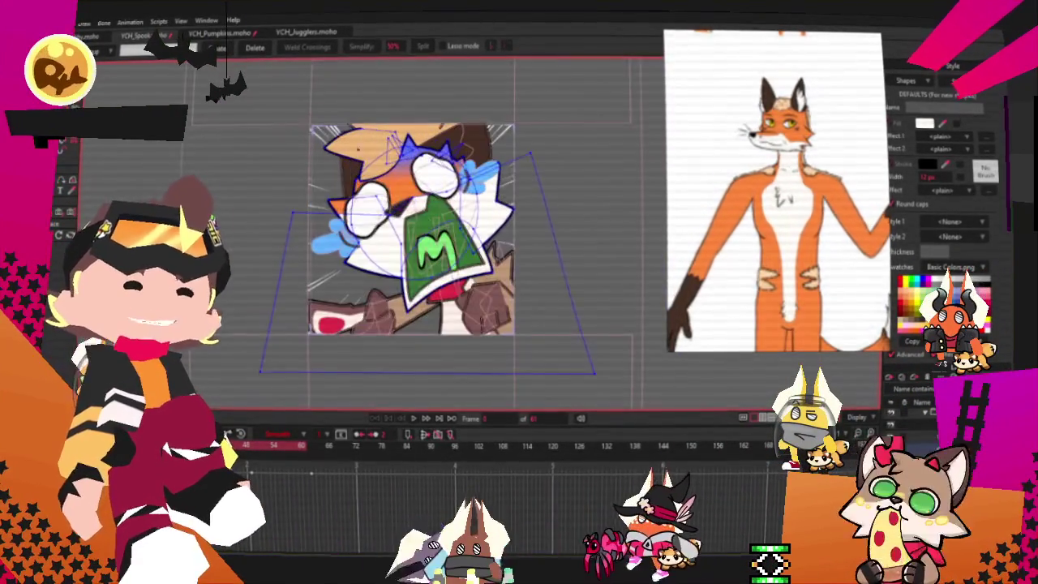
{"action": "scroll", "coordinate": [606, 133], "scroll_direction": "down", "scroll_amount": 2}
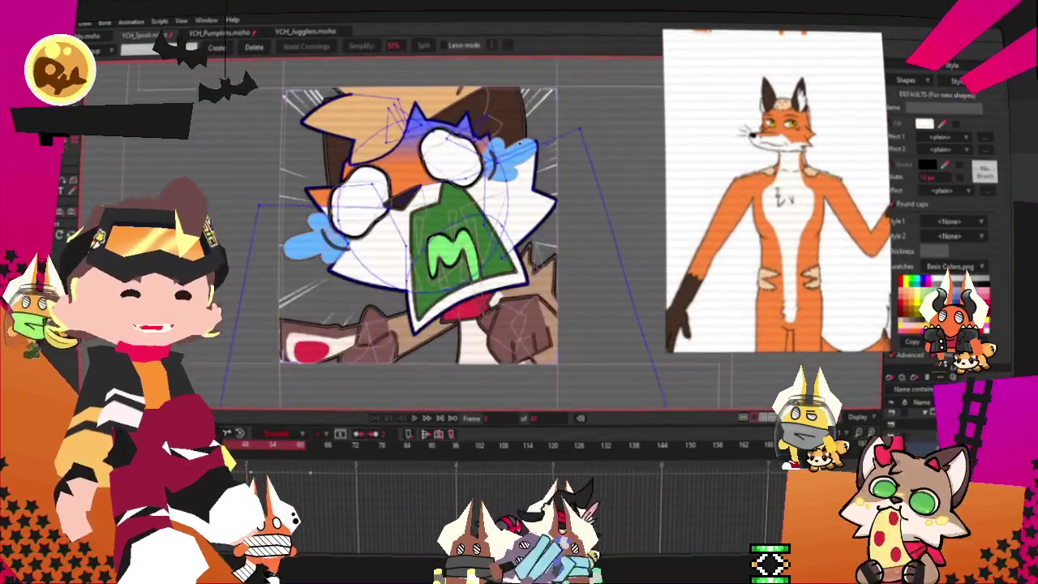
{"action": "scroll", "coordinate": [606, 134], "scroll_direction": "up", "scroll_amount": 3}
{"action": "scroll", "coordinate": [607, 134], "scroll_direction": "up", "scroll_amount": 1}
{"action": "key", "text": "t"}
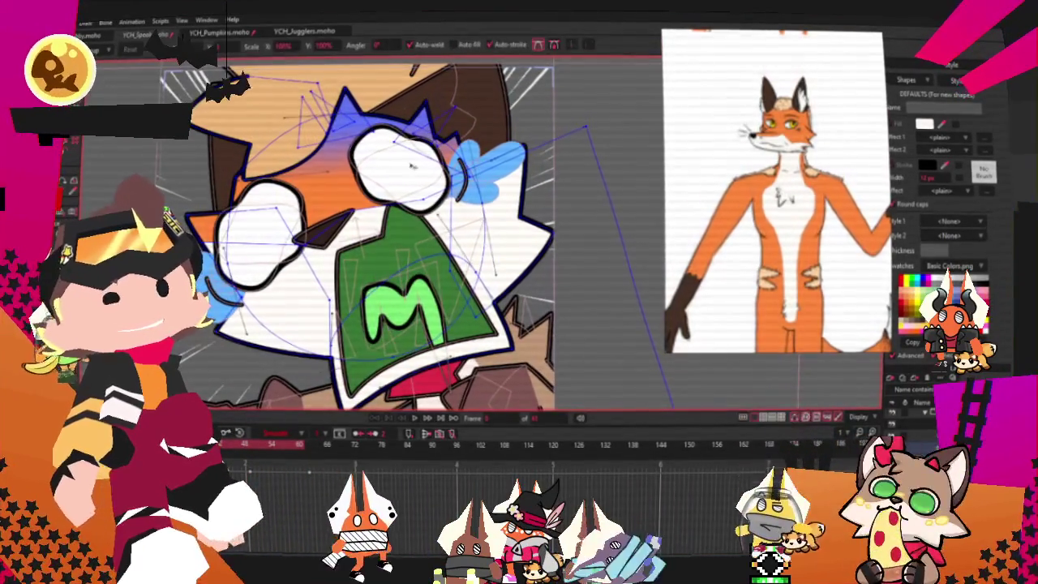
{"action": "mouse_move", "coordinate": [586, 128]}
{"action": "left_mouse_down"}
{"action": "mouse_move", "coordinate": [570, 255]}
{"action": "mouse_move", "coordinate": [592, 245]}
{"action": "left_mouse_up"}
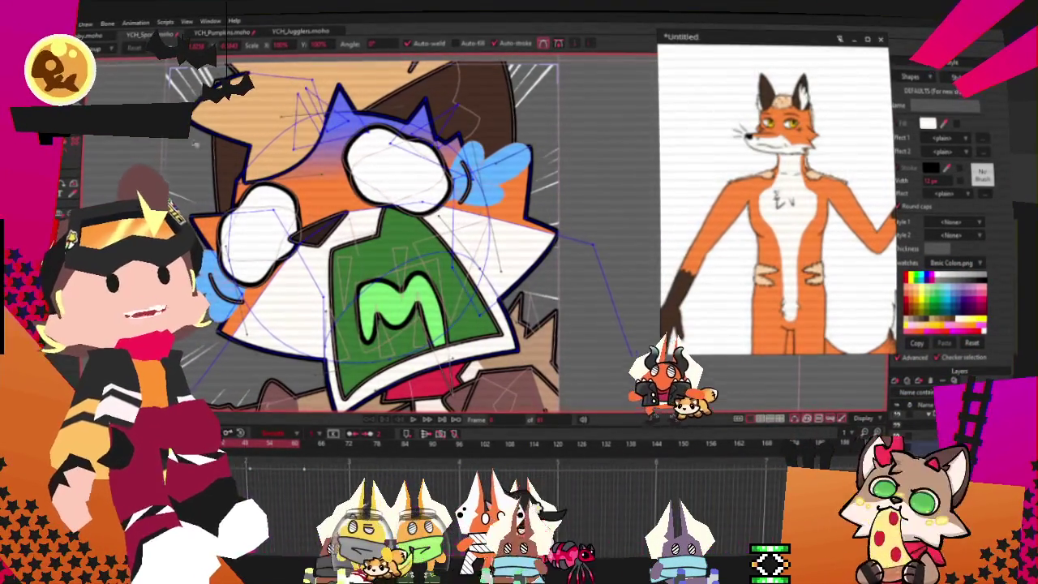
Step: Switch to Transform Points and zoom out to show the full fox reference sheet
{"action": "scroll", "coordinate": [305, 281], "scroll_direction": "up", "scroll_amount": 3}
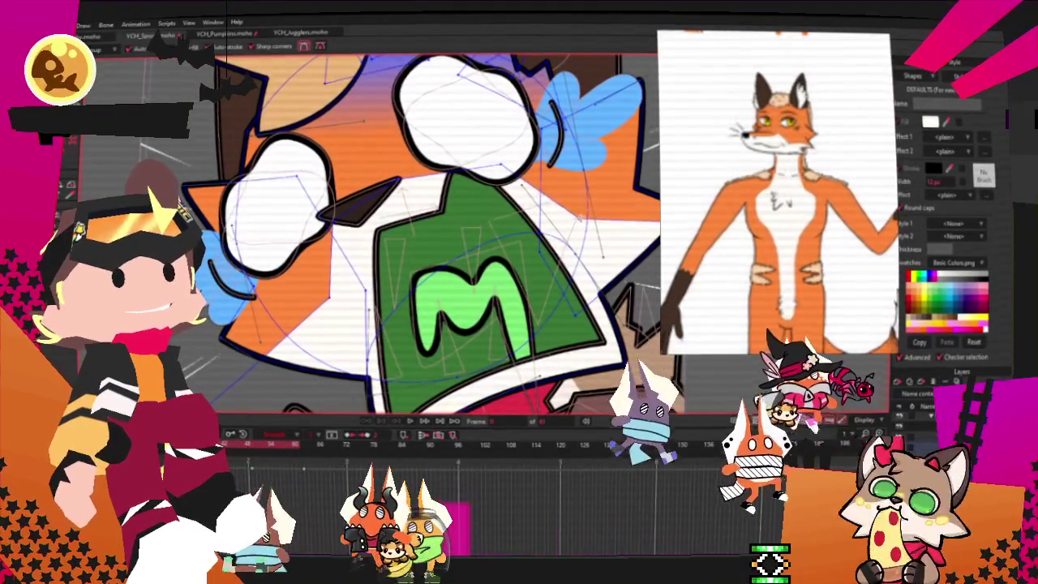
{"action": "key", "text": "t"}
{"action": "scroll", "coordinate": [430, 235], "scroll_direction": "down", "scroll_amount": 2}
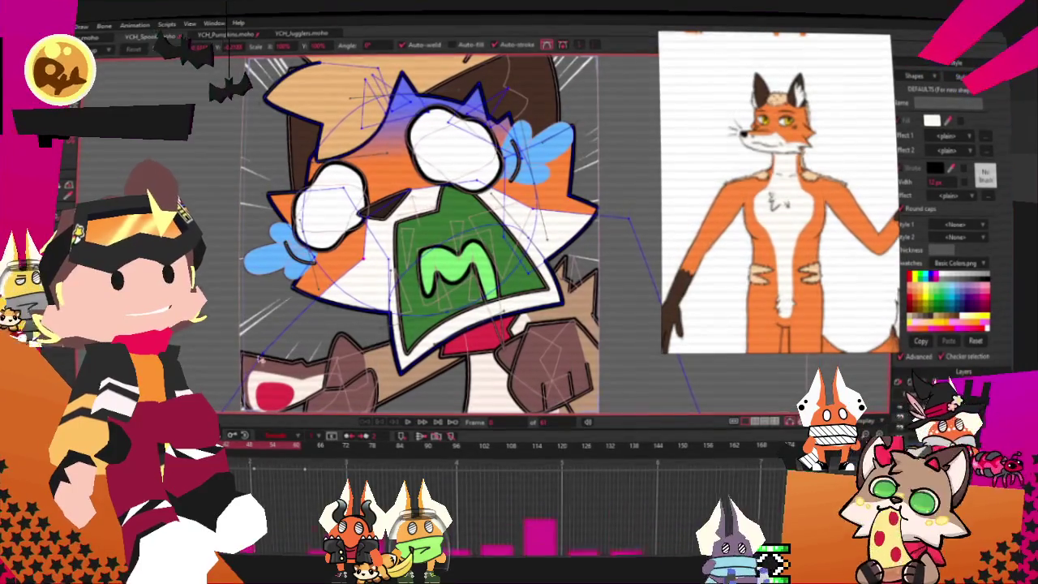
{"action": "scroll", "coordinate": [390, 262], "scroll_direction": "up", "scroll_amount": 1}
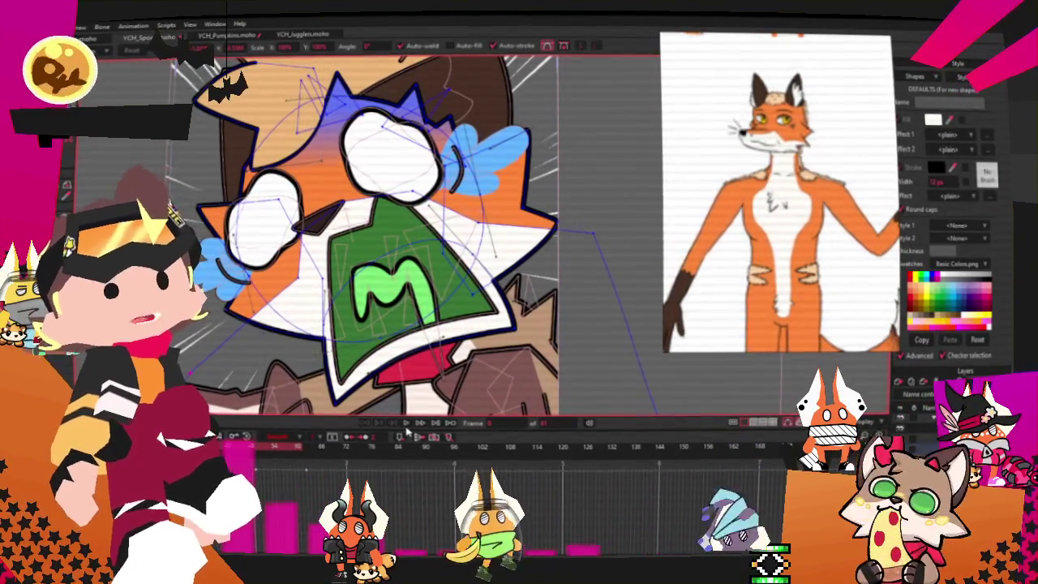
{"action": "scroll", "coordinate": [386, 272], "scroll_direction": "down", "scroll_amount": 3}
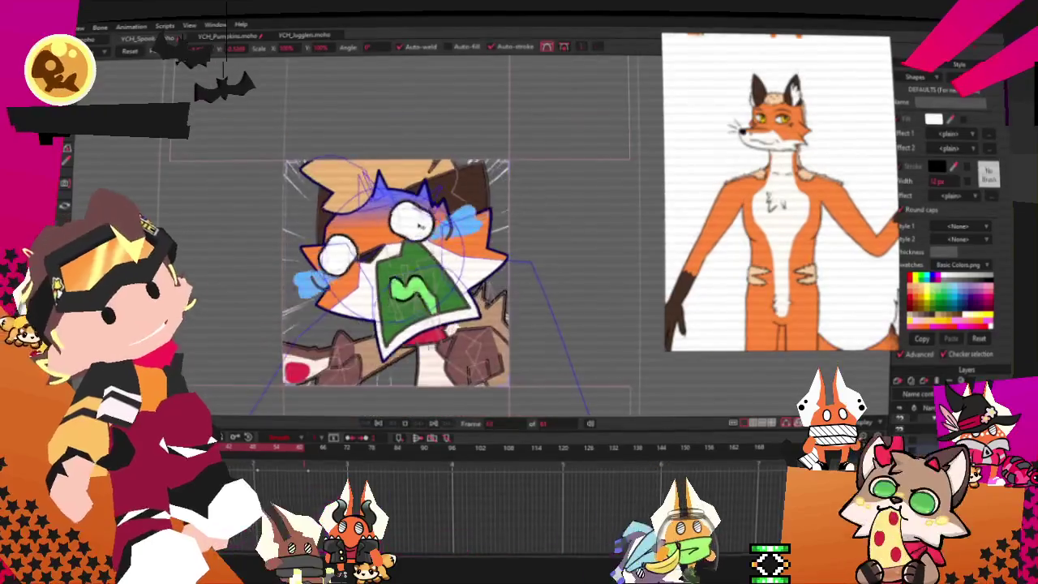
{"action": "scroll", "coordinate": [417, 229], "scroll_direction": "up", "scroll_amount": 3}
{"action": "scroll", "coordinate": [426, 235], "scroll_direction": "down", "scroll_amount": 3}
{"action": "scroll", "coordinate": [434, 241], "scroll_direction": "up", "scroll_amount": 3}
{"action": "scroll", "coordinate": [442, 235], "scroll_direction": "up", "scroll_amount": 2}
{"action": "scroll", "coordinate": [450, 211], "scroll_direction": "down", "scroll_amount": 2}
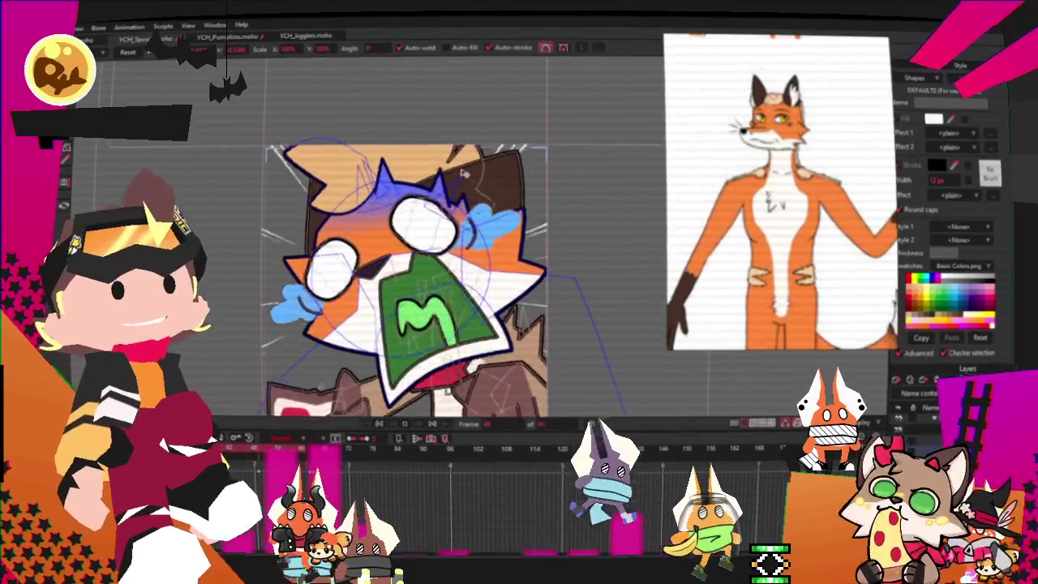
{"action": "scroll", "coordinate": [458, 184], "scroll_direction": "down", "scroll_amount": 2}
{"action": "scroll", "coordinate": [452, 197], "scroll_direction": "up", "scroll_amount": 2}
{"action": "scroll", "coordinate": [448, 207], "scroll_direction": "down", "scroll_amount": 2}
{"action": "scroll", "coordinate": [443, 219], "scroll_direction": "down", "scroll_amount": 1}
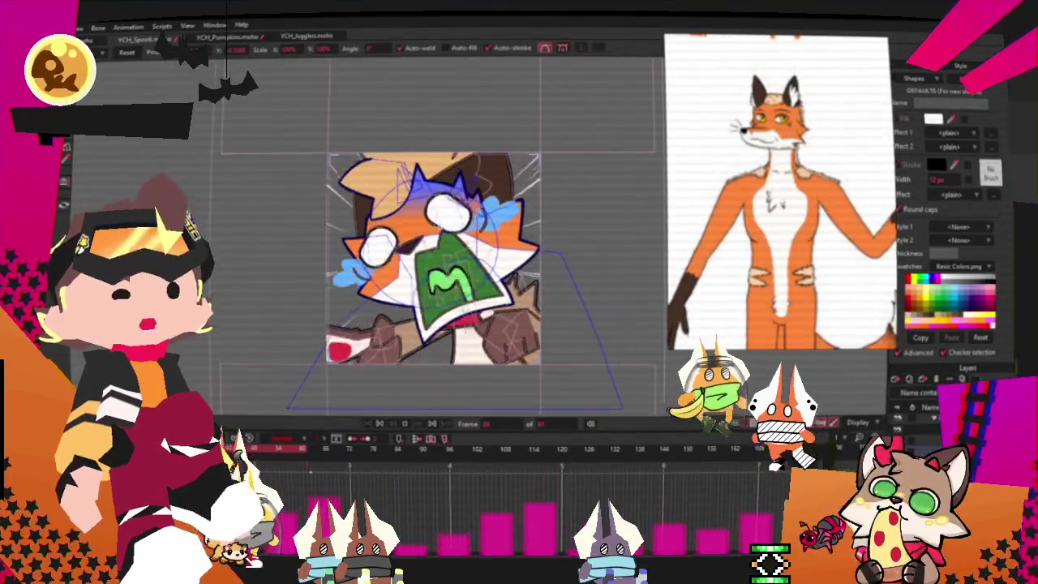
{"action": "scroll", "coordinate": [438, 243], "scroll_direction": "up", "scroll_amount": 2}
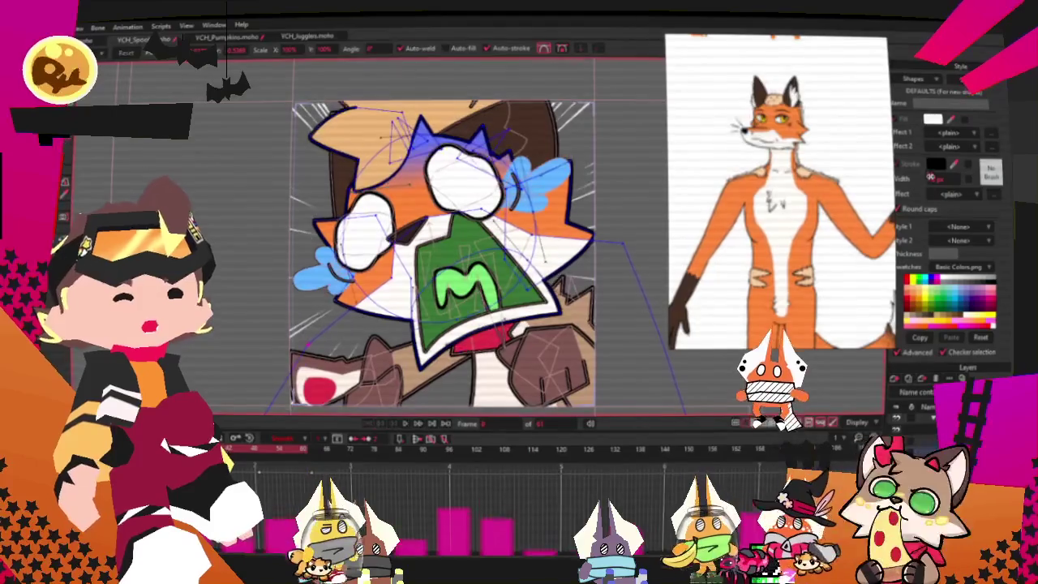
{"action": "scroll", "coordinate": [779, 195], "scroll_direction": "down", "scroll_amount": 2}
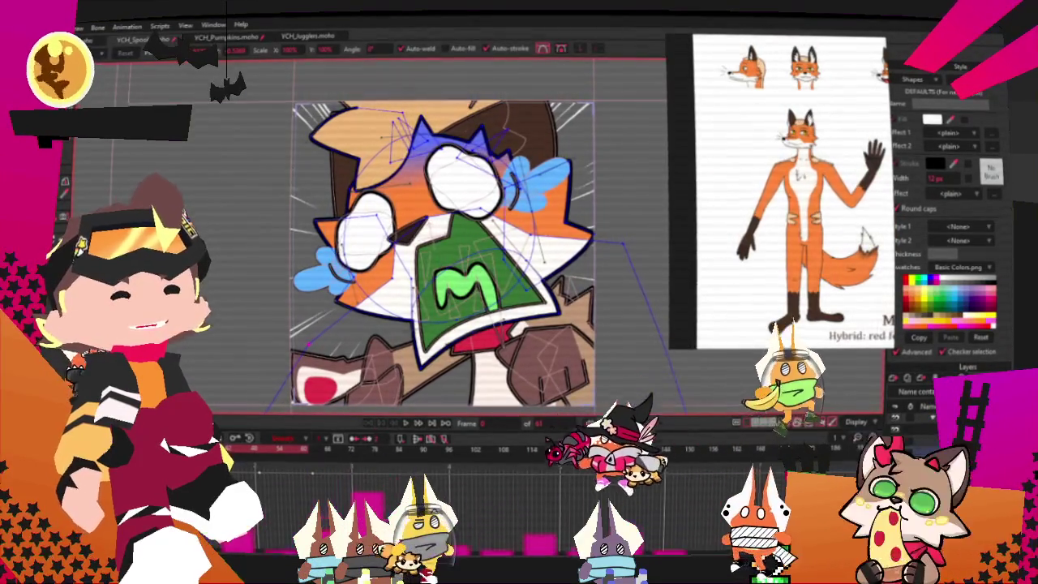
Step: Select the fox's fist shape for dark brown recolouring
{"action": "scroll", "coordinate": [442, 252], "scroll_direction": "up", "scroll_amount": 1}
{"action": "scroll", "coordinate": [442, 251], "scroll_direction": "down", "scroll_amount": 2}
{"action": "scroll", "coordinate": [442, 251], "scroll_direction": "up", "scroll_amount": 3}
{"action": "scroll", "coordinate": [442, 251], "scroll_direction": "up", "scroll_amount": 1}
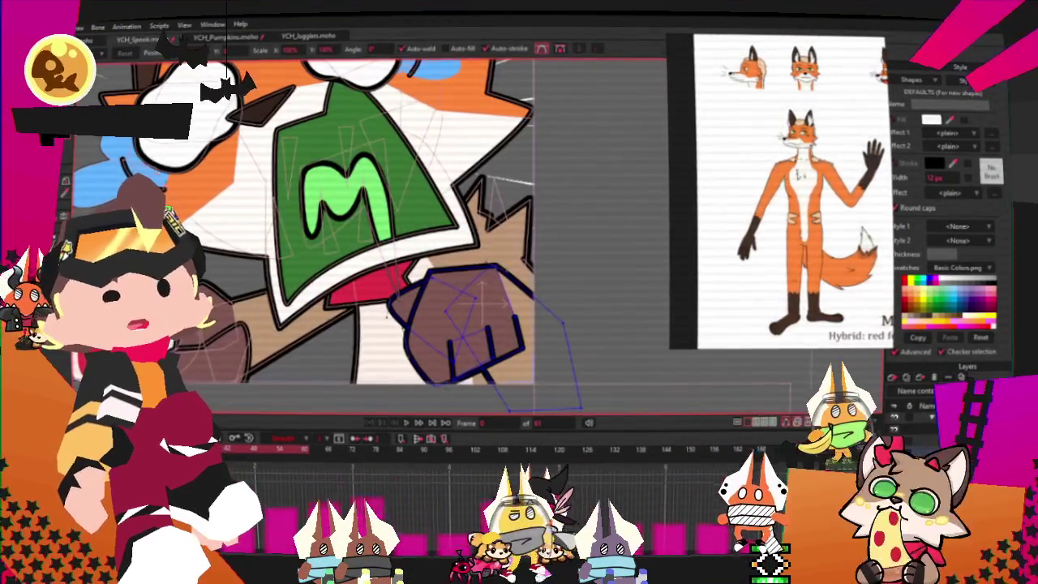
{"action": "key", "text": "q"}
{"action": "left_click", "coordinate": [408, 304]}
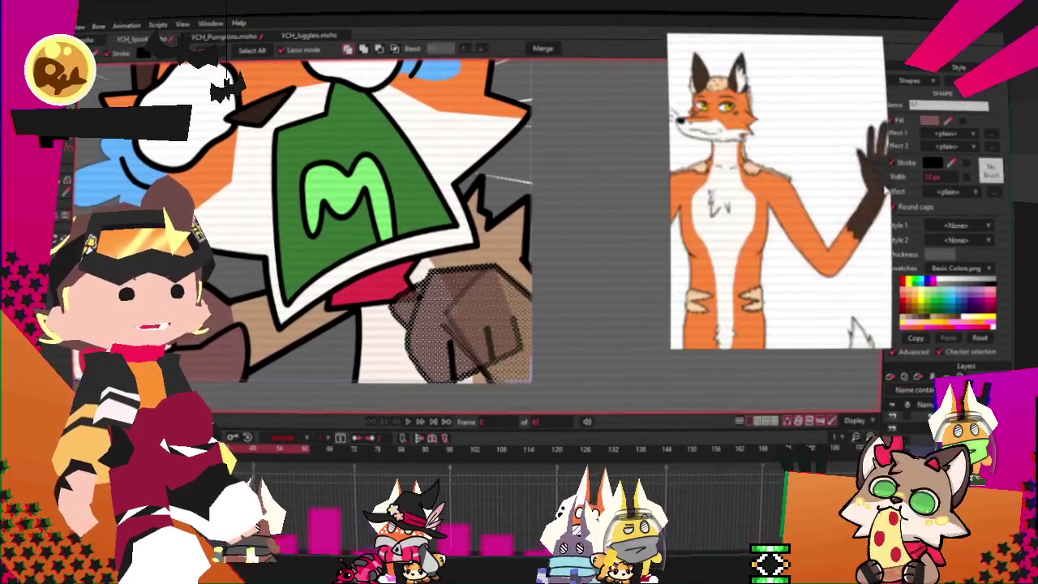
Step: Select the brown glove shape, then clear the shape selection
{"action": "scroll", "coordinate": [880, 177], "scroll_direction": "up", "scroll_amount": 3}
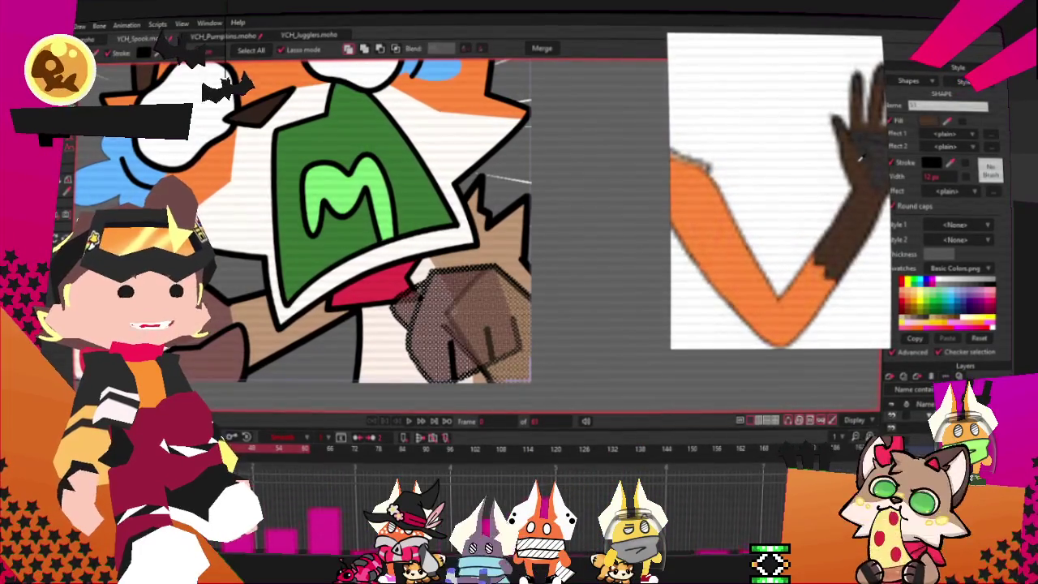
{"action": "scroll", "coordinate": [599, 207], "scroll_direction": "down", "scroll_amount": 3}
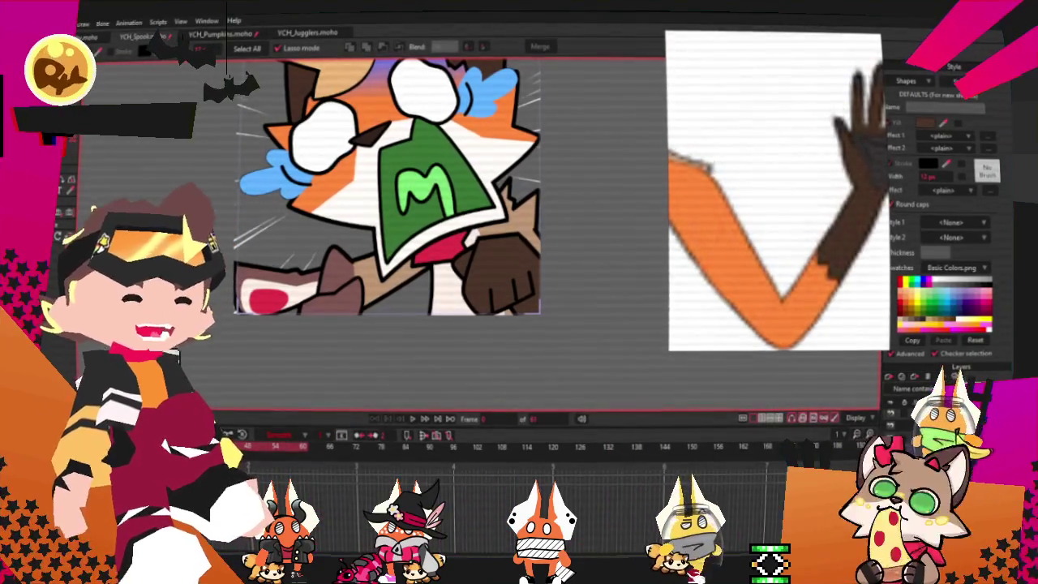
{"action": "scroll", "coordinate": [778, 190], "scroll_direction": "down", "scroll_amount": 3}
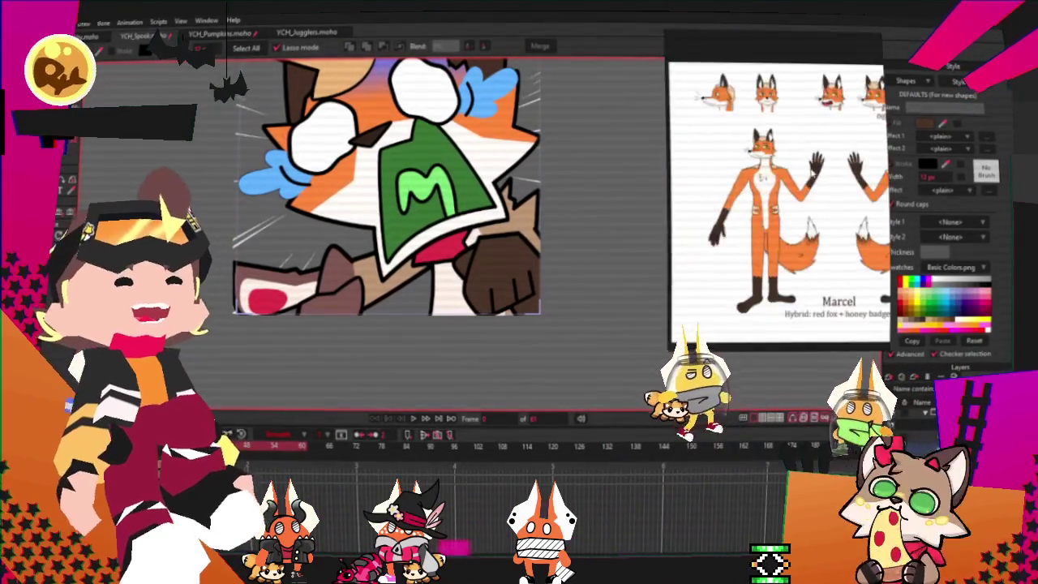
{"action": "scroll", "coordinate": [721, 211], "scroll_direction": "up", "scroll_amount": 3}
{"action": "scroll", "coordinate": [721, 211], "scroll_direction": "up", "scroll_amount": 3}
{"action": "scroll", "coordinate": [297, 267], "scroll_direction": "up", "scroll_amount": 2}
{"action": "scroll", "coordinate": [296, 266], "scroll_direction": "up", "scroll_amount": 2}
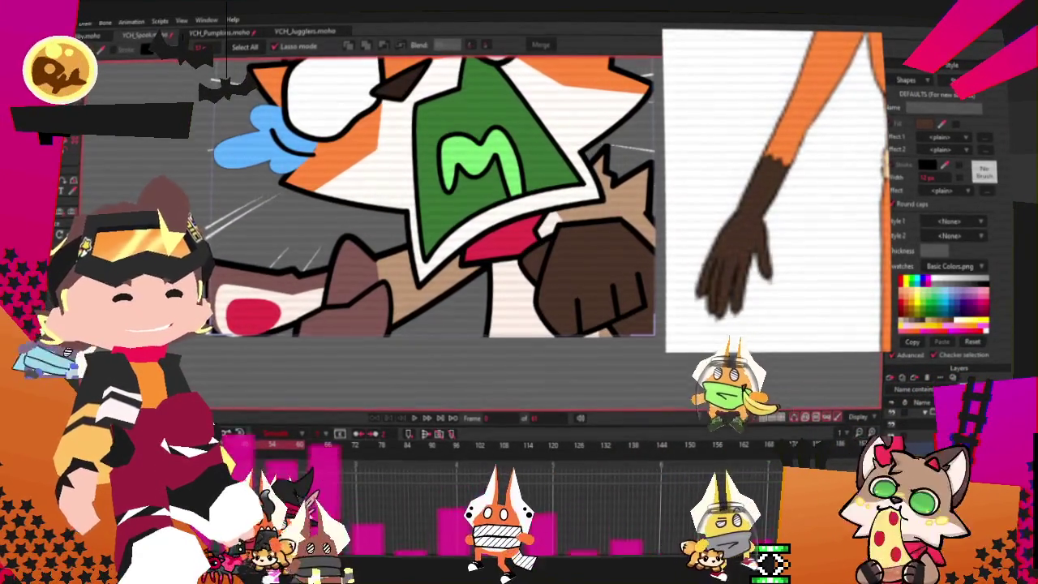
{"action": "scroll", "coordinate": [343, 270], "scroll_direction": "up", "scroll_amount": 2}
{"action": "left_click", "coordinate": [381, 328]}
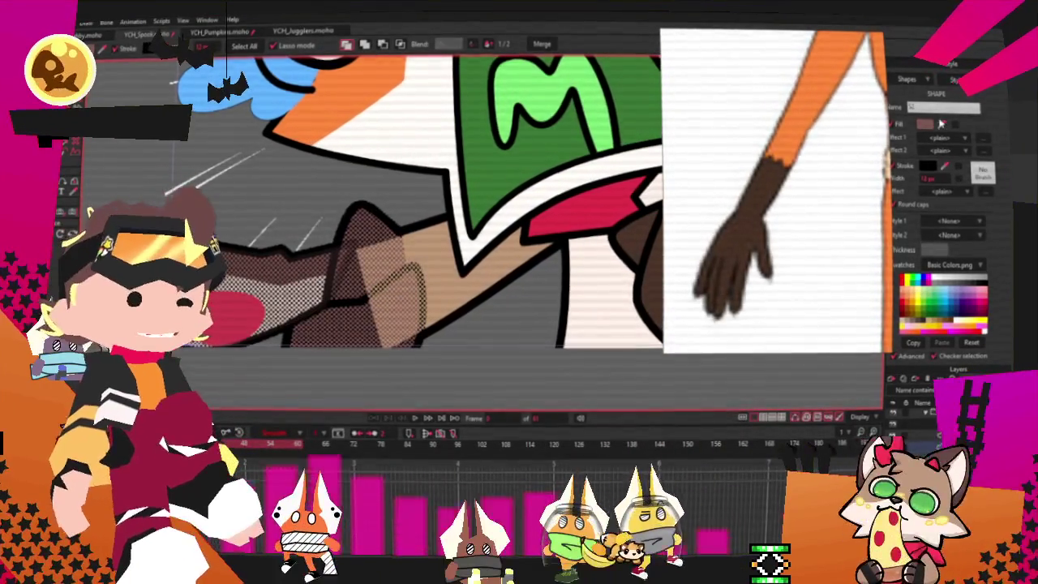
{"action": "key", "text": "g"}
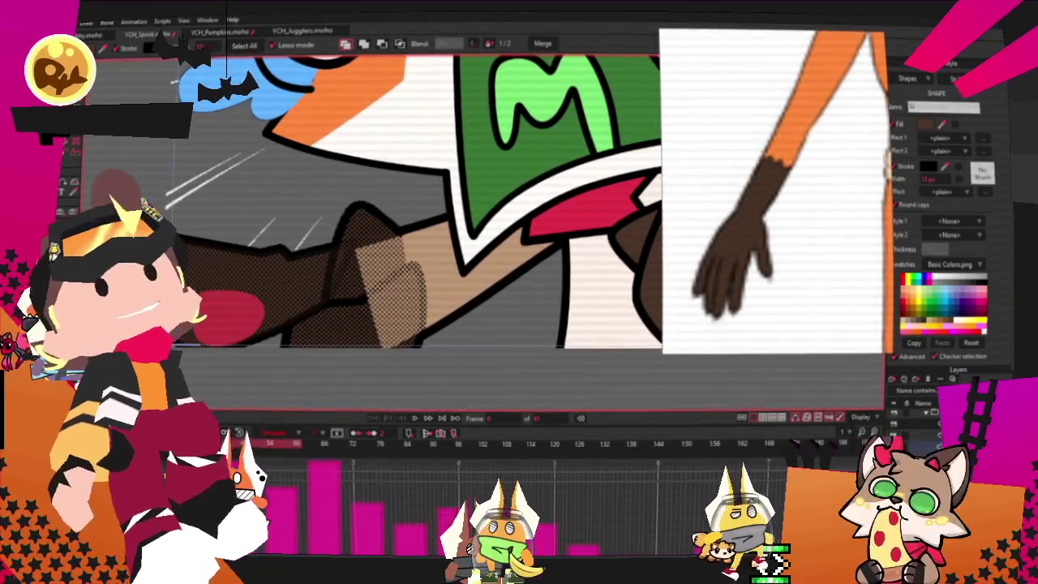
{"action": "left_click", "coordinate": [332, 301]}
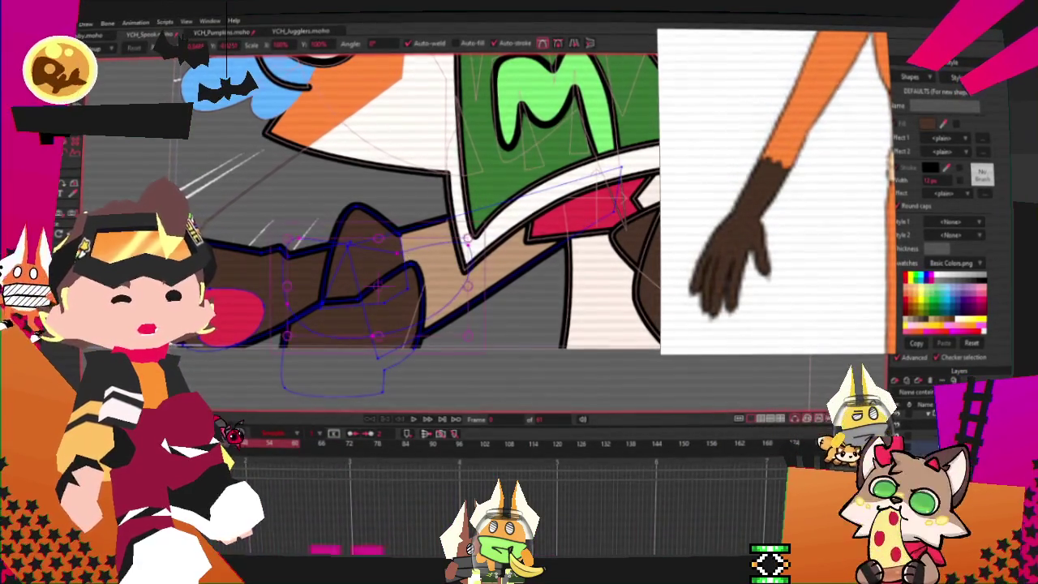
{"action": "key", "text": "g"}
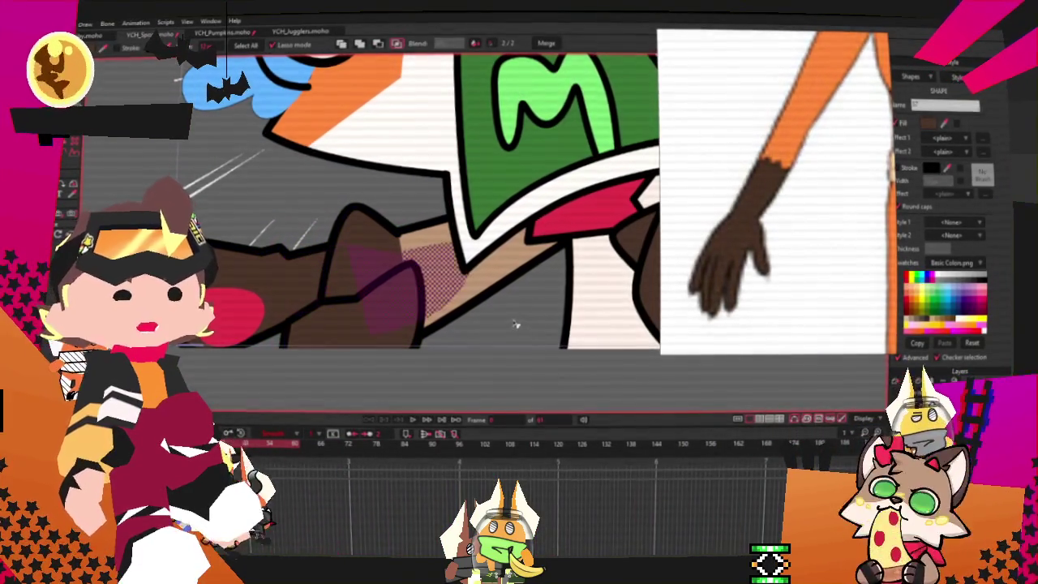
Step: Drag the glove's wrist points left, right and down-left so it meets the tan forearm
{"action": "scroll", "coordinate": [353, 236], "scroll_direction": "up", "scroll_amount": 2}
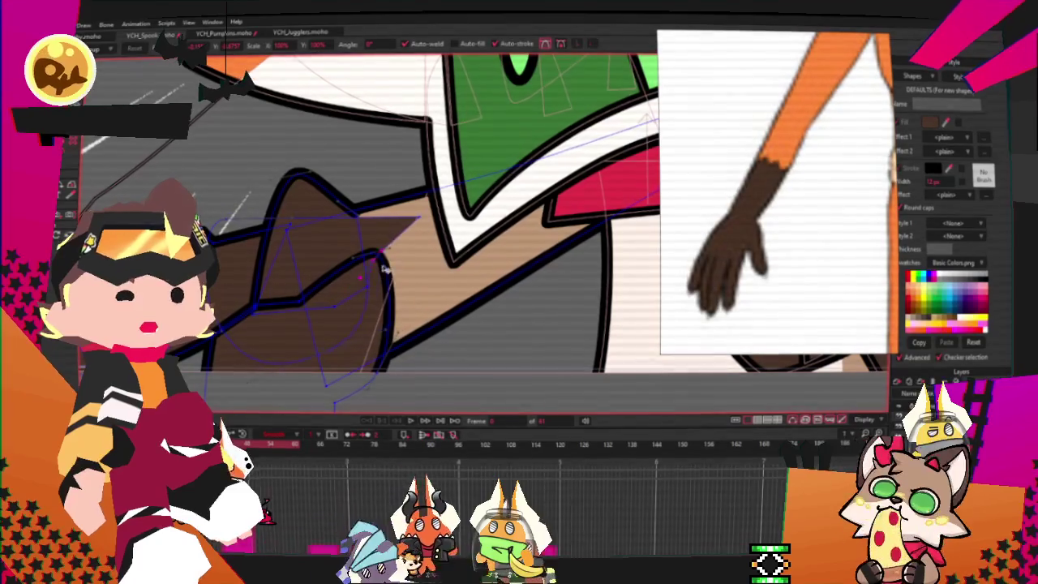
{"action": "mouse_move", "coordinate": [444, 247]}
{"action": "left_mouse_down"}
{"action": "mouse_move", "coordinate": [408, 250]}
{"action": "mouse_move", "coordinate": [424, 212]}
{"action": "mouse_move", "coordinate": [426, 232]}
{"action": "left_mouse_up"}
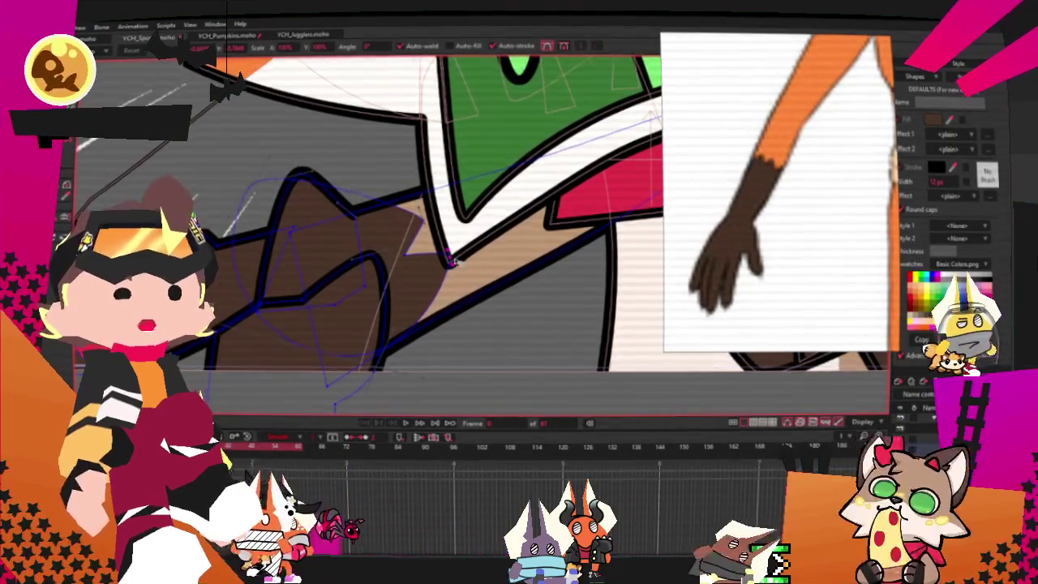
{"action": "scroll", "coordinate": [442, 266], "scroll_direction": "up", "scroll_amount": 1}
{"action": "left_click_drag", "start_coordinate": [456, 283], "coordinate": [468, 274]}
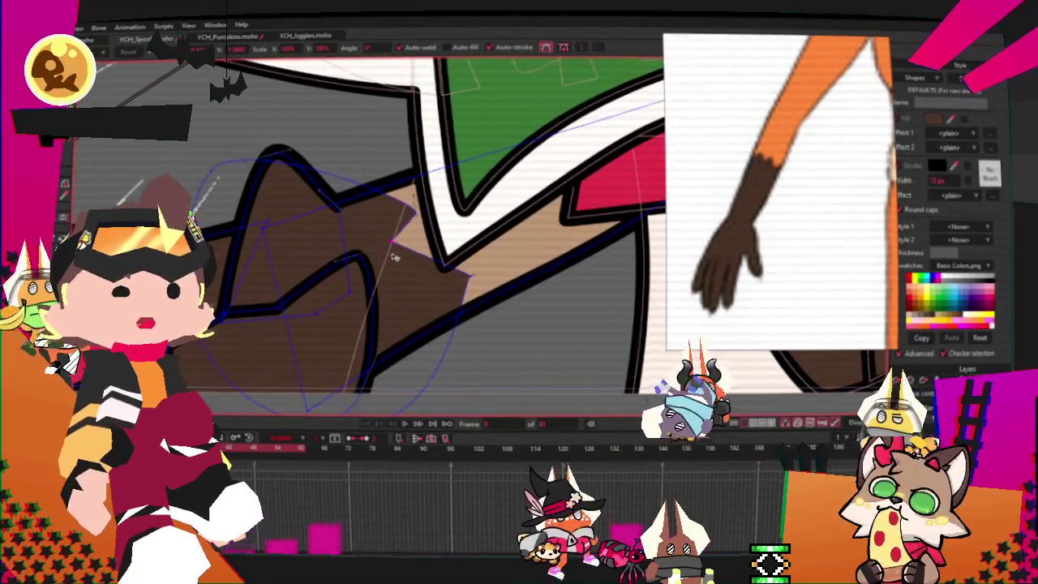
{"action": "left_click", "coordinate": [470, 282]}
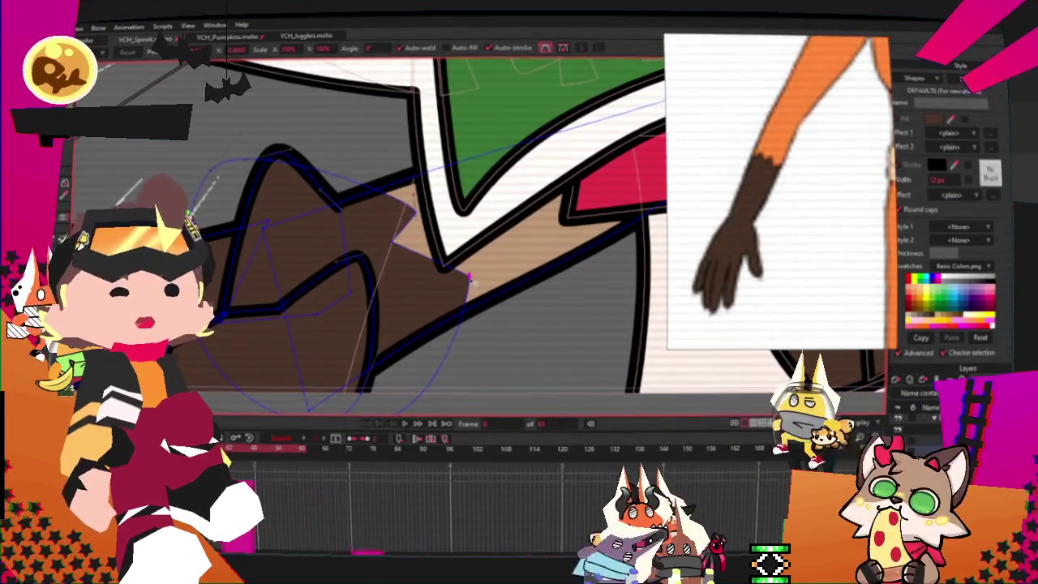
{"action": "scroll", "coordinate": [475, 287], "scroll_direction": "up", "scroll_amount": 2}
{"action": "left_click_drag", "start_coordinate": [447, 283], "coordinate": [395, 306]}
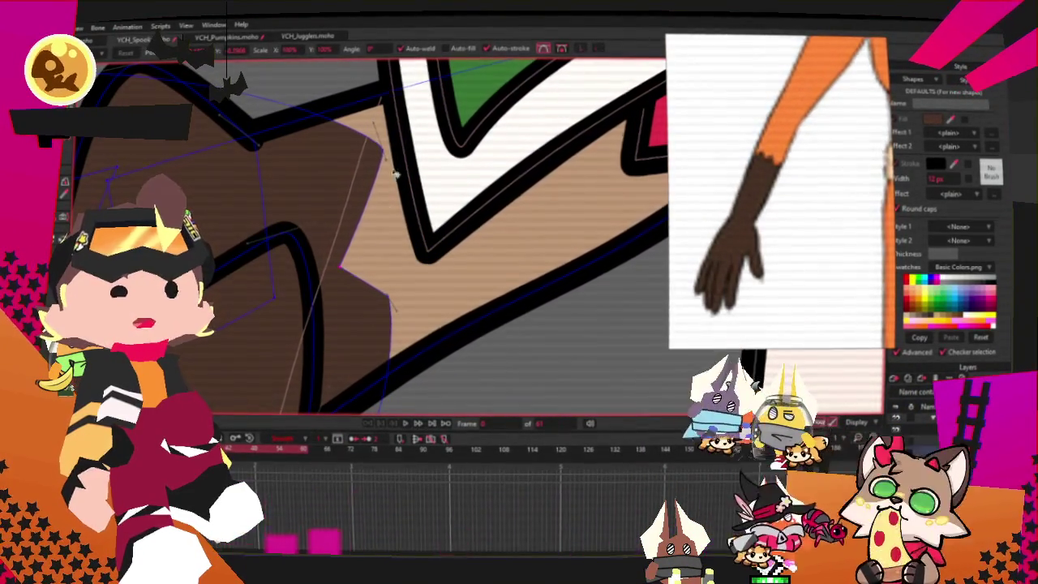
{"action": "scroll", "coordinate": [371, 209], "scroll_direction": "down", "scroll_amount": 2}
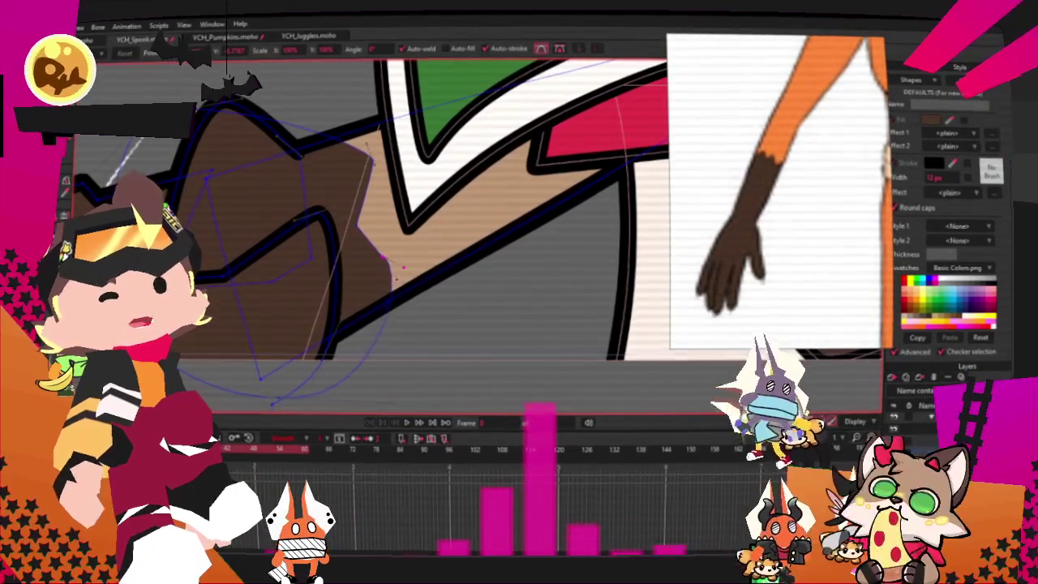
{"action": "scroll", "coordinate": [381, 269], "scroll_direction": "up", "scroll_amount": 2}
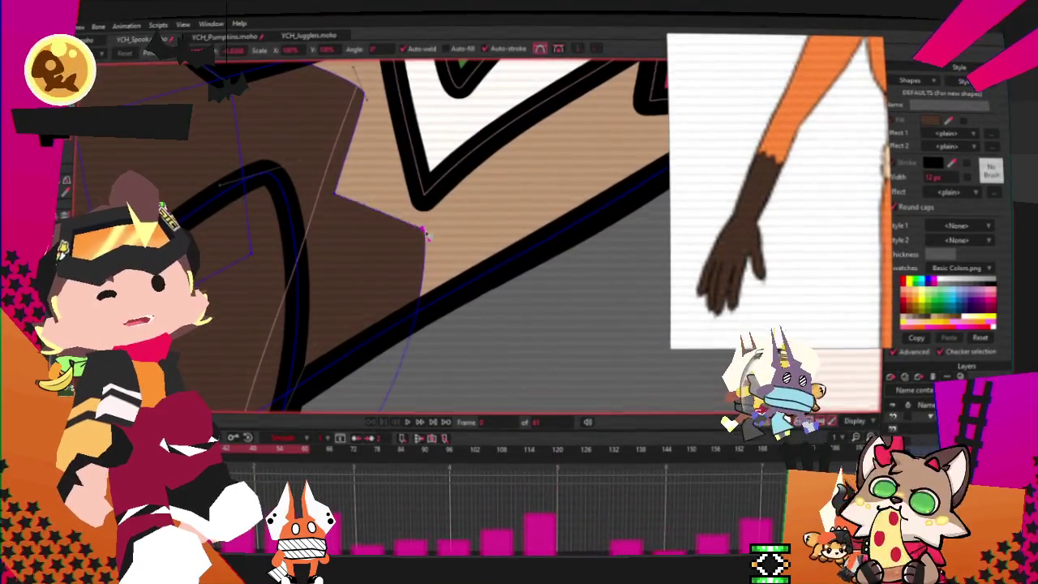
{"action": "scroll", "coordinate": [400, 246], "scroll_direction": "down", "scroll_amount": 3}
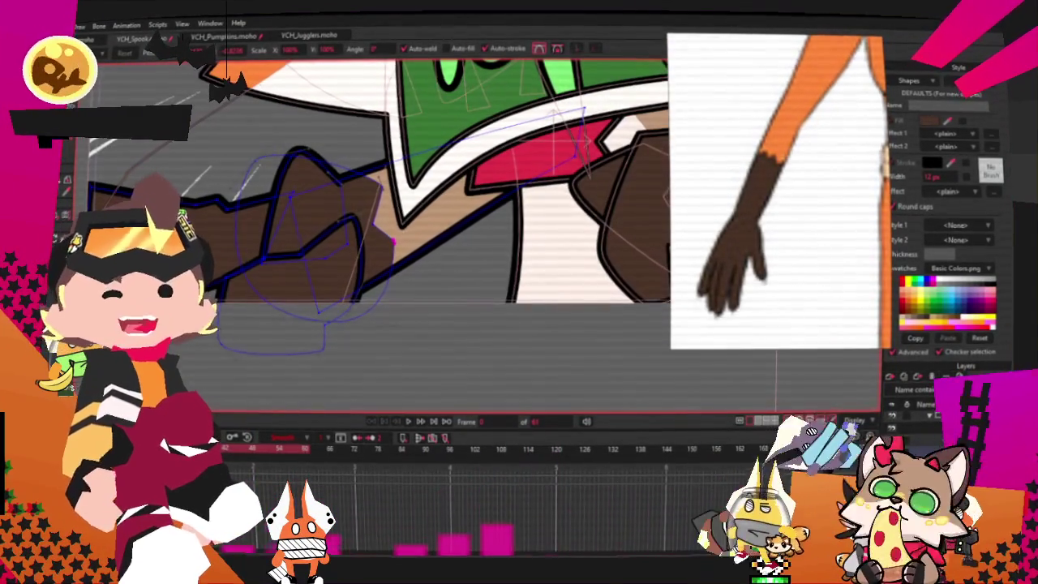
{"action": "scroll", "coordinate": [398, 243], "scroll_direction": "down", "scroll_amount": 2}
Step: Give the paw shading shapes a darker brown fill, then deselect them
{"action": "key", "text": "q"}
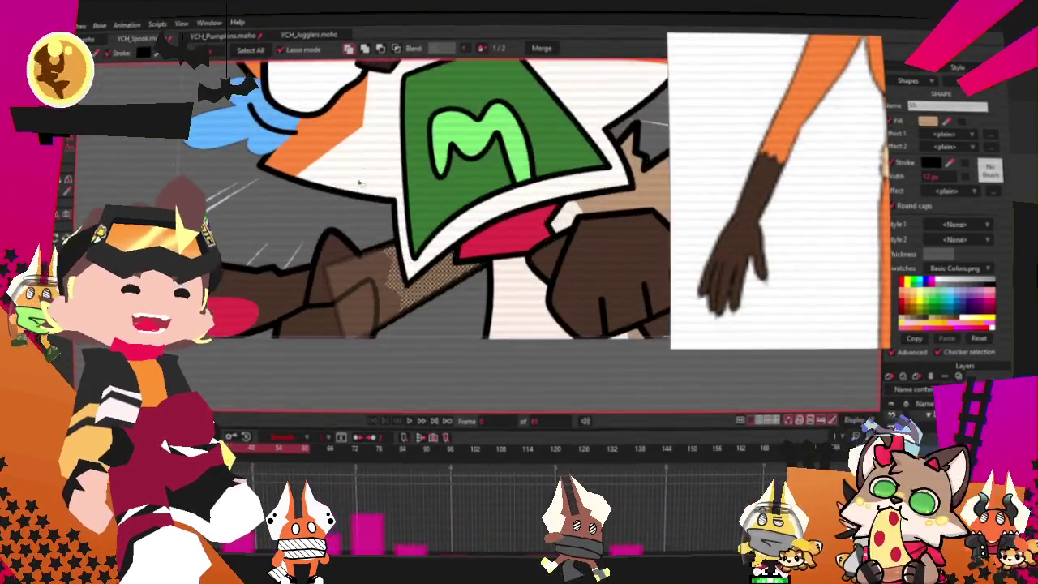
{"action": "scroll", "coordinate": [359, 170], "scroll_direction": "down", "scroll_amount": 2}
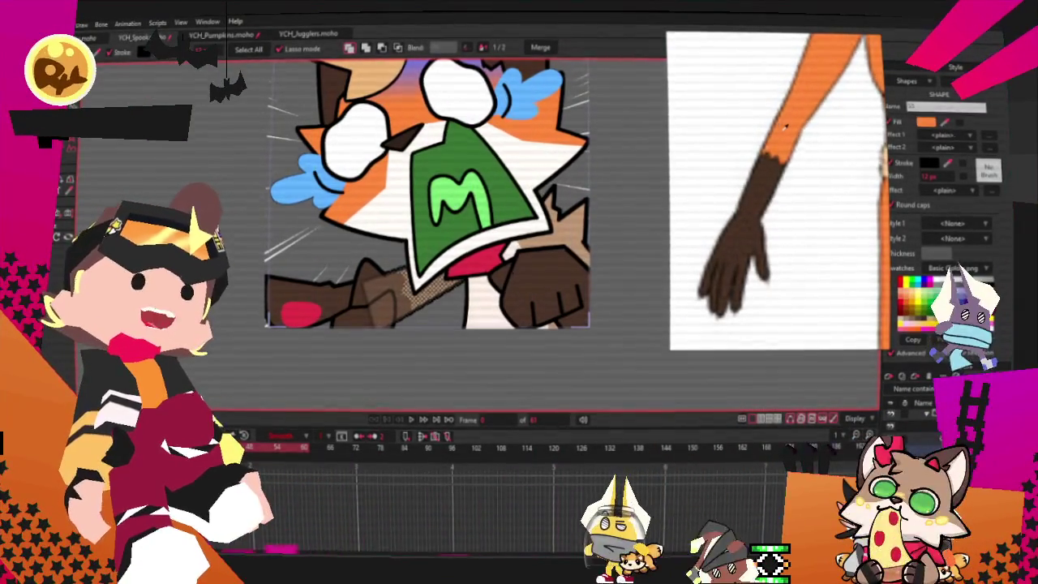
{"action": "left_click", "coordinate": [498, 382]}
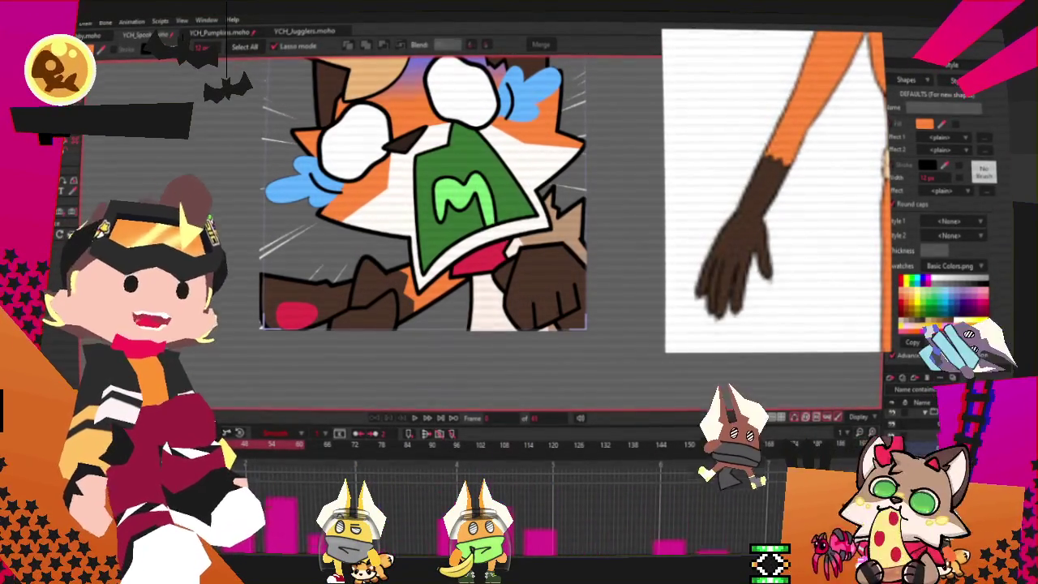
{"action": "scroll", "coordinate": [279, 347], "scroll_direction": "up", "scroll_amount": 2}
{"action": "scroll", "coordinate": [280, 347], "scroll_direction": "up", "scroll_amount": 1}
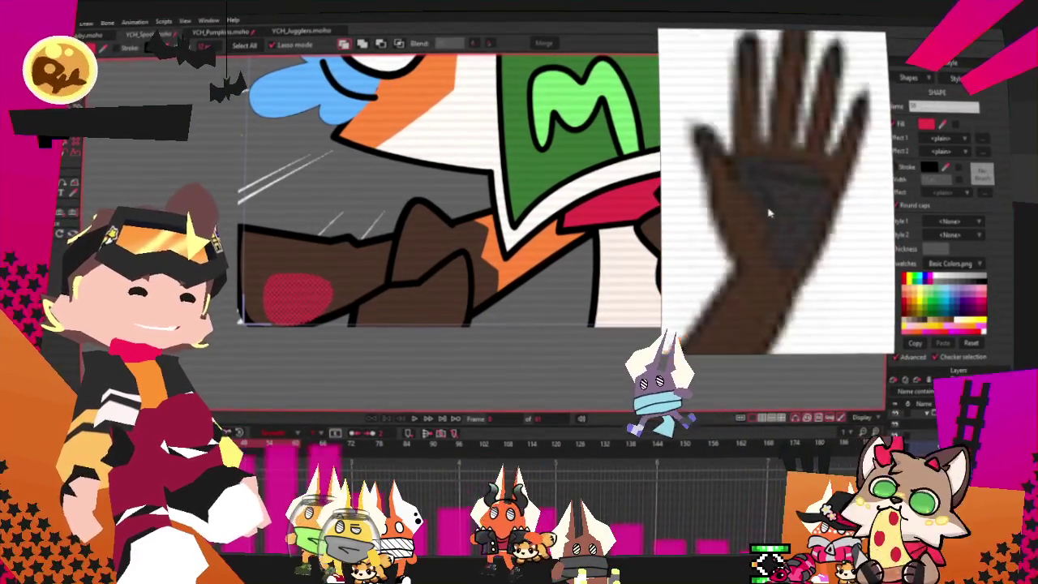
{"action": "left_click", "coordinate": [943, 130]}
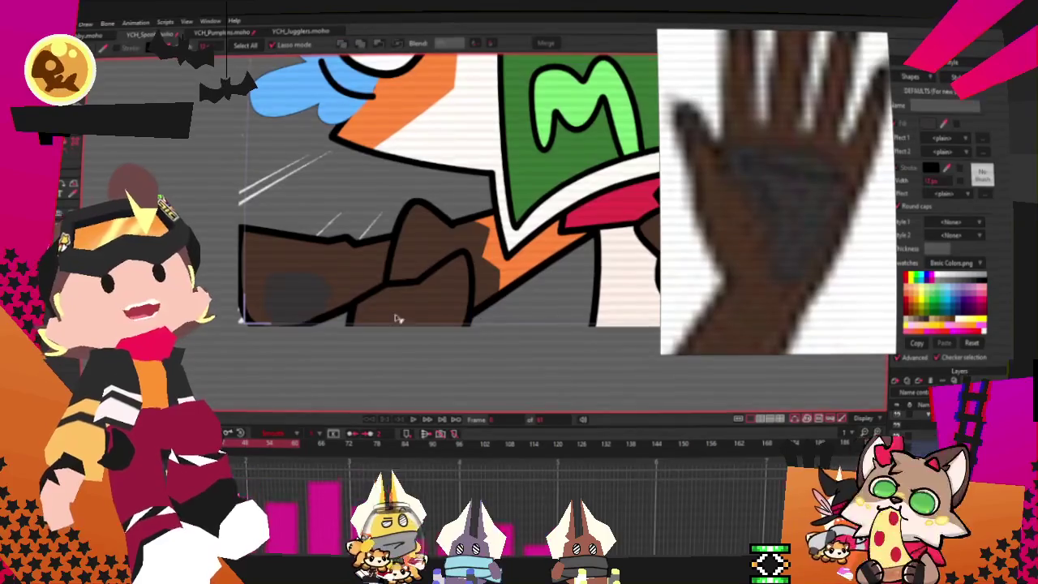
Step: Zoom around the paw and deselect the shape beside the fist
{"action": "scroll", "coordinate": [425, 332], "scroll_direction": "down", "scroll_amount": 5}
{"action": "scroll", "coordinate": [357, 284], "scroll_direction": "up", "scroll_amount": 3}
{"action": "scroll", "coordinate": [357, 284], "scroll_direction": "up", "scroll_amount": 2}
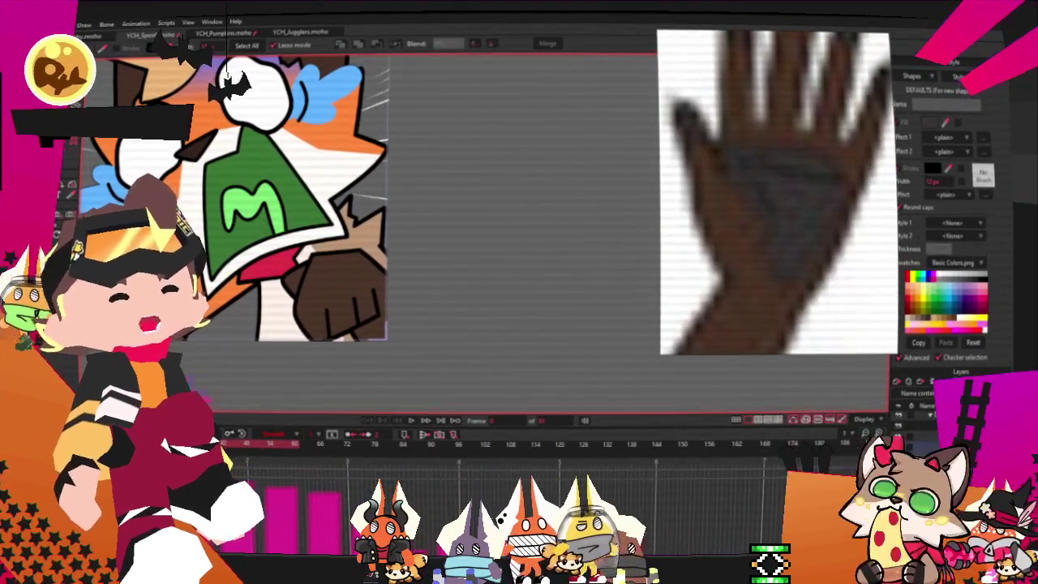
{"action": "scroll", "coordinate": [258, 196], "scroll_direction": "up", "scroll_amount": 2}
{"action": "scroll", "coordinate": [465, 290], "scroll_direction": "down", "scroll_amount": 2}
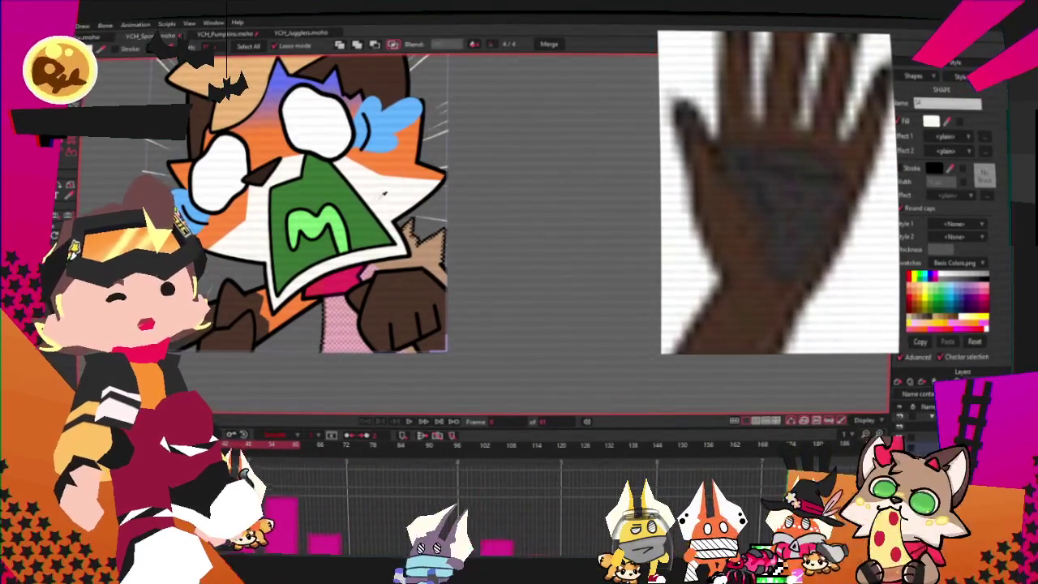
{"action": "scroll", "coordinate": [395, 267], "scroll_direction": "up", "scroll_amount": 2}
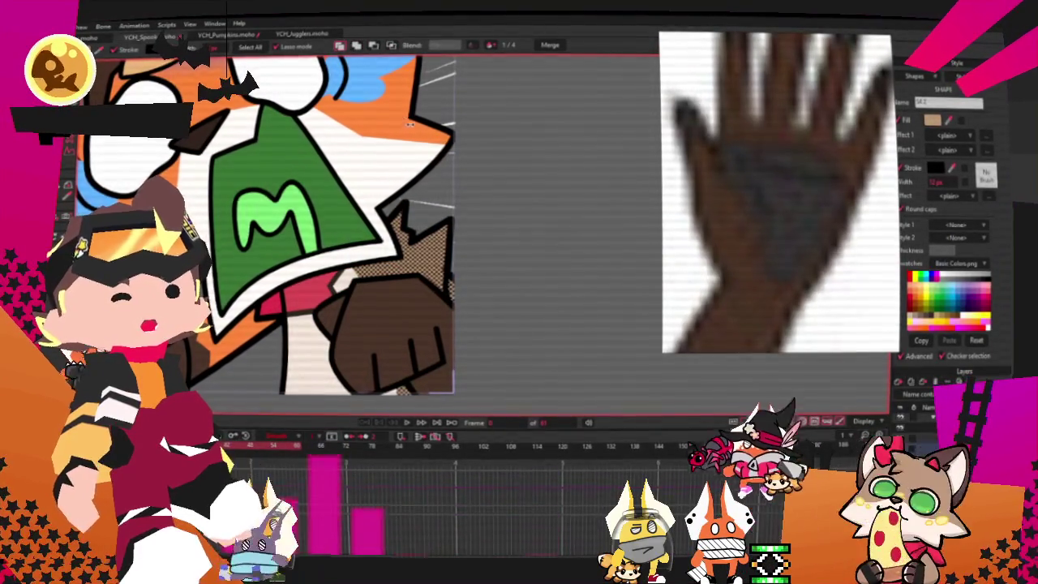
{"action": "left_click", "coordinate": [354, 126]}
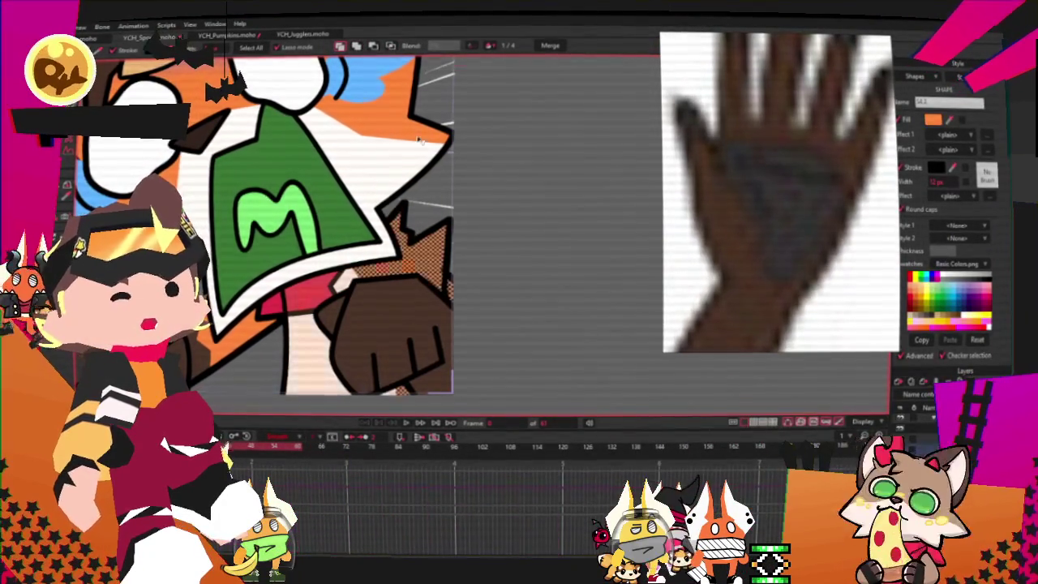
{"action": "scroll", "coordinate": [548, 276], "scroll_direction": "down", "scroll_amount": 5}
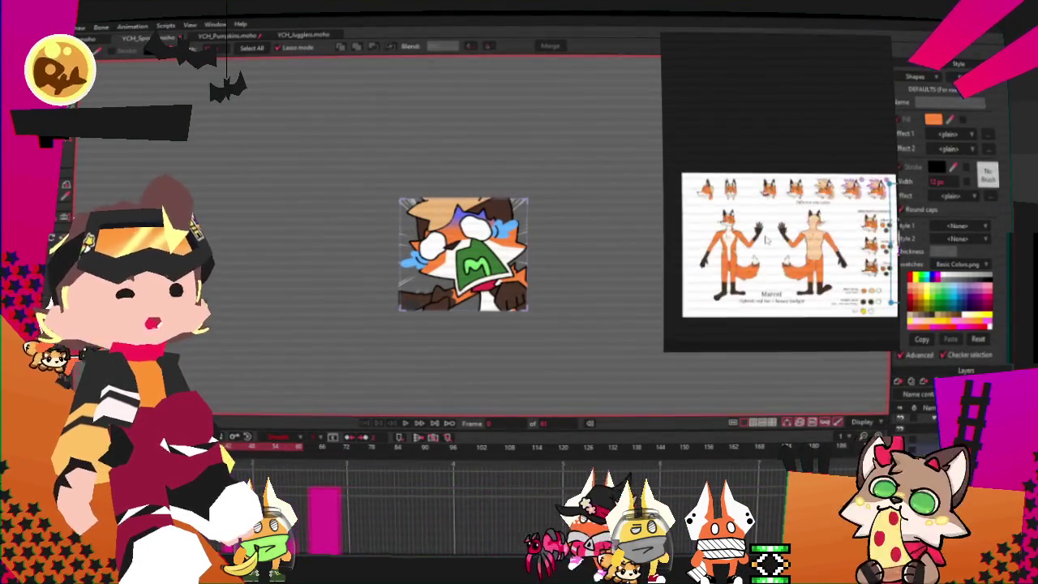
Step: Zoom in and select the fox's green mouth shape
{"action": "scroll", "coordinate": [759, 232], "scroll_direction": "up", "scroll_amount": 3}
{"action": "scroll", "coordinate": [759, 232], "scroll_direction": "up", "scroll_amount": 3}
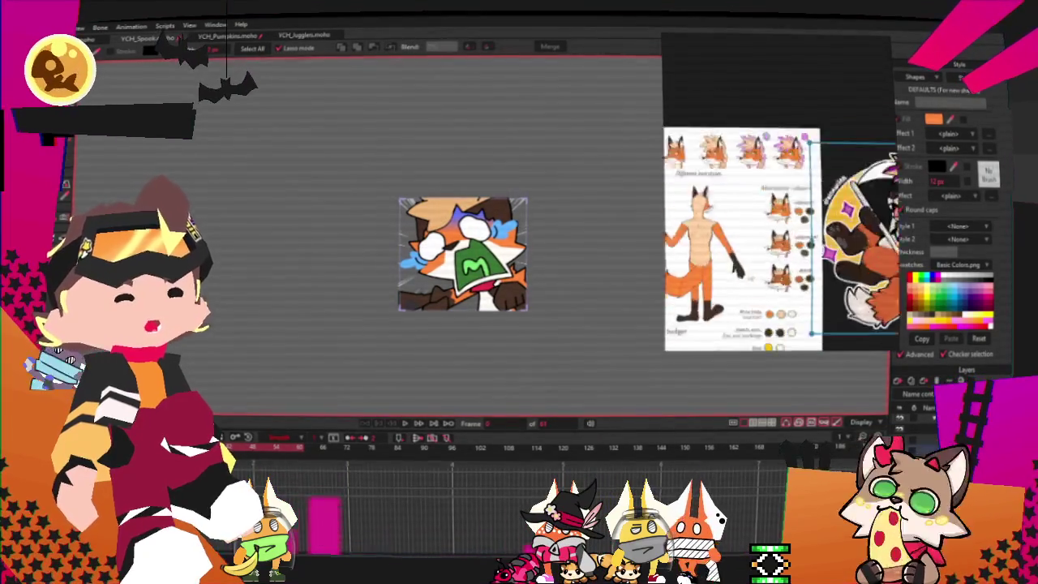
{"action": "scroll", "coordinate": [742, 220], "scroll_direction": "up", "scroll_amount": 3}
{"action": "scroll", "coordinate": [742, 219], "scroll_direction": "up", "scroll_amount": 2}
{"action": "scroll", "coordinate": [743, 220], "scroll_direction": "up", "scroll_amount": 2}
{"action": "scroll", "coordinate": [742, 219], "scroll_direction": "up", "scroll_amount": 2}
{"action": "scroll", "coordinate": [497, 293], "scroll_direction": "up", "scroll_amount": 5}
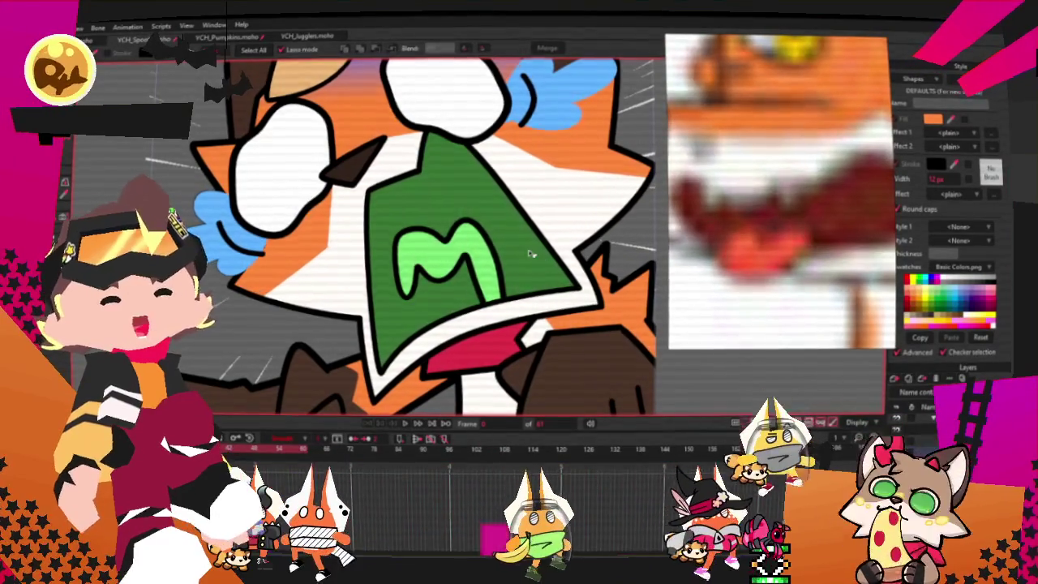
{"action": "left_click", "coordinate": [454, 244]}
Step: Fill the mouth dark red and pick the green M for recolouring
{"action": "key", "text": "ctrl+z"}
{"action": "key", "text": "ctrl+z"}
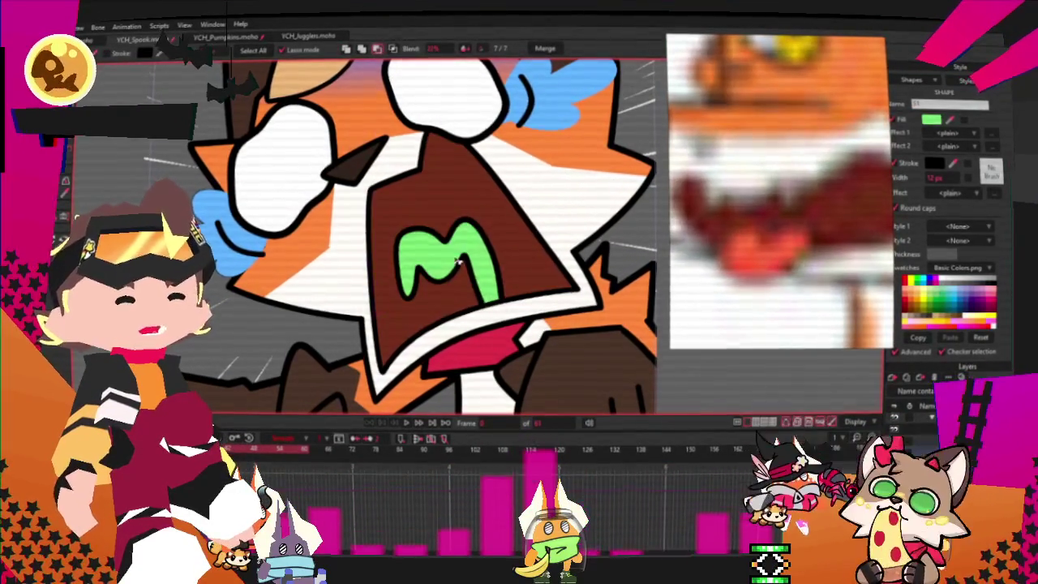
{"action": "key", "text": "ctrl+shift+z"}
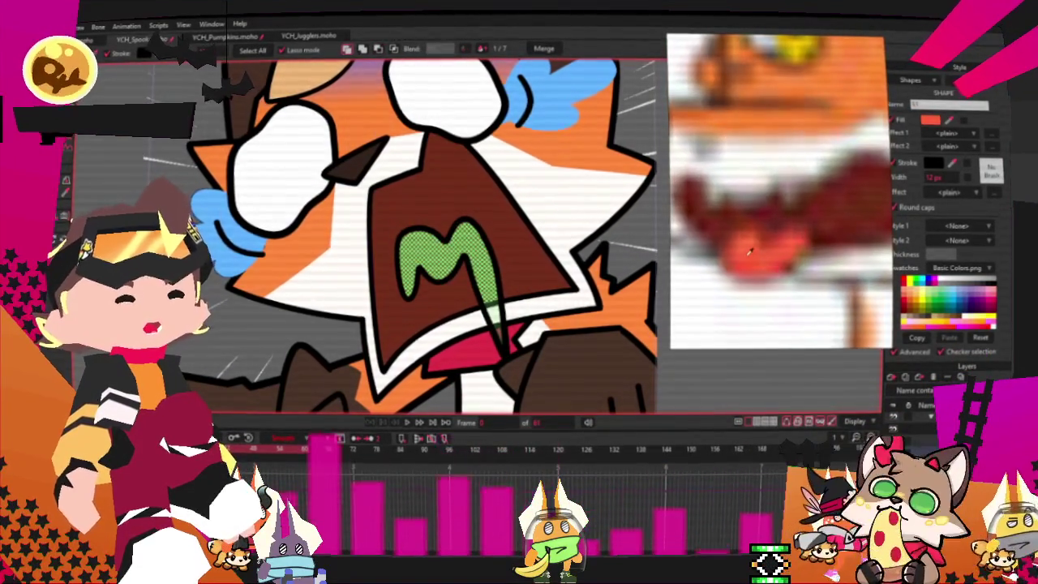
{"action": "scroll", "coordinate": [571, 238], "scroll_direction": "down", "scroll_amount": 5}
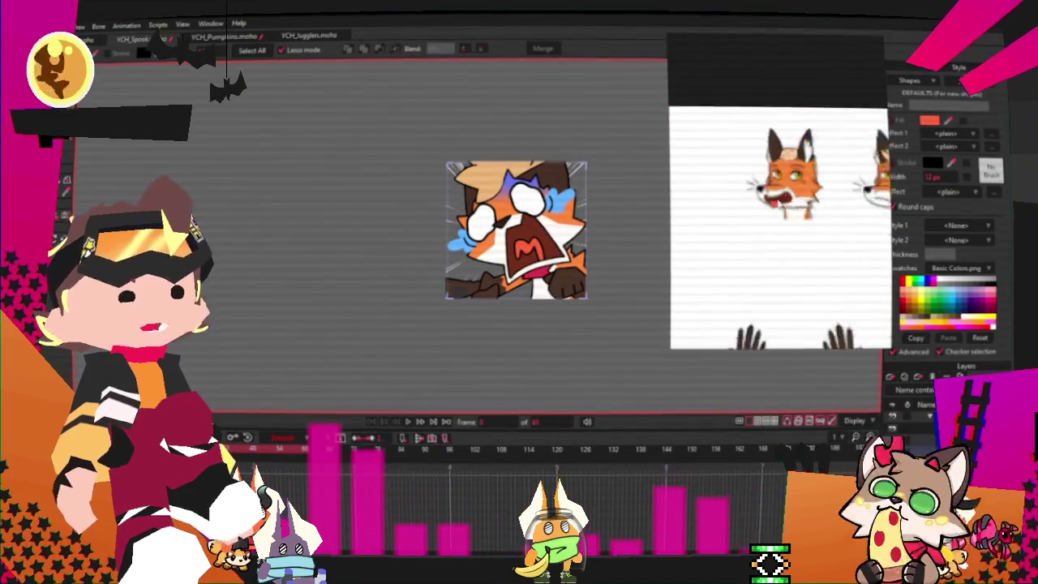
Step: Clear the selection and, with Transform Layer, choose the layer holding the fox's hair
{"action": "scroll", "coordinate": [519, 260], "scroll_direction": "up", "scroll_amount": 3}
{"action": "scroll", "coordinate": [779, 243], "scroll_direction": "down", "scroll_amount": 2}
{"action": "scroll", "coordinate": [778, 243], "scroll_direction": "down", "scroll_amount": 2}
{"action": "scroll", "coordinate": [726, 308], "scroll_direction": "up", "scroll_amount": 3}
{"action": "scroll", "coordinate": [340, 235], "scroll_direction": "up", "scroll_amount": 2}
{"action": "scroll", "coordinate": [340, 235], "scroll_direction": "down", "scroll_amount": 2}
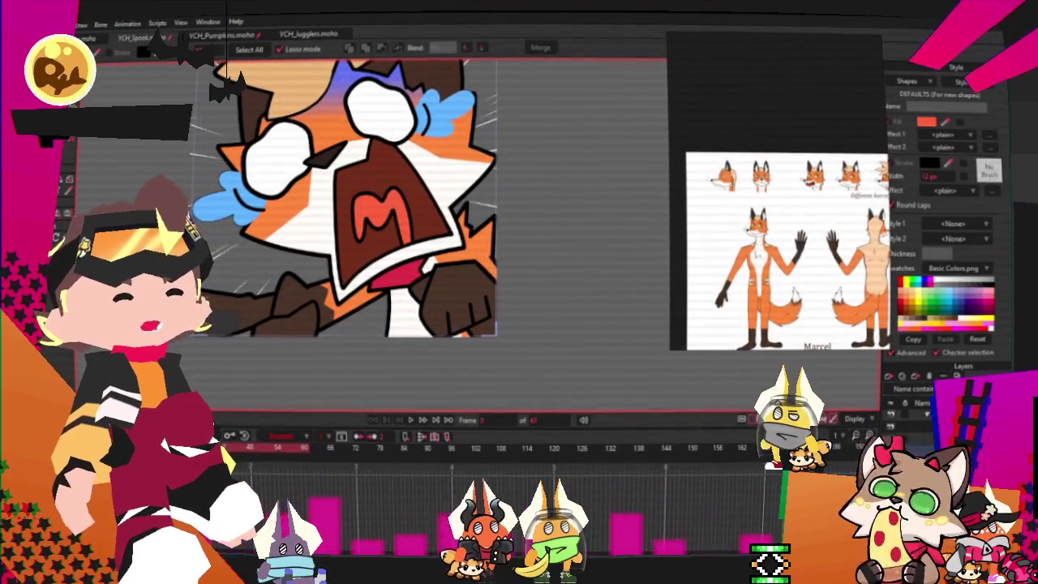
{"action": "scroll", "coordinate": [364, 203], "scroll_direction": "up", "scroll_amount": 2}
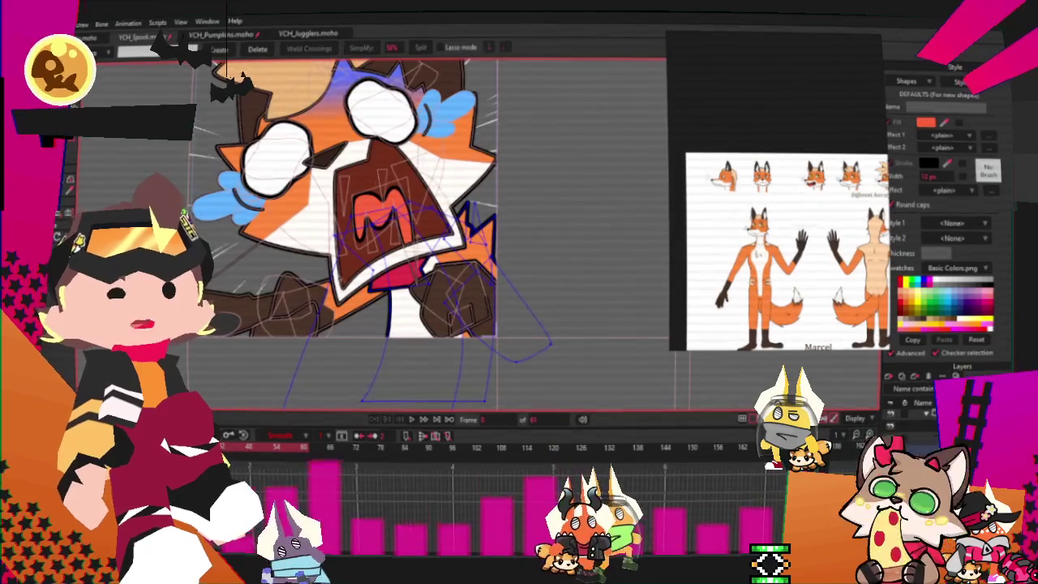
{"action": "scroll", "coordinate": [365, 203], "scroll_direction": "down", "scroll_amount": 2}
{"action": "scroll", "coordinate": [429, 283], "scroll_direction": "down", "scroll_amount": 1}
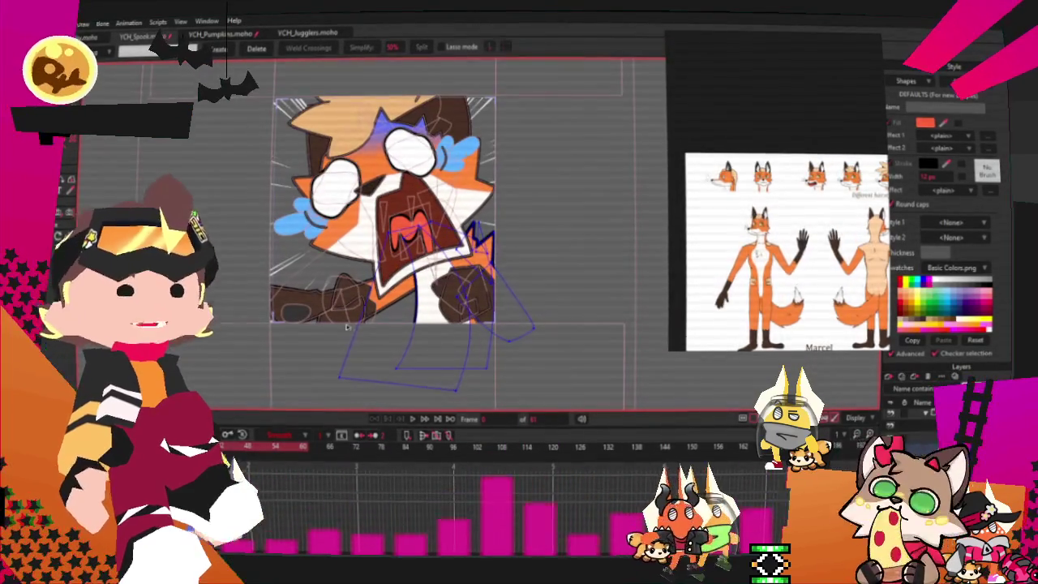
{"action": "scroll", "coordinate": [531, 389], "scroll_direction": "down", "scroll_amount": 2}
{"action": "scroll", "coordinate": [532, 388], "scroll_direction": "up", "scroll_amount": 3}
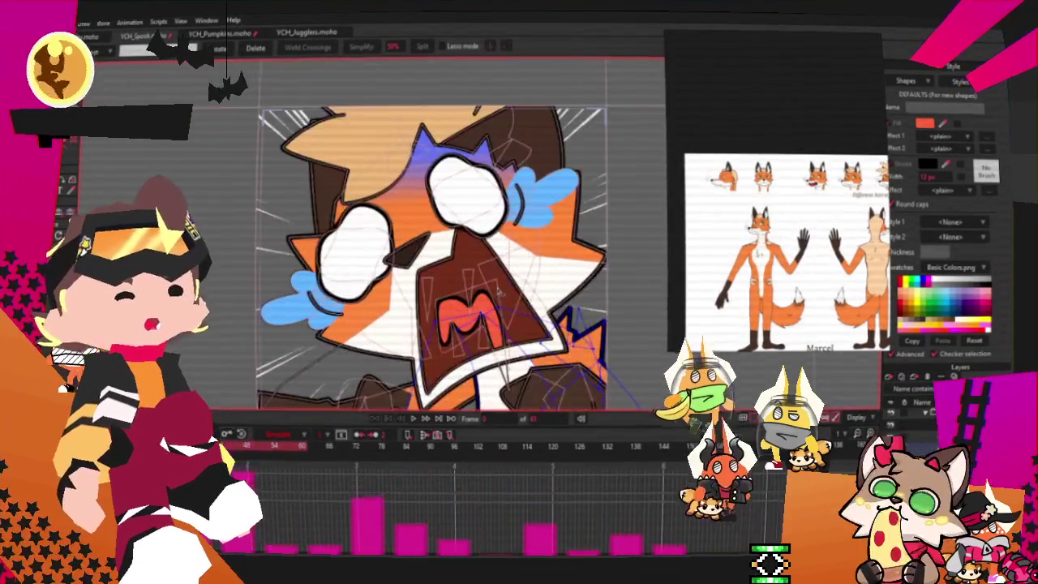
{"action": "scroll", "coordinate": [532, 388], "scroll_direction": "down", "scroll_amount": 1}
{"action": "scroll", "coordinate": [454, 211], "scroll_direction": "up", "scroll_amount": 2}
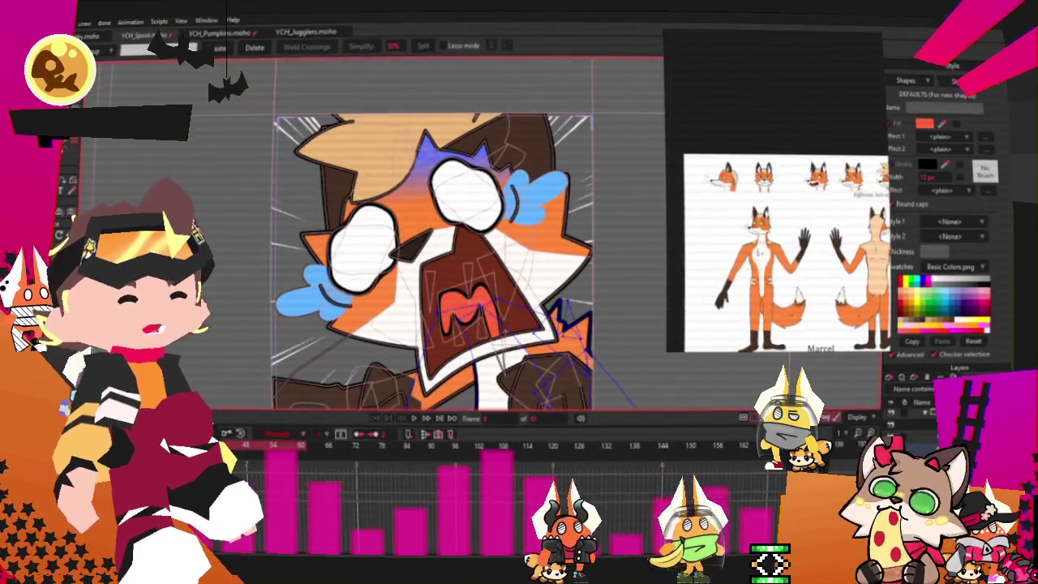
{"action": "scroll", "coordinate": [454, 244], "scroll_direction": "down", "scroll_amount": 1}
{"action": "scroll", "coordinate": [454, 244], "scroll_direction": "up", "scroll_amount": 2}
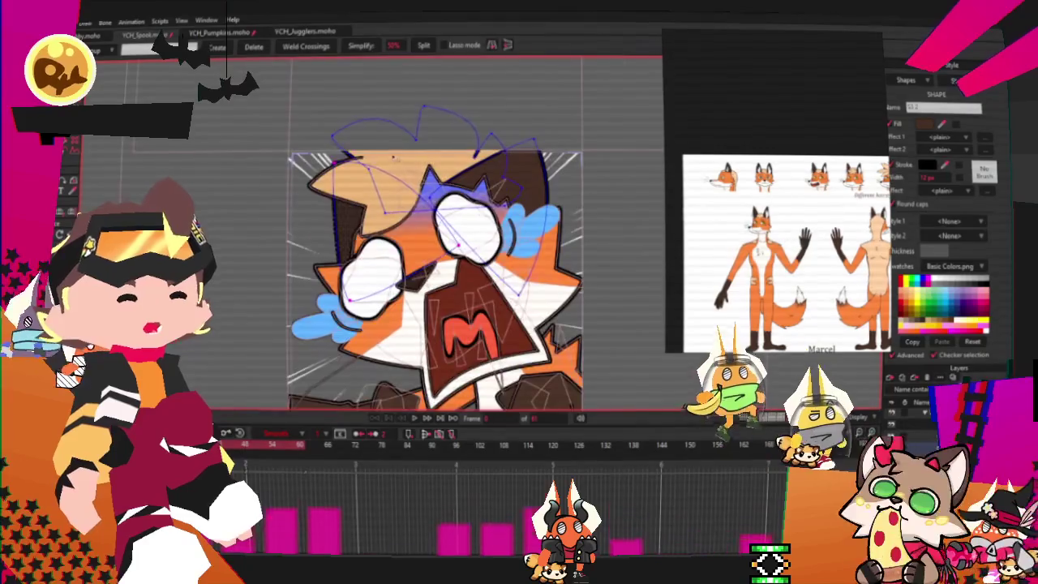
{"action": "scroll", "coordinate": [454, 243], "scroll_direction": "up", "scroll_amount": 1}
{"action": "left_click", "coordinate": [742, 466]}
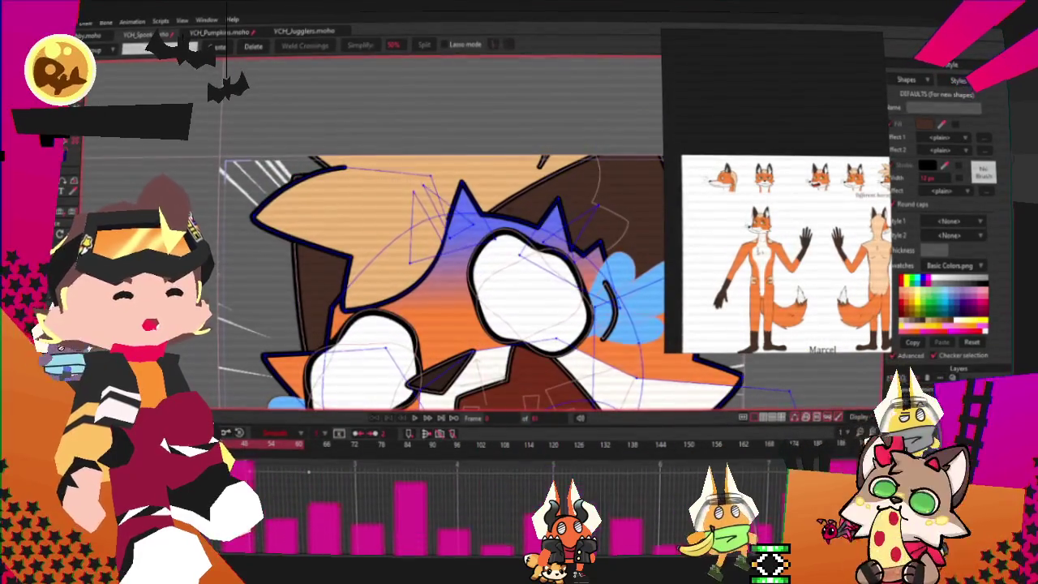
{"action": "key", "text": "0"}
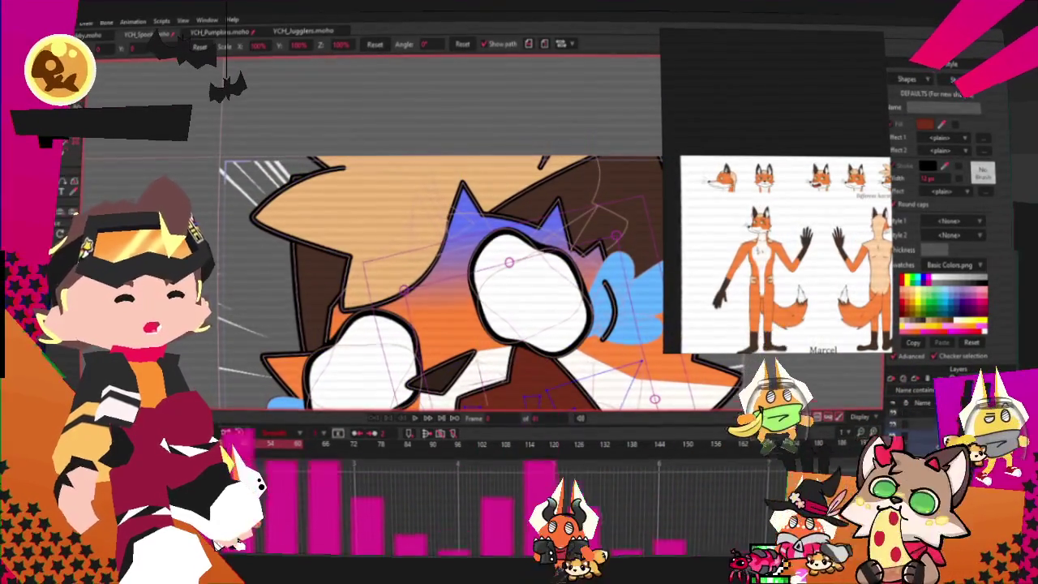
{"action": "left_click", "coordinate": [446, 130]}
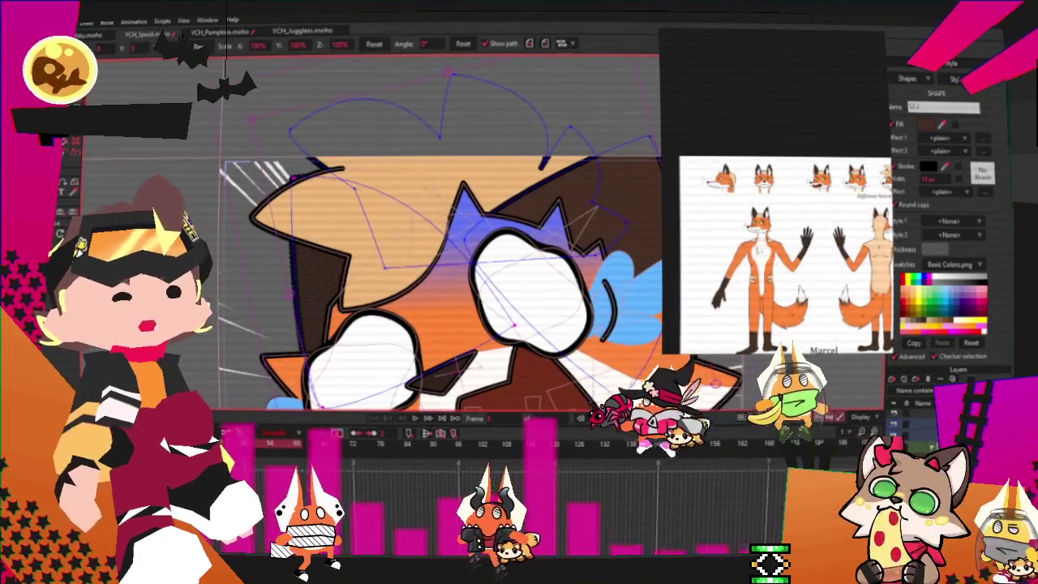
Step: Select the small shape at the hair's top-left tip and fill it purple
{"action": "key", "text": "t"}
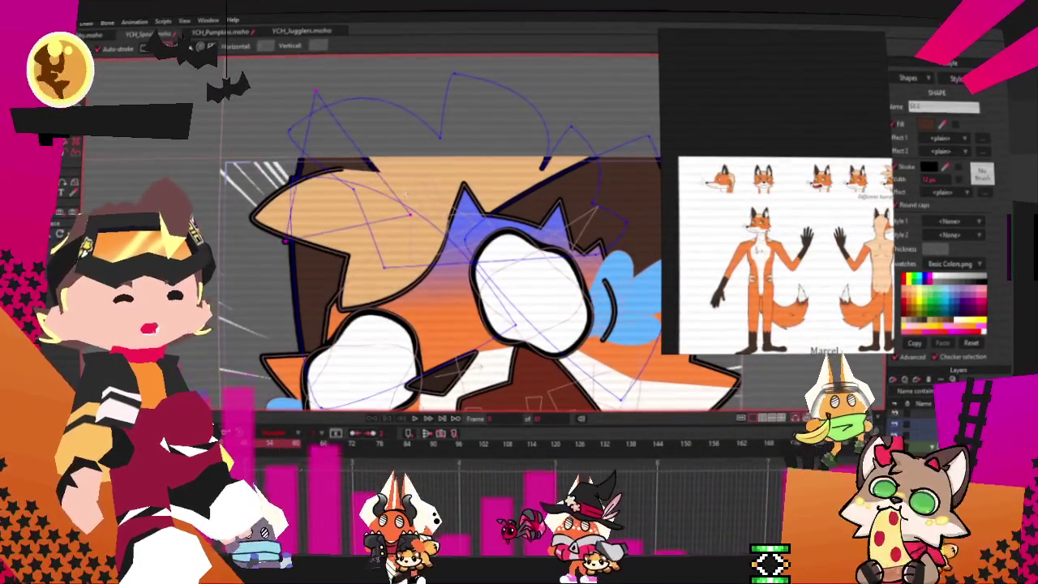
{"action": "key", "text": "q"}
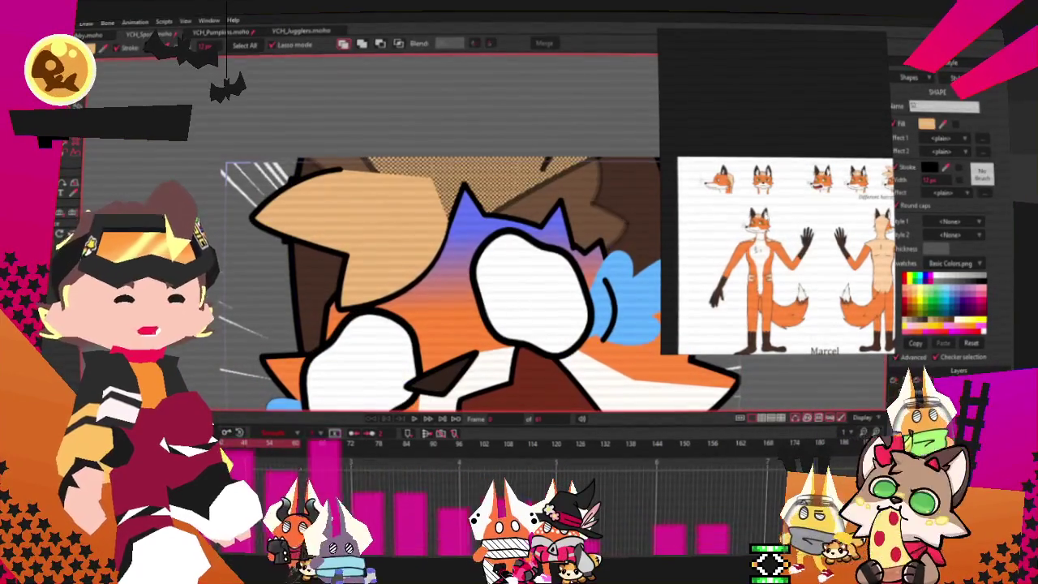
{"action": "left_click", "coordinate": [321, 170]}
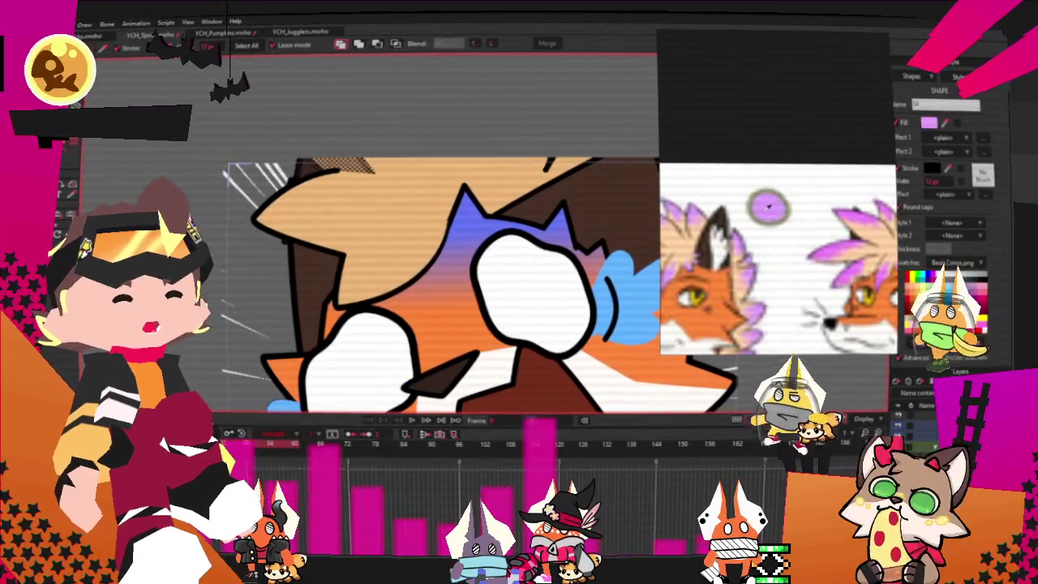
{"action": "left_click", "coordinate": [931, 124]}
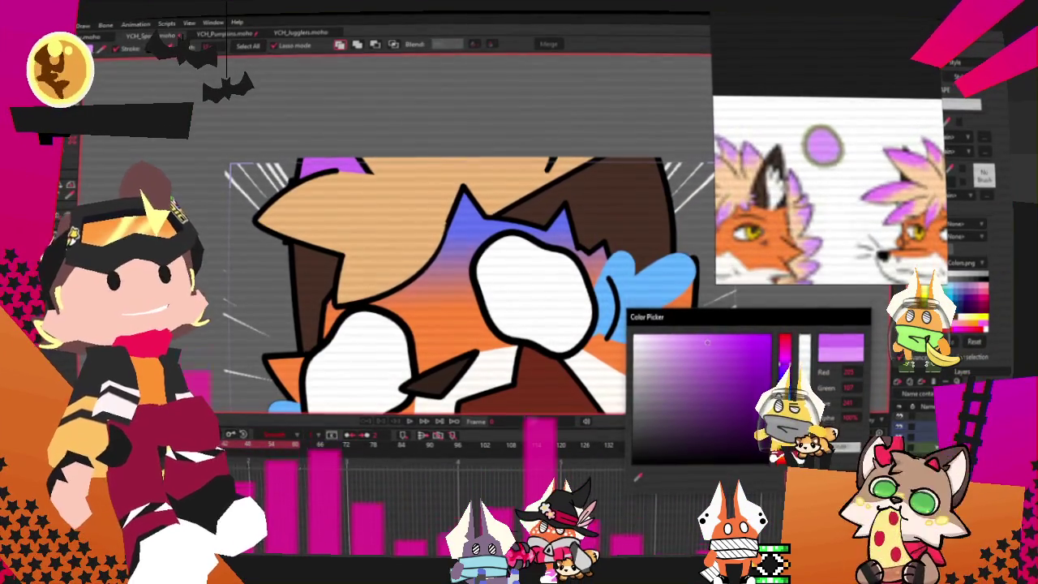
{"action": "left_click", "coordinate": [637, 477]}
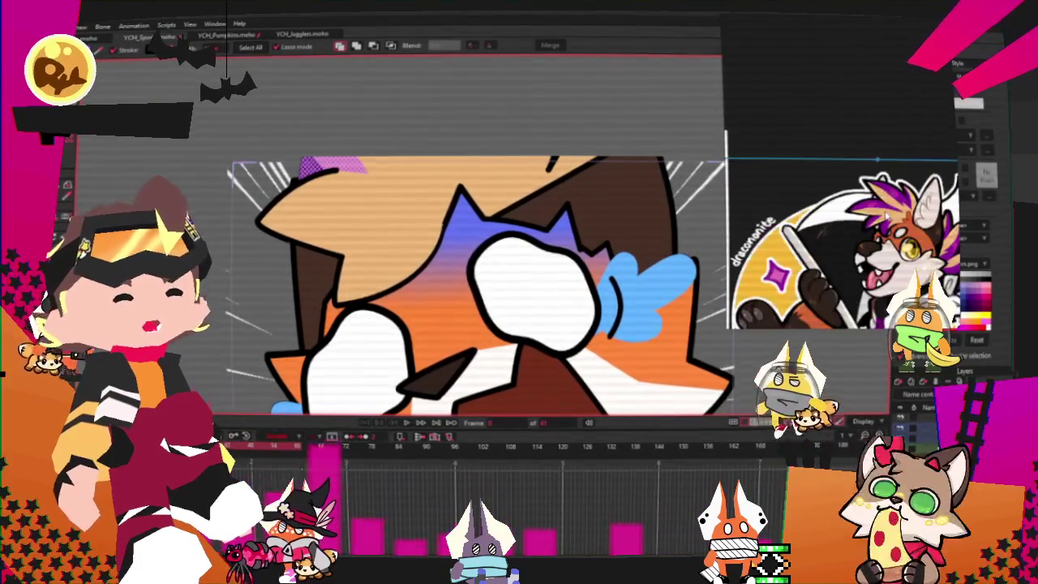
{"action": "left_click", "coordinate": [389, 47]}
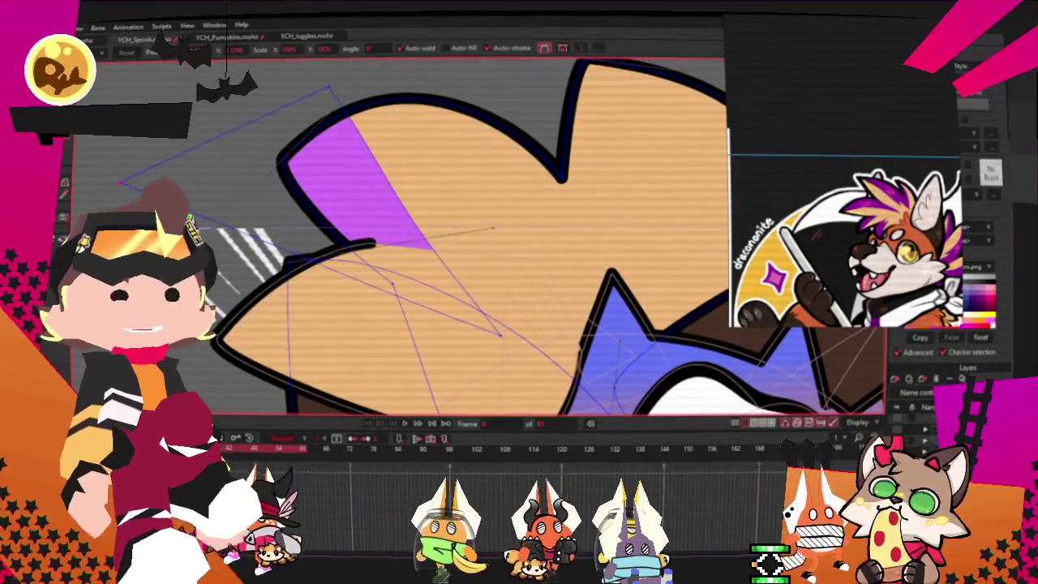
Step: Stretch the purple streak rightward across the hair and round its upper edge
{"action": "mouse_move", "coordinate": [430, 244]}
{"action": "left_mouse_down"}
{"action": "mouse_move", "coordinate": [504, 253]}
{"action": "mouse_move", "coordinate": [454, 235]}
{"action": "left_mouse_up"}
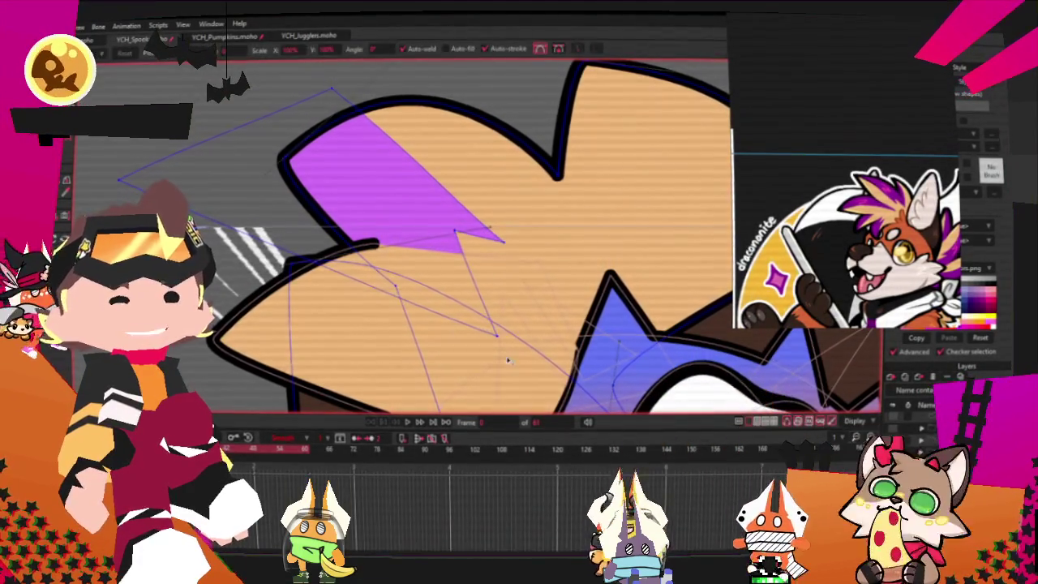
{"action": "key", "text": "c"}
{"action": "left_click_drag", "start_coordinate": [332, 91], "coordinate": [641, 107]}
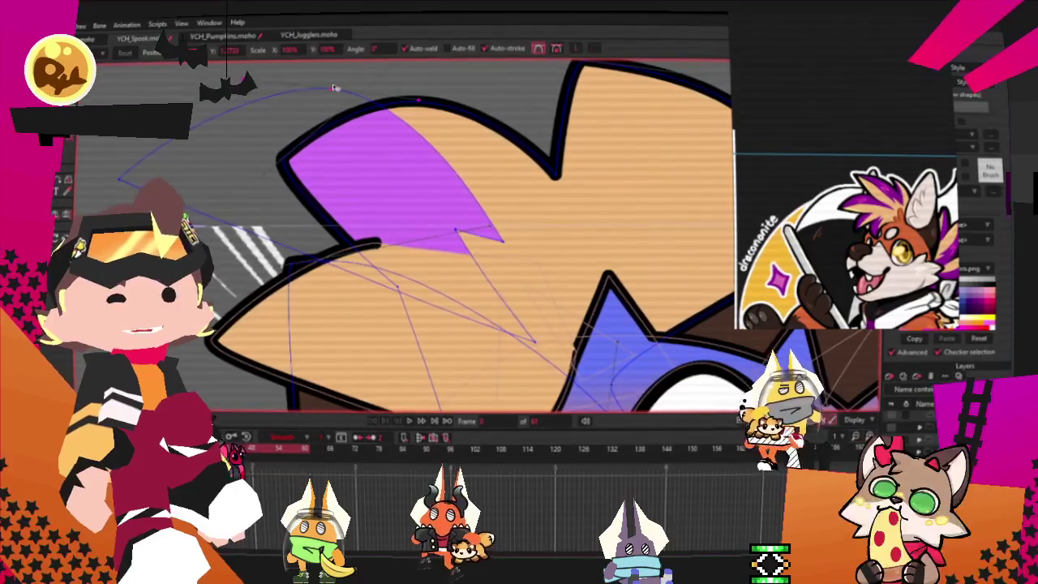
{"action": "scroll", "coordinate": [459, 235], "scroll_direction": "down", "scroll_amount": 2}
{"action": "scroll", "coordinate": [460, 235], "scroll_direction": "down", "scroll_amount": 2}
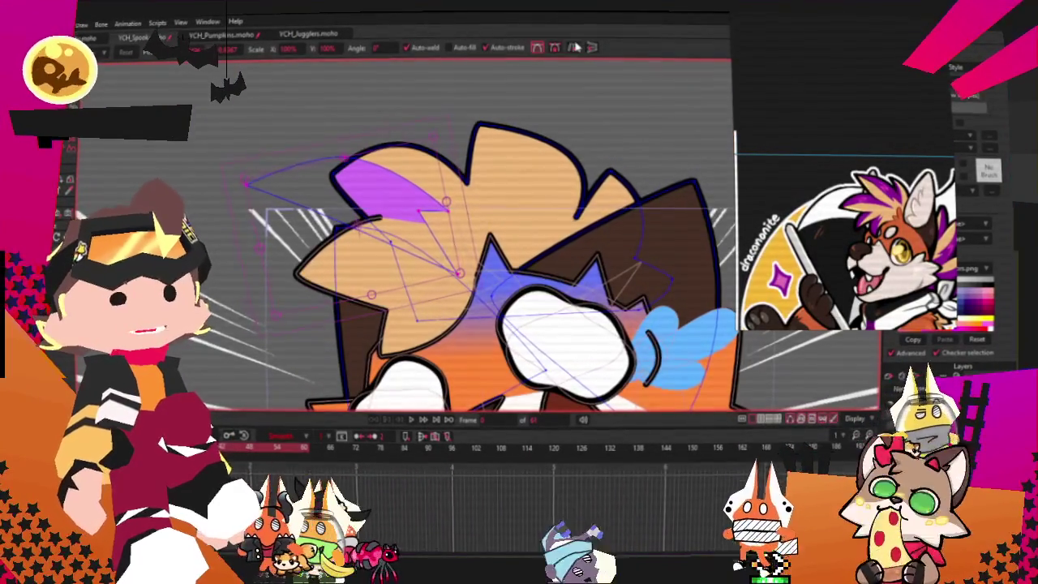
Step: Move the selected purple hair points up and to the right
{"action": "left_click_drag", "start_coordinate": [459, 274], "coordinate": [501, 235]}
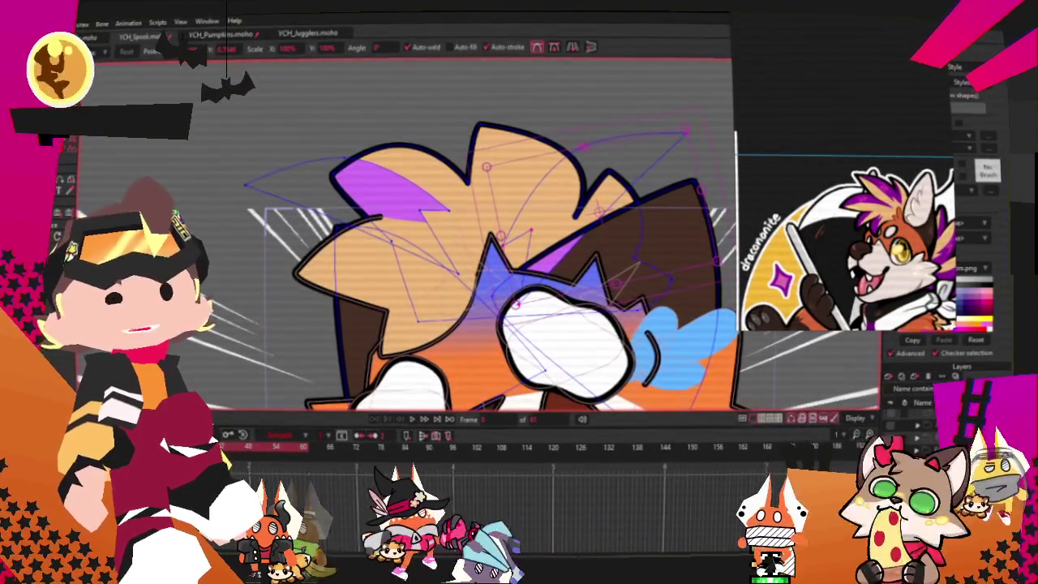
{"action": "key", "text": "g"}
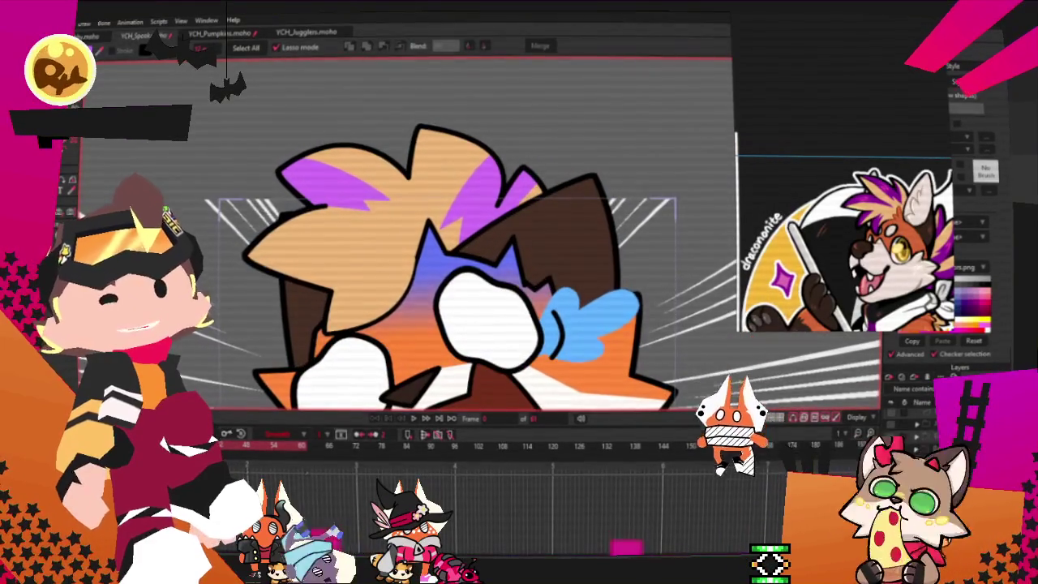
{"action": "key", "text": "t"}
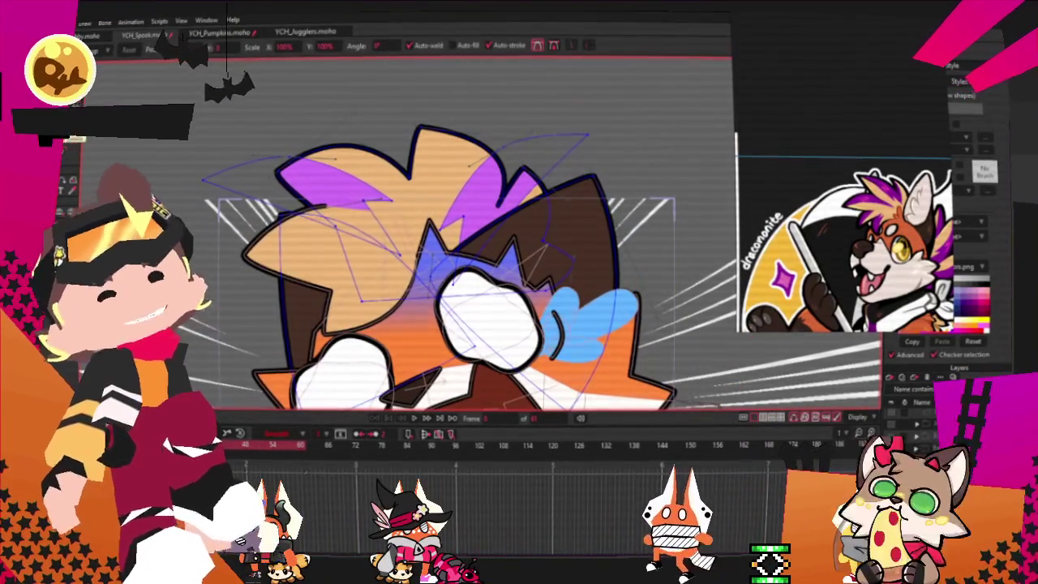
{"action": "scroll", "coordinate": [432, 112], "scroll_direction": "up", "scroll_amount": 2}
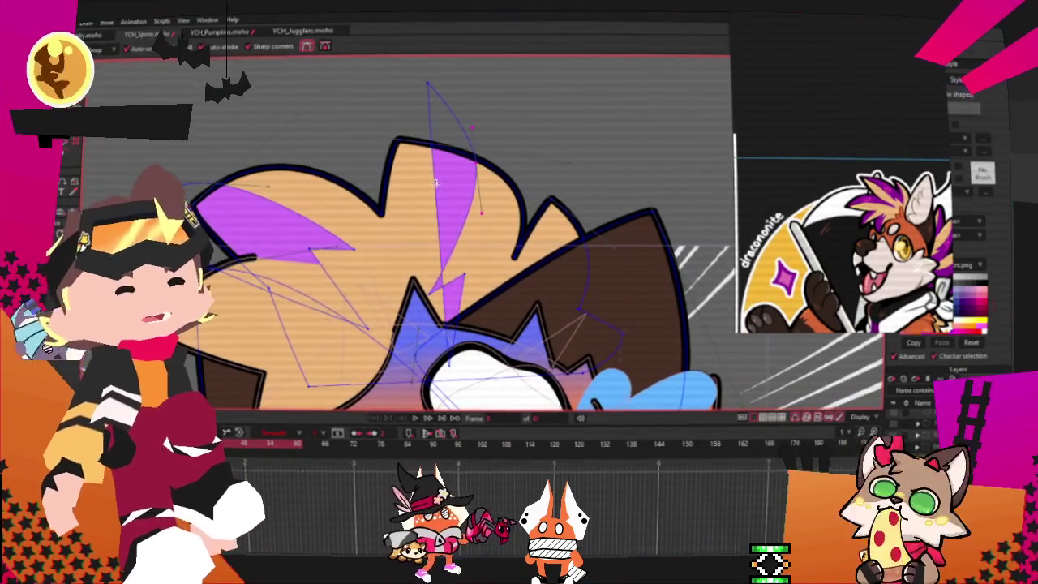
Step: Pull a curve point to reshape the purple streak along the hair tuft
{"action": "left_click_drag", "start_coordinate": [434, 182], "coordinate": [545, 127]}
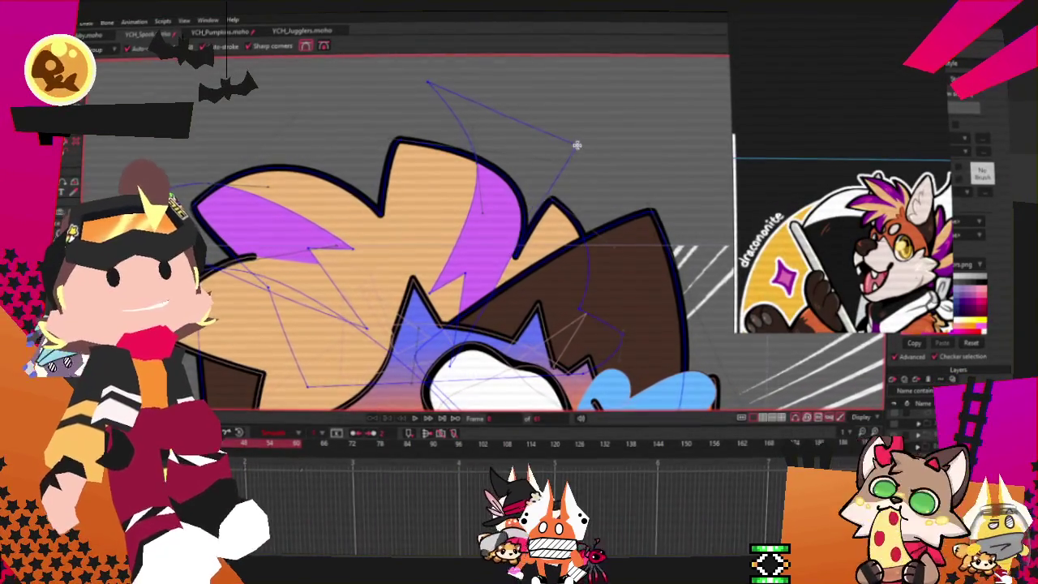
{"action": "key", "text": "t"}
{"action": "scroll", "coordinate": [494, 209], "scroll_direction": "up", "scroll_amount": 2}
{"action": "scroll", "coordinate": [494, 208], "scroll_direction": "up", "scroll_amount": 2}
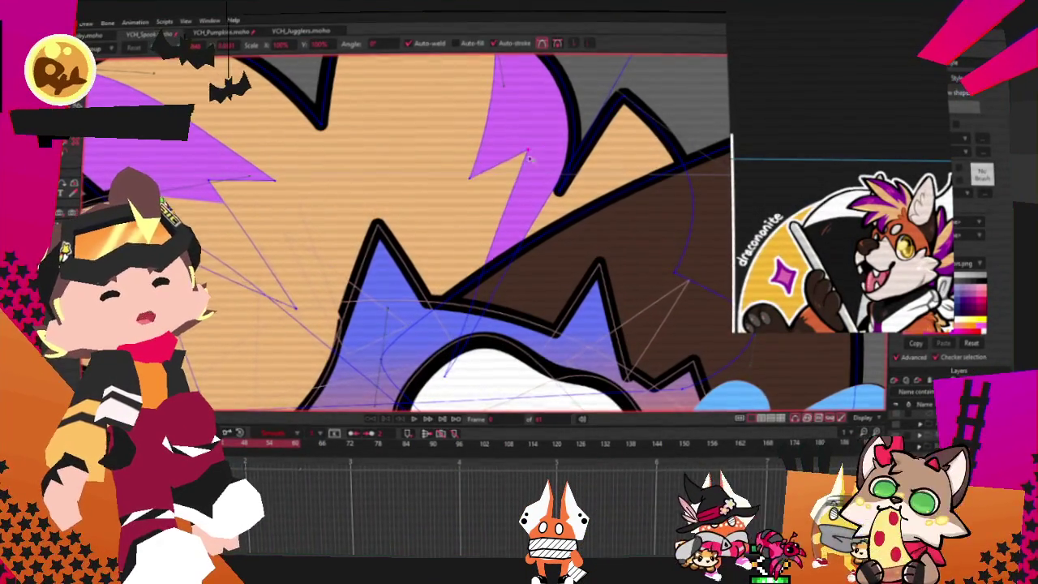
{"action": "scroll", "coordinate": [484, 282], "scroll_direction": "down", "scroll_amount": 2}
{"action": "scroll", "coordinate": [485, 283], "scroll_direction": "up", "scroll_amount": 1}
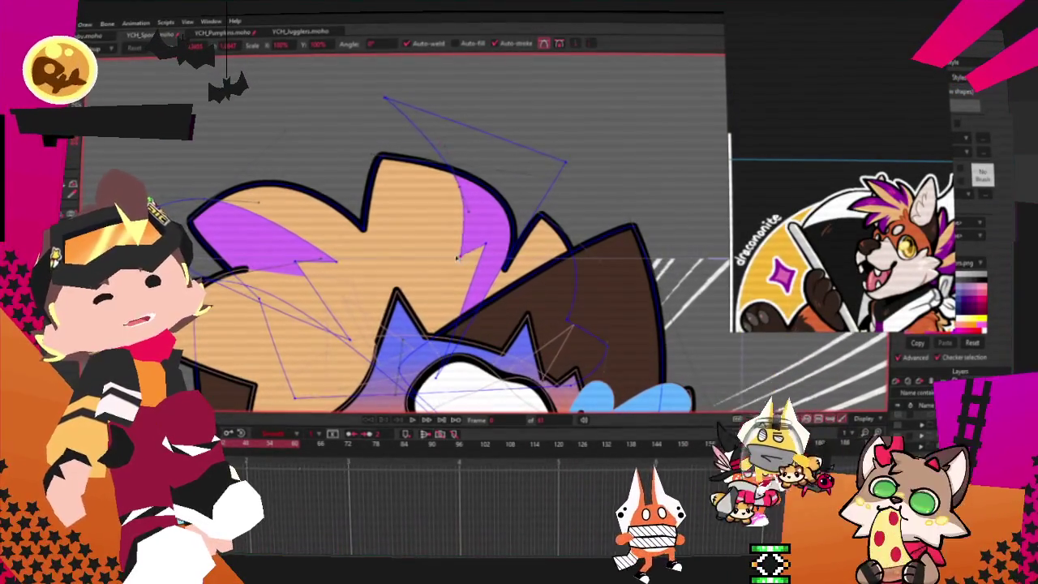
{"action": "key", "text": "c"}
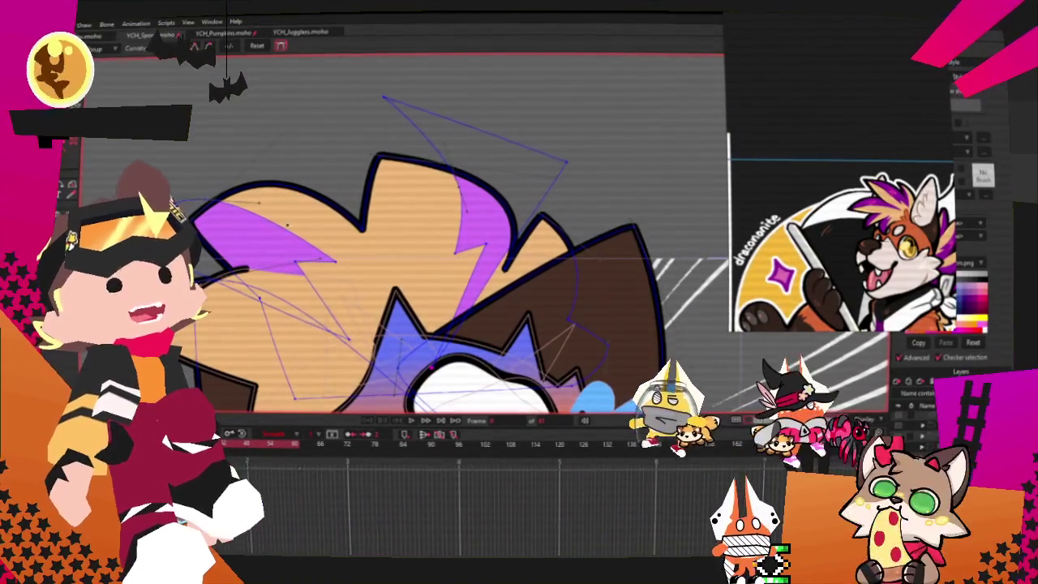
{"action": "scroll", "coordinate": [490, 348], "scroll_direction": "up", "scroll_amount": 1}
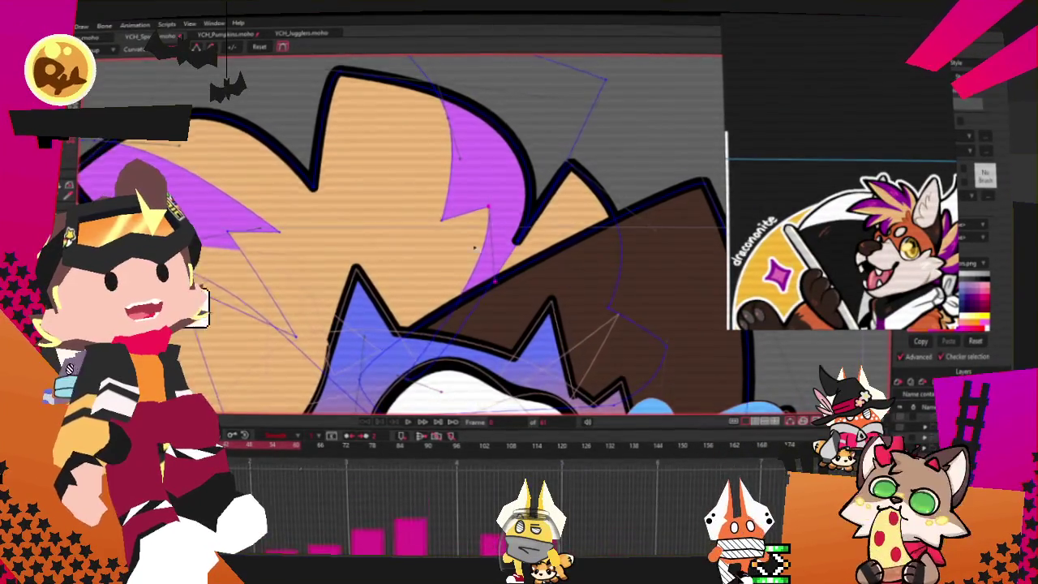
{"action": "scroll", "coordinate": [446, 232], "scroll_direction": "down", "scroll_amount": 2}
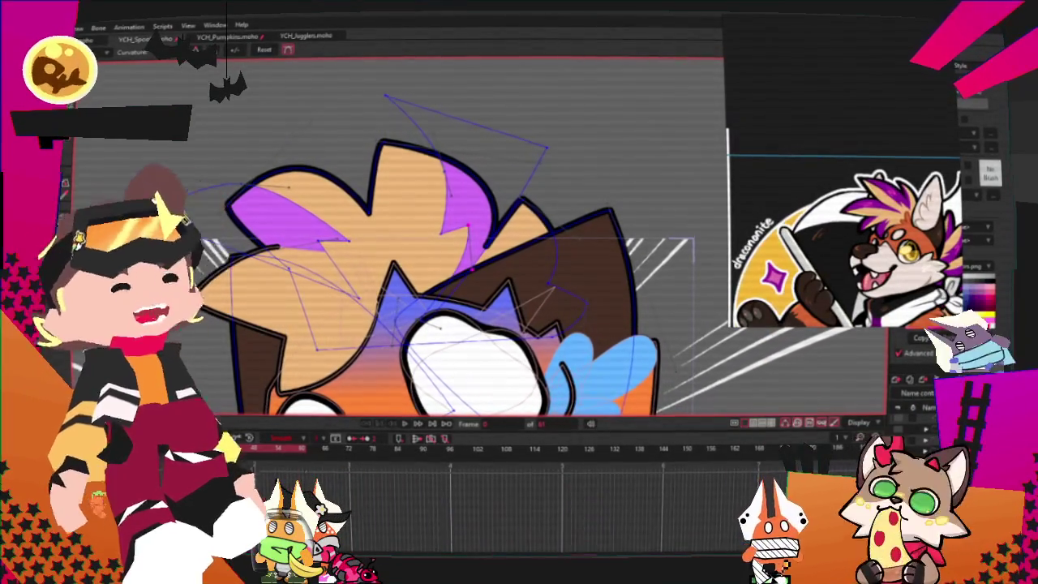
Step: Nudge the front tuft's purple streak points down-right, then preview the hair in playback
{"action": "key", "text": "t"}
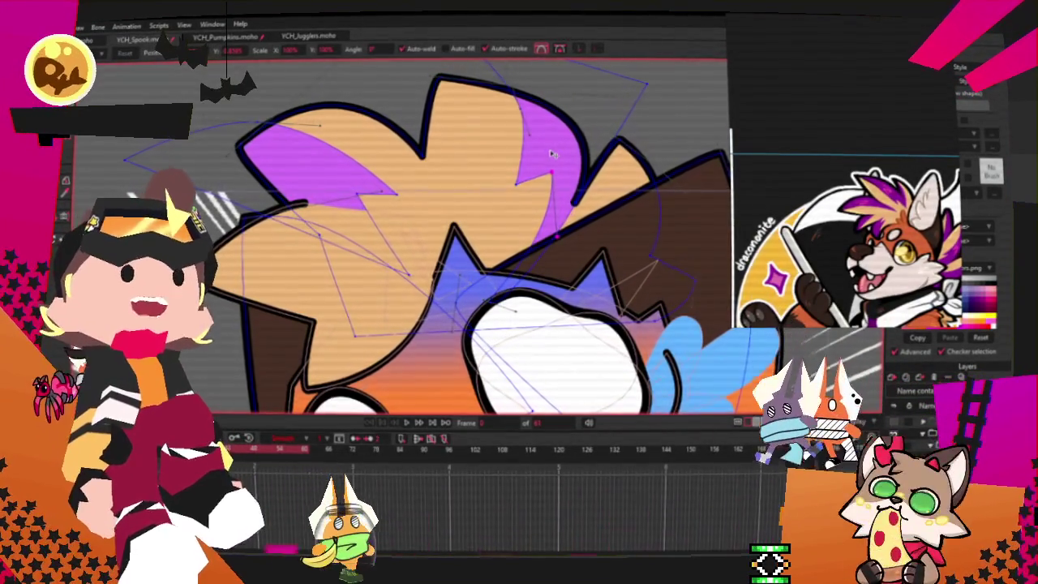
{"action": "key", "text": "space"}
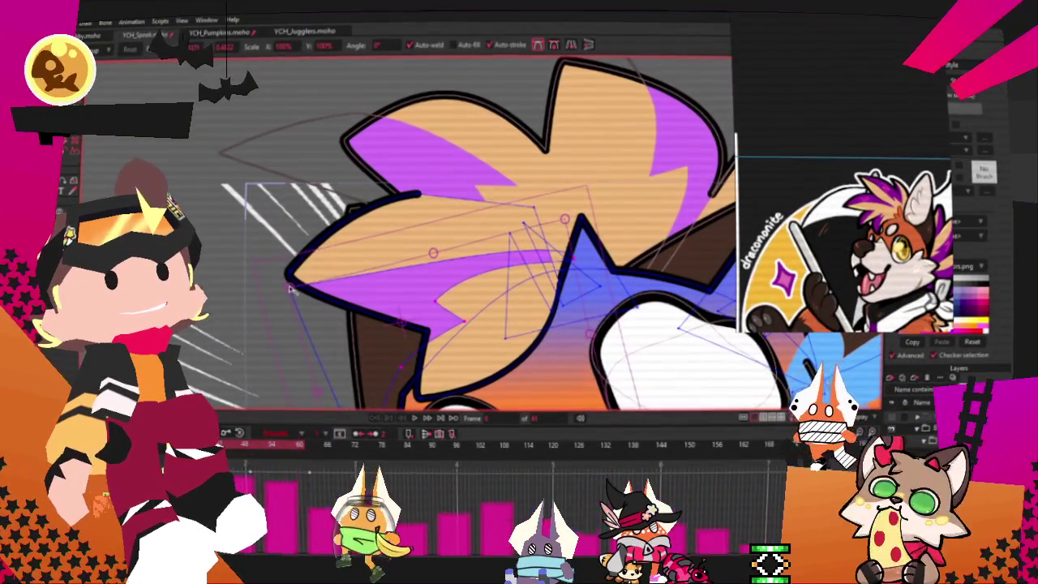
{"action": "scroll", "coordinate": [554, 307], "scroll_direction": "up", "scroll_amount": 2}
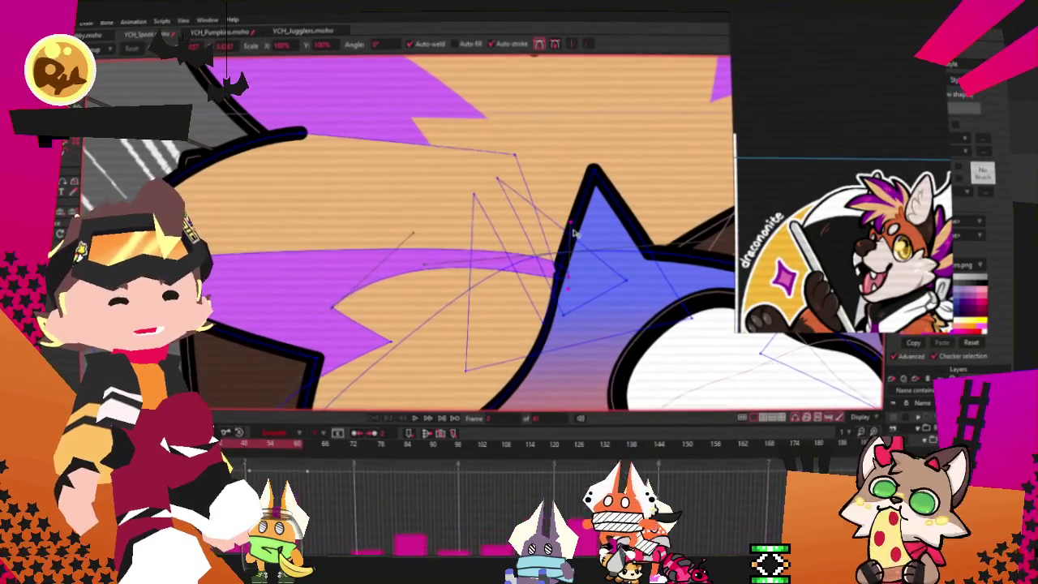
{"action": "scroll", "coordinate": [573, 282], "scroll_direction": "up", "scroll_amount": 2}
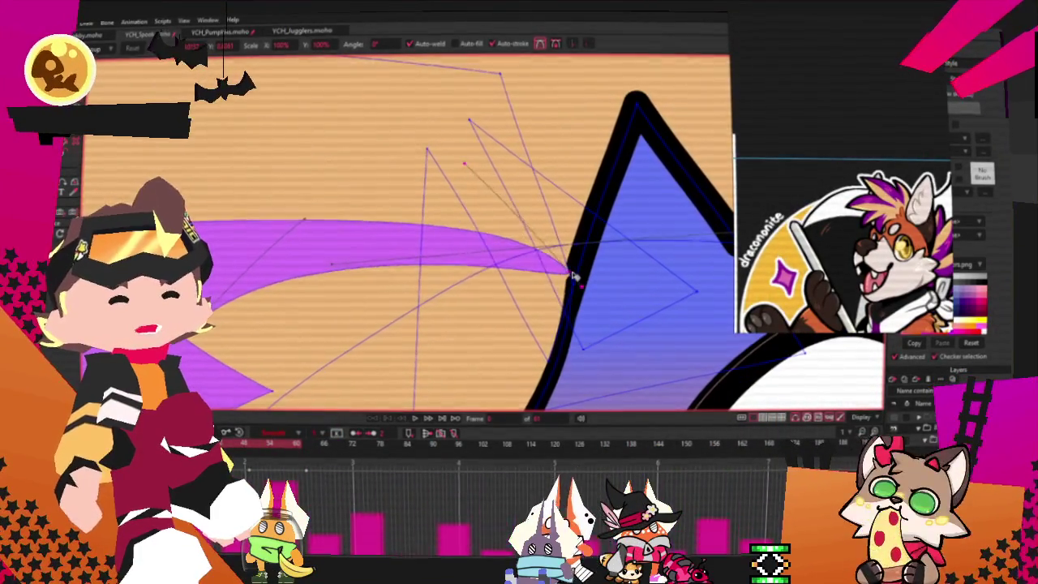
{"action": "scroll", "coordinate": [572, 279], "scroll_direction": "down", "scroll_amount": 3}
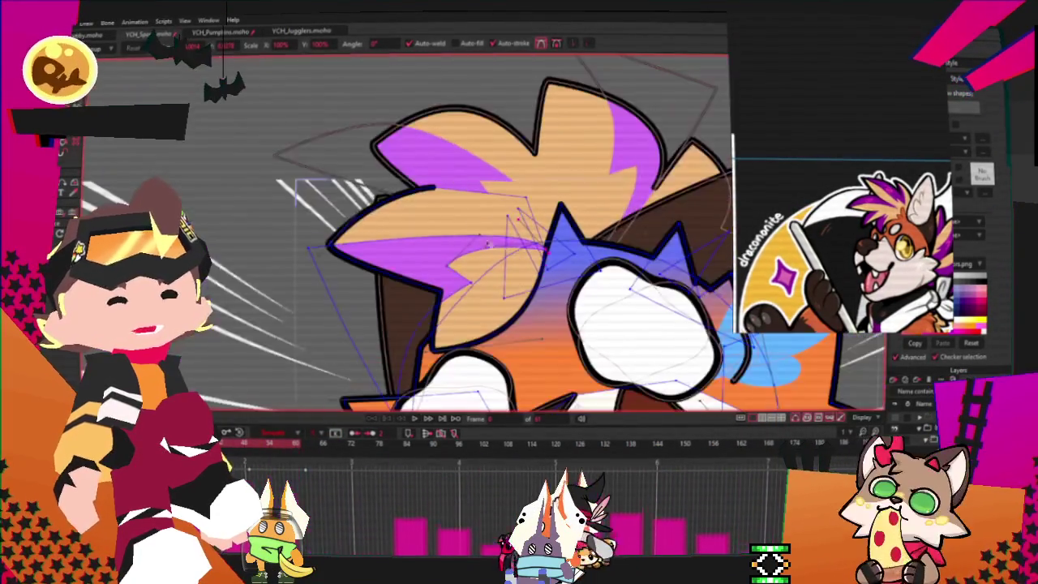
{"action": "scroll", "coordinate": [430, 320], "scroll_direction": "down", "scroll_amount": 2}
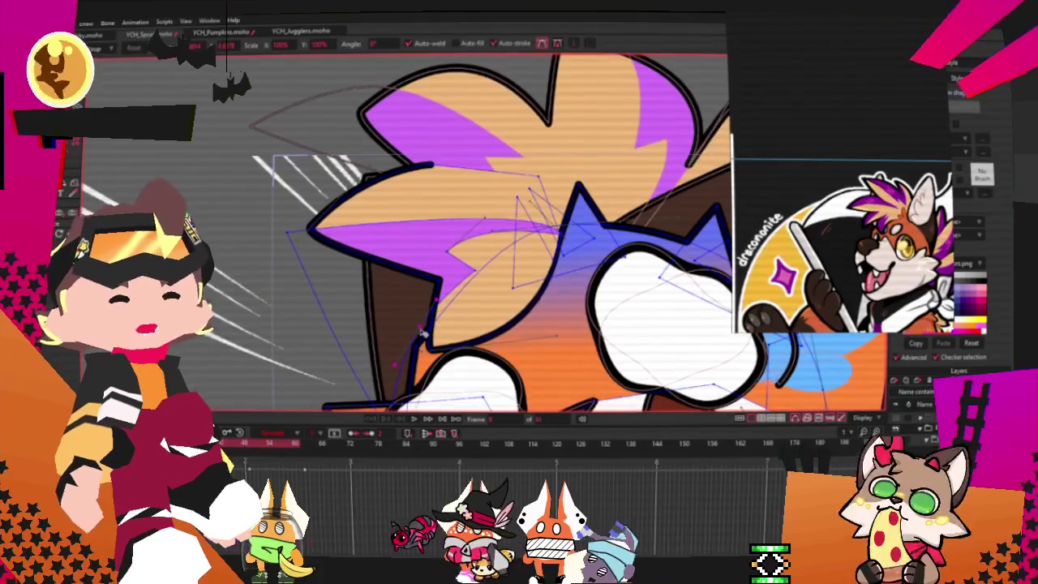
{"action": "scroll", "coordinate": [432, 303], "scroll_direction": "down", "scroll_amount": 3}
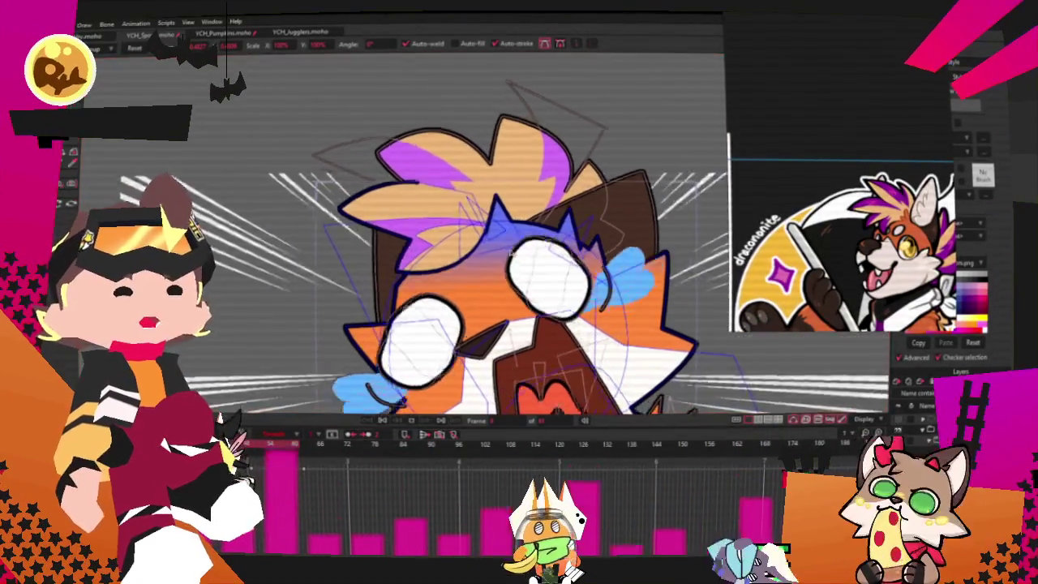
{"action": "scroll", "coordinate": [486, 260], "scroll_direction": "up", "scroll_amount": 3}
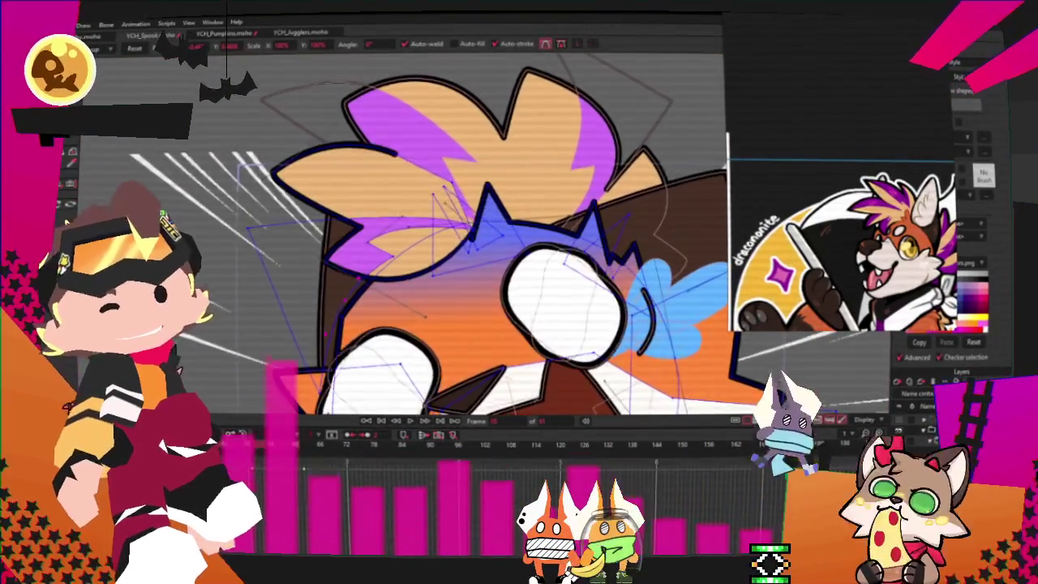
{"action": "scroll", "coordinate": [260, 278], "scroll_direction": "up", "scroll_amount": 3}
{"action": "scroll", "coordinate": [259, 278], "scroll_direction": "up", "scroll_amount": 2}
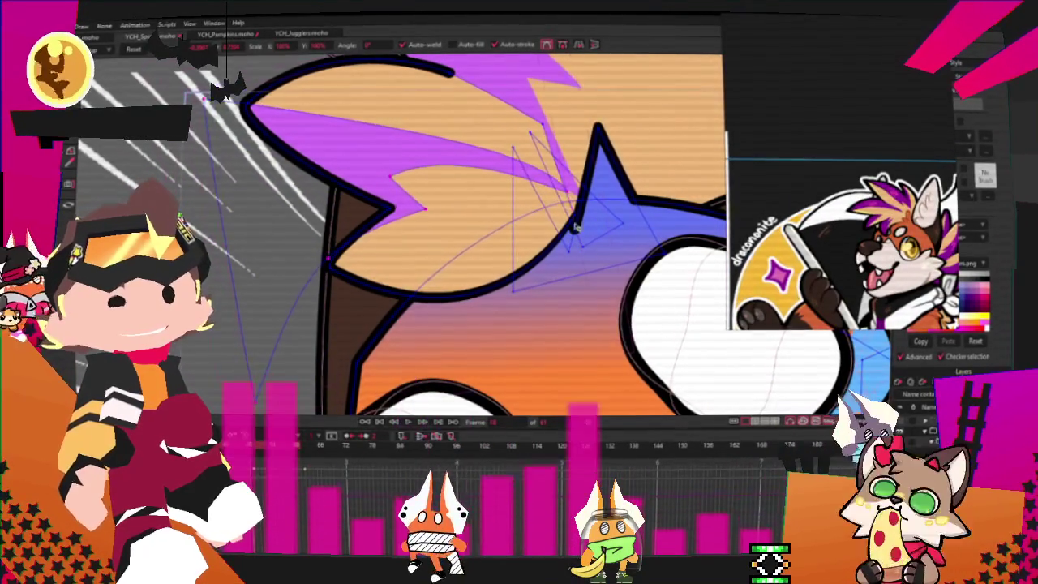
{"action": "left_click_drag", "start_coordinate": [494, 234], "coordinate": [506, 250]}
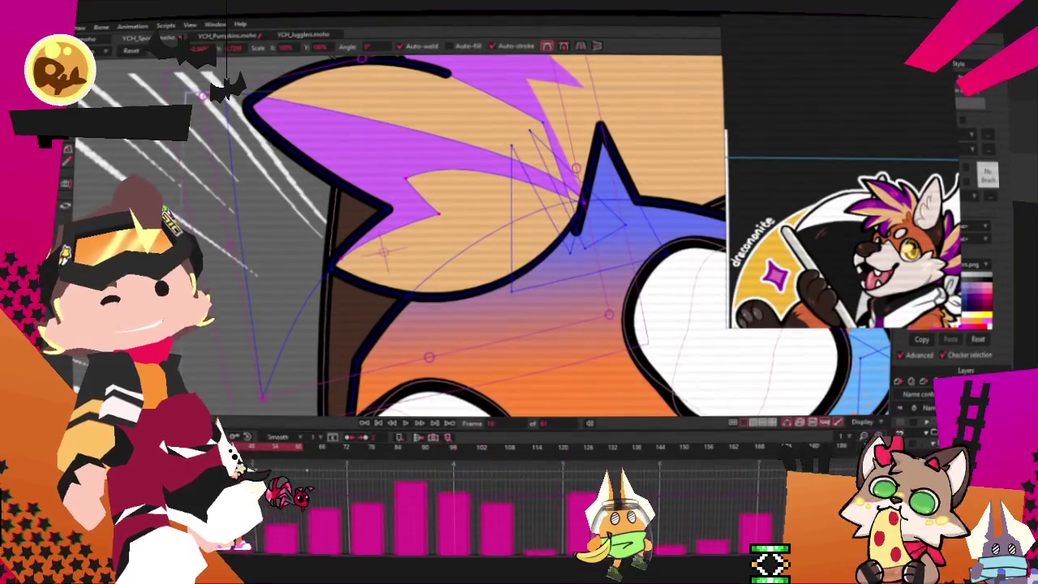
{"action": "key", "text": "space"}
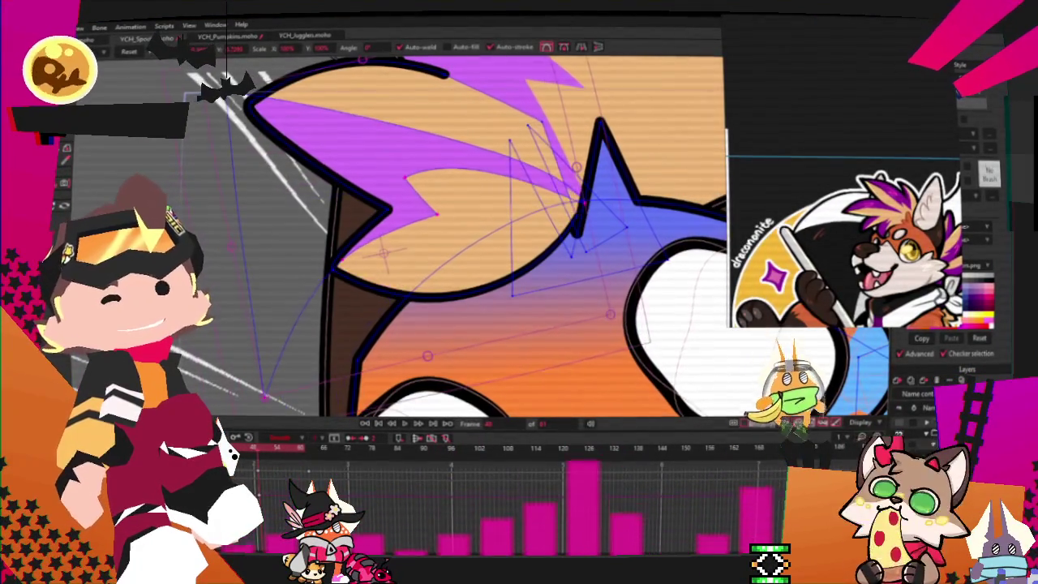
{"action": "left_click", "coordinate": [310, 451]}
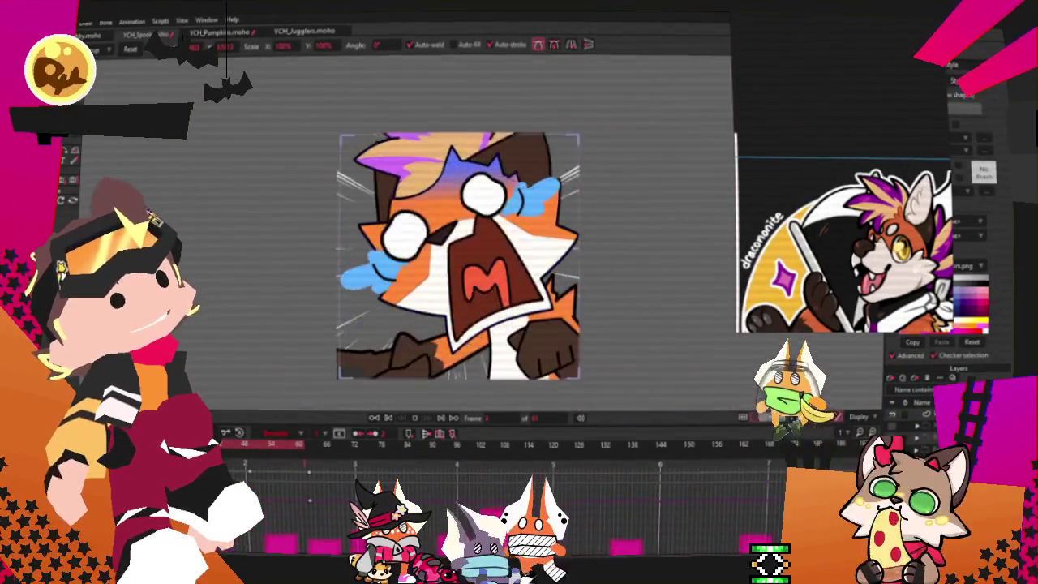
{"action": "scroll", "coordinate": [481, 274], "scroll_direction": "up", "scroll_amount": 2}
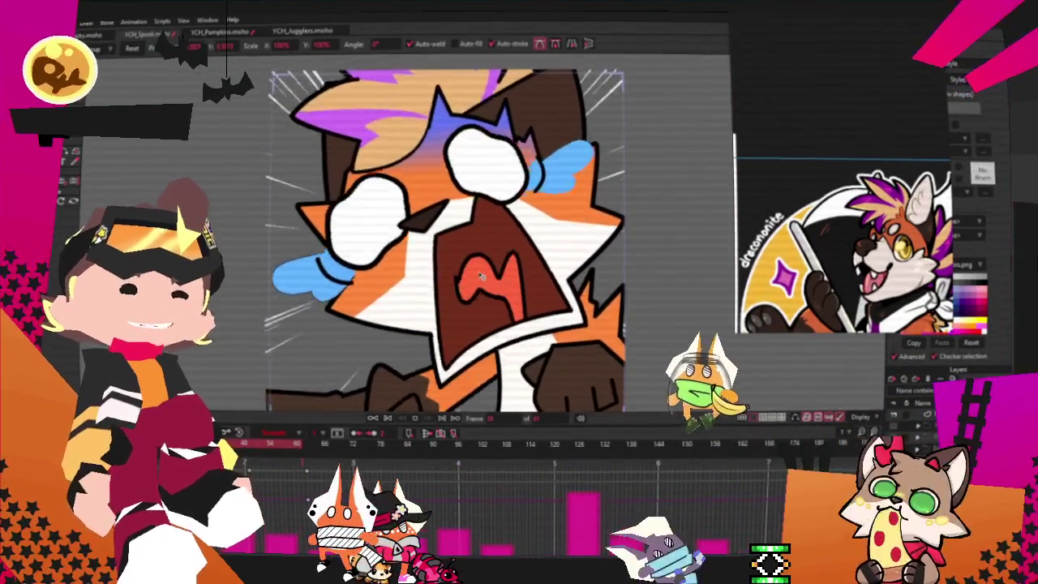
{"action": "scroll", "coordinate": [478, 267], "scroll_direction": "down", "scroll_amount": 2}
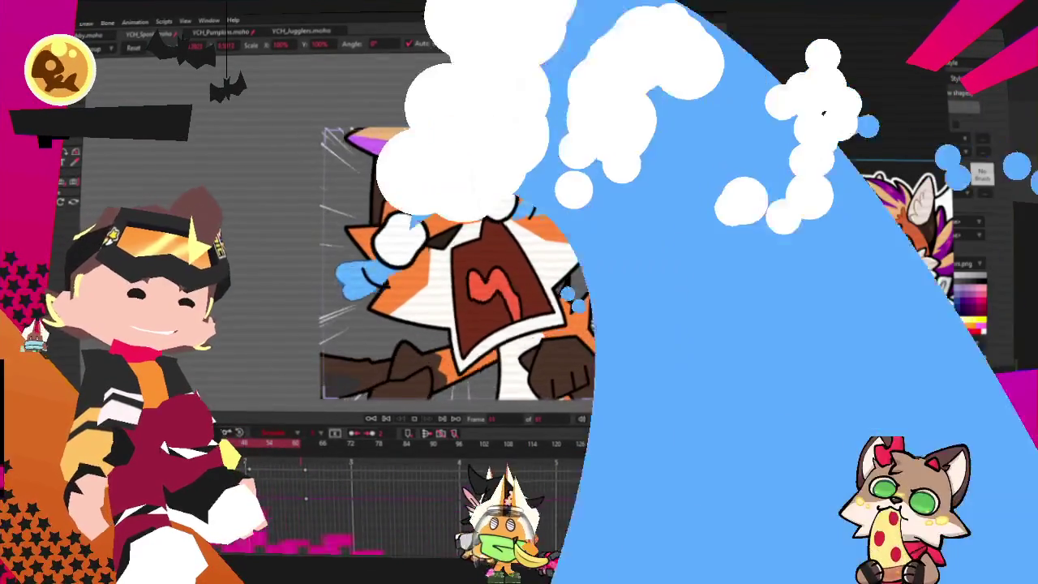
{"action": "scroll", "coordinate": [475, 77], "scroll_direction": "up", "scroll_amount": 3}
{"action": "scroll", "coordinate": [457, 214], "scroll_direction": "up", "scroll_amount": 3}
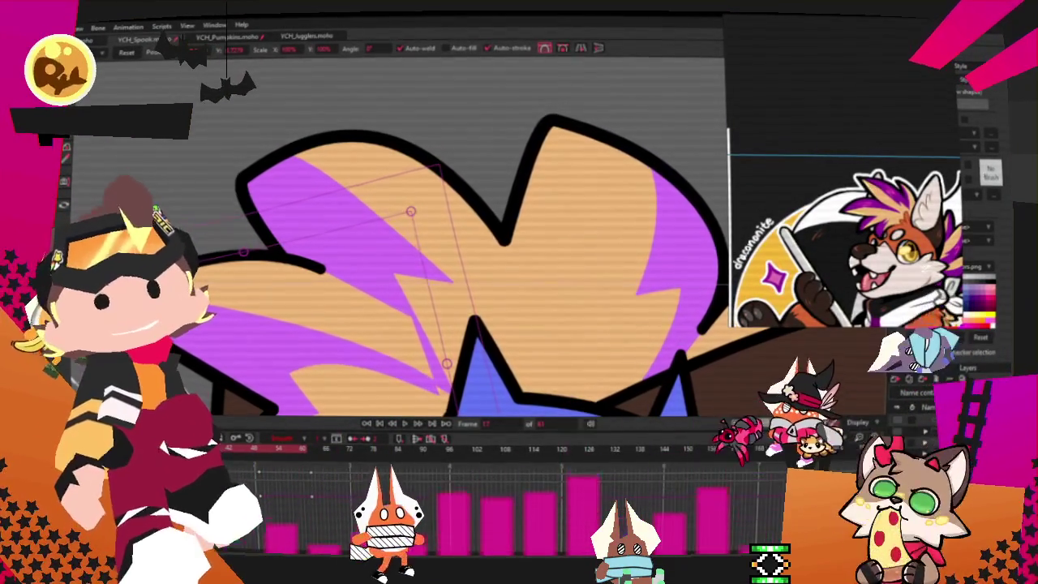
Step: Drag the black hair outline's loose end point up and to the right
{"action": "key", "text": "g"}
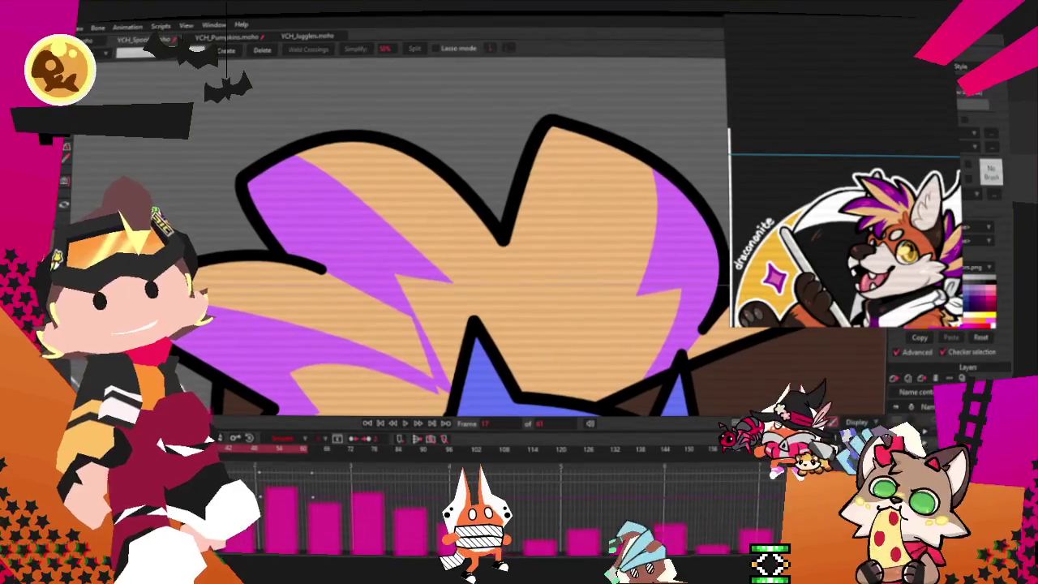
{"action": "key", "text": "t"}
{"action": "left_click_drag", "start_coordinate": [324, 269], "coordinate": [344, 251]}
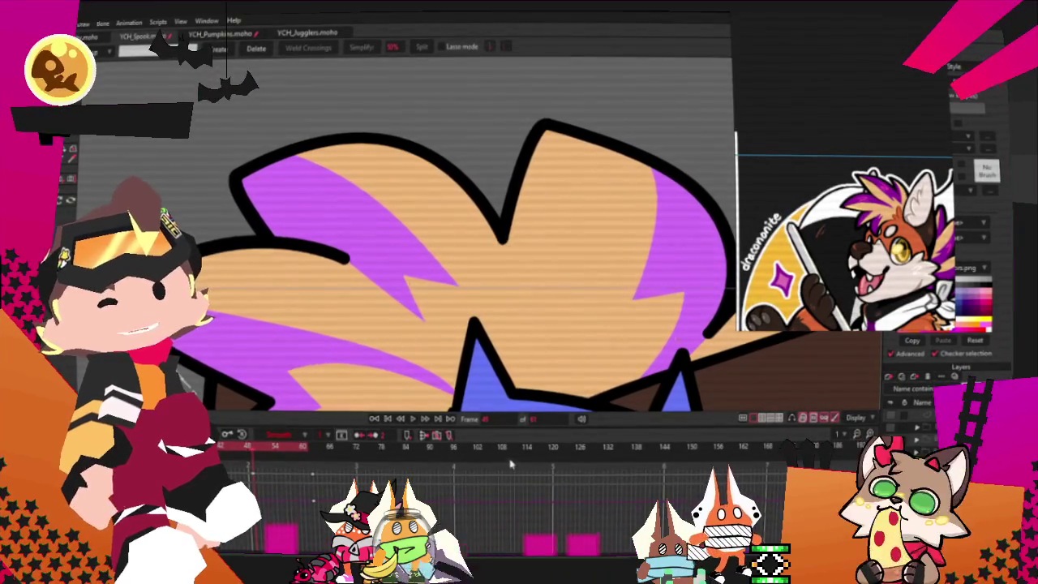
{"action": "left_click", "coordinate": [423, 425]}
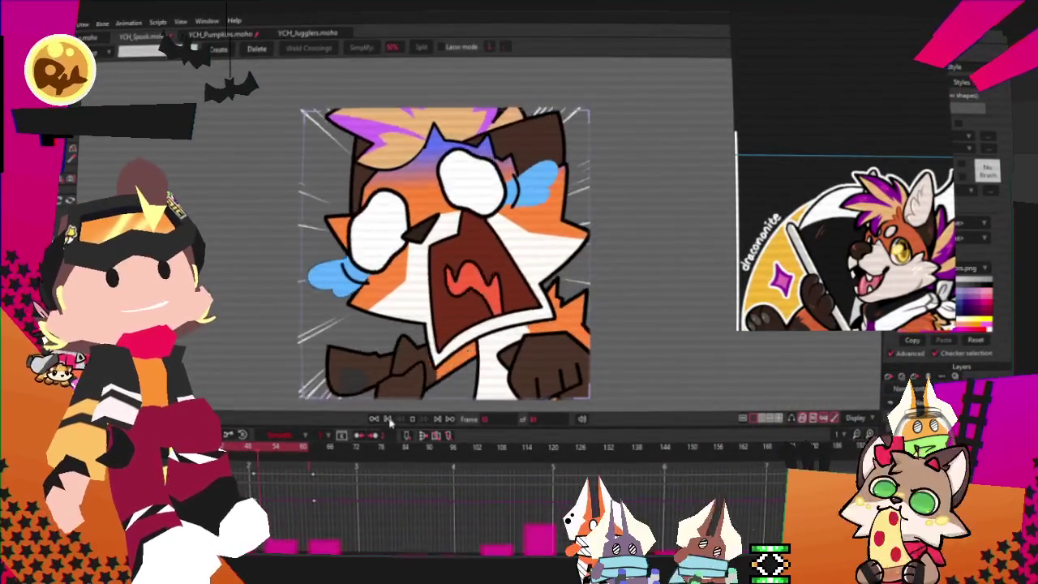
Step: Open the File menu after watching the playback
{"action": "left_click", "coordinate": [61, 23]}
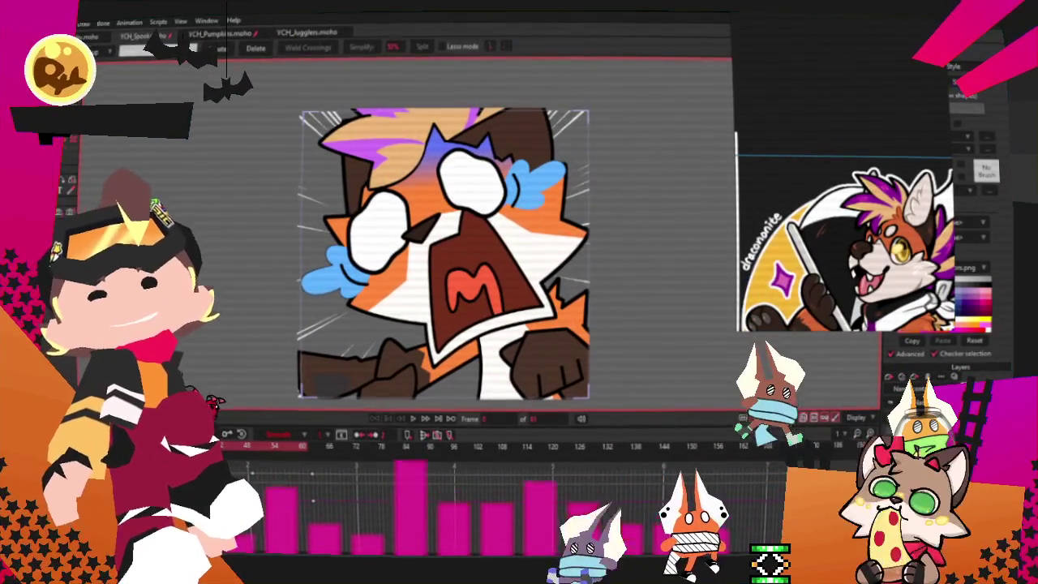
Step: Open the Open dialog and browse to the 2025 folder under _Drawings
{"action": "key", "text": "Escape"}
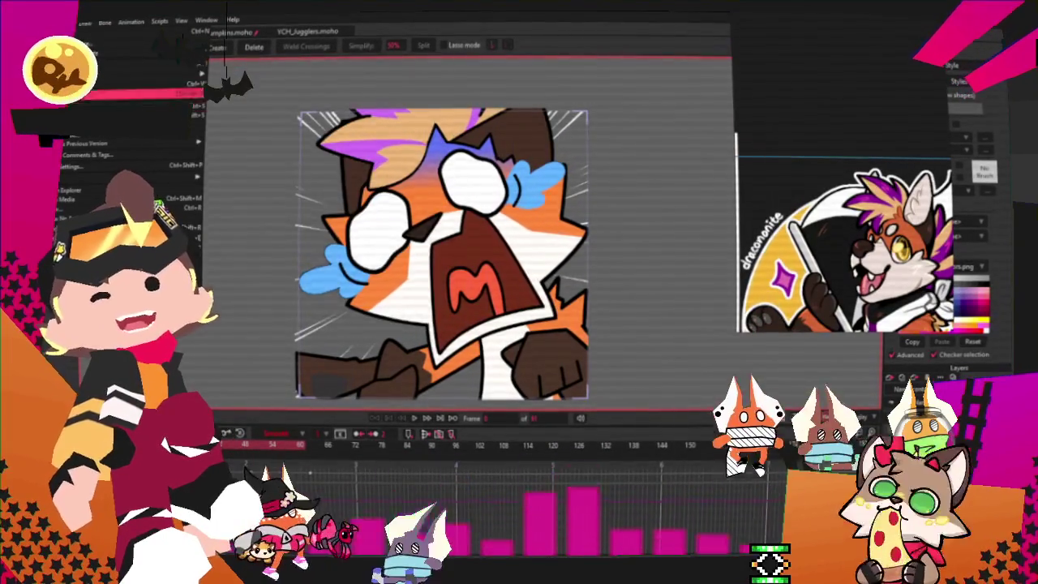
{"action": "key", "text": "ctrl+o"}
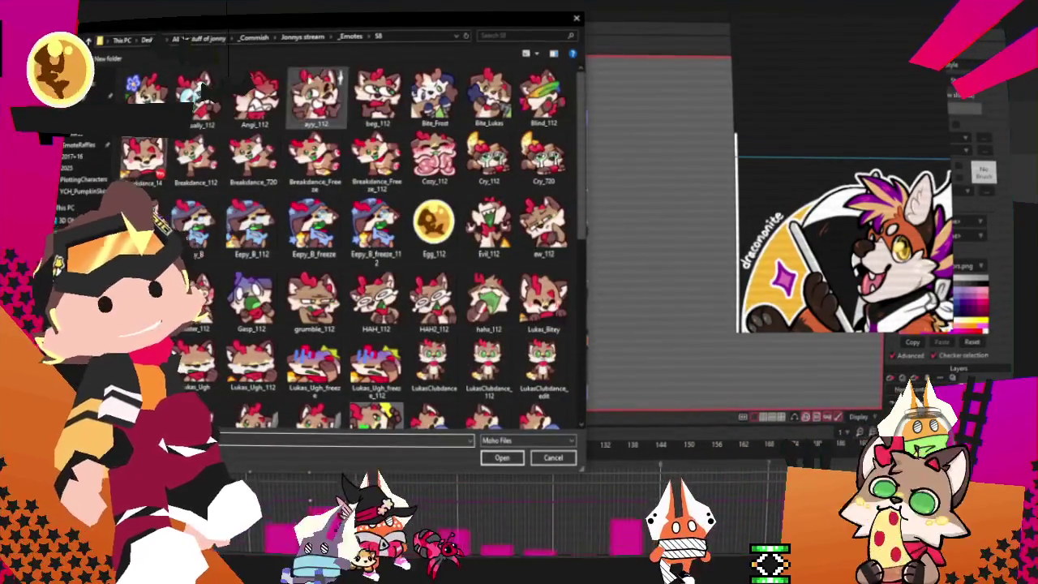
{"action": "left_click", "coordinate": [79, 144]}
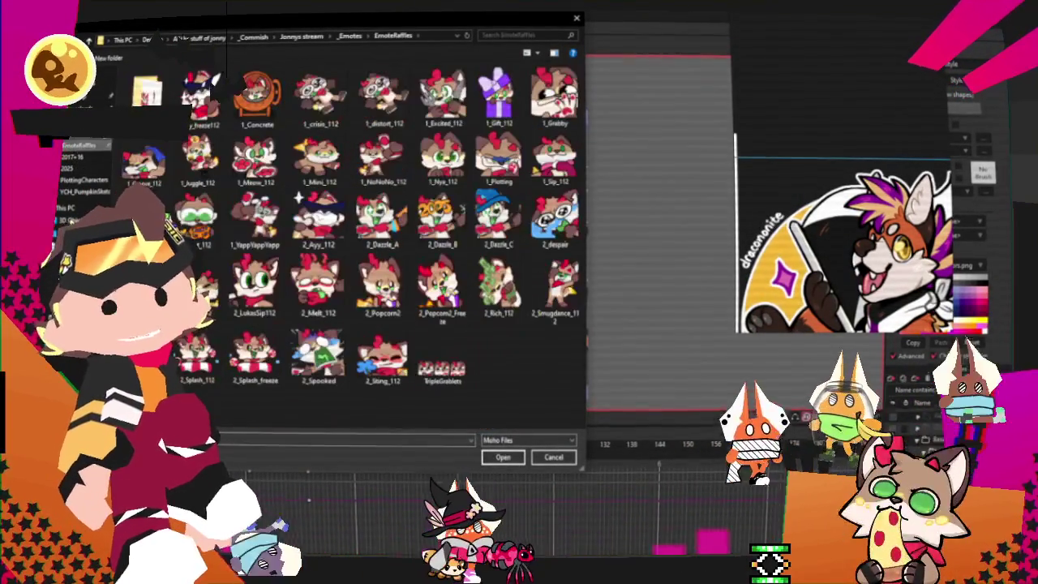
{"action": "left_click", "coordinate": [218, 39]}
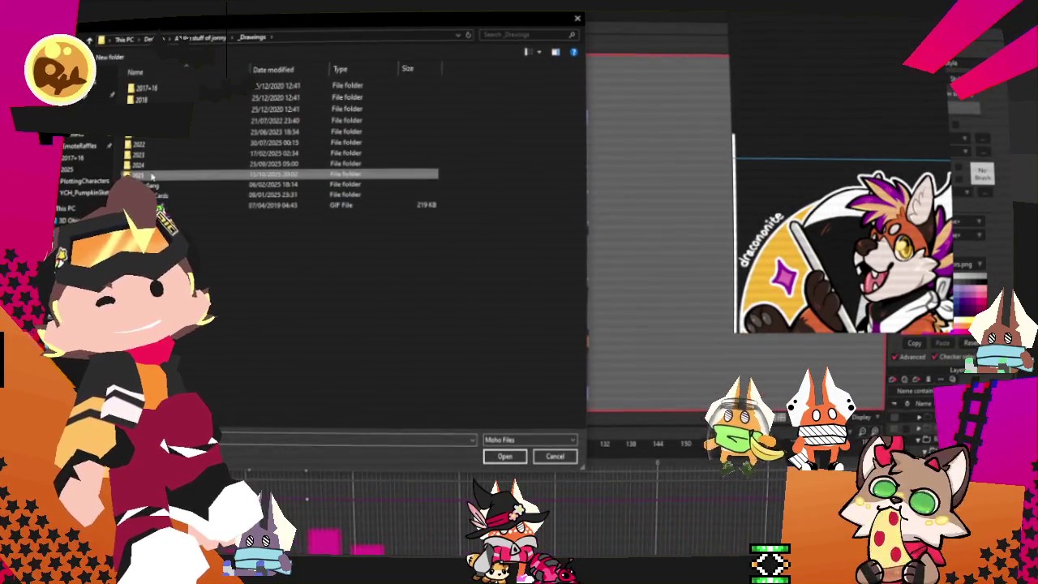
{"action": "double_click", "coordinate": [138, 173]}
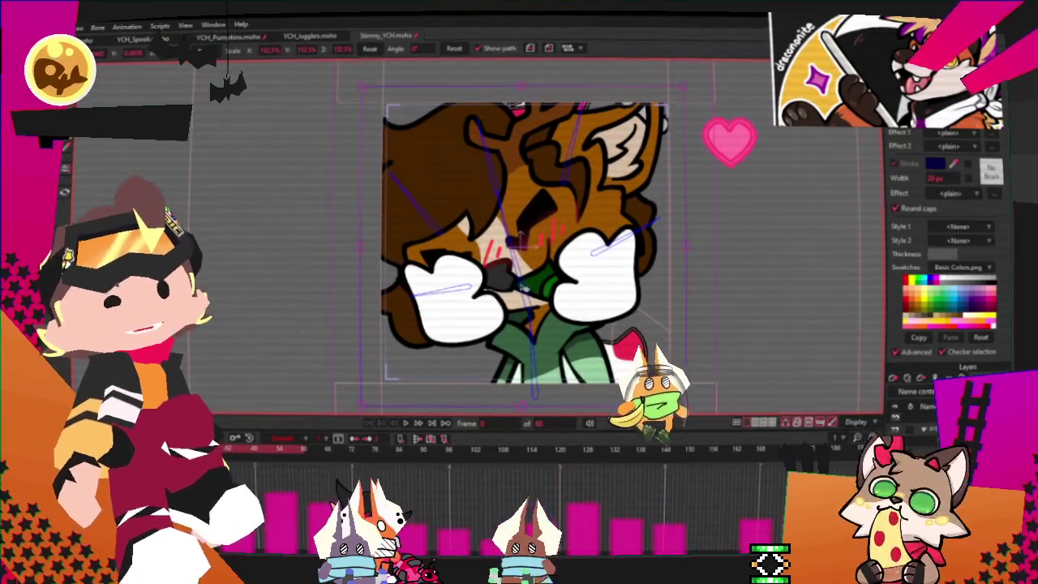
Step: Zoom in and out around the antlered deer emote's hands to inspect them
{"action": "scroll", "coordinate": [492, 314], "scroll_direction": "up", "scroll_amount": 2}
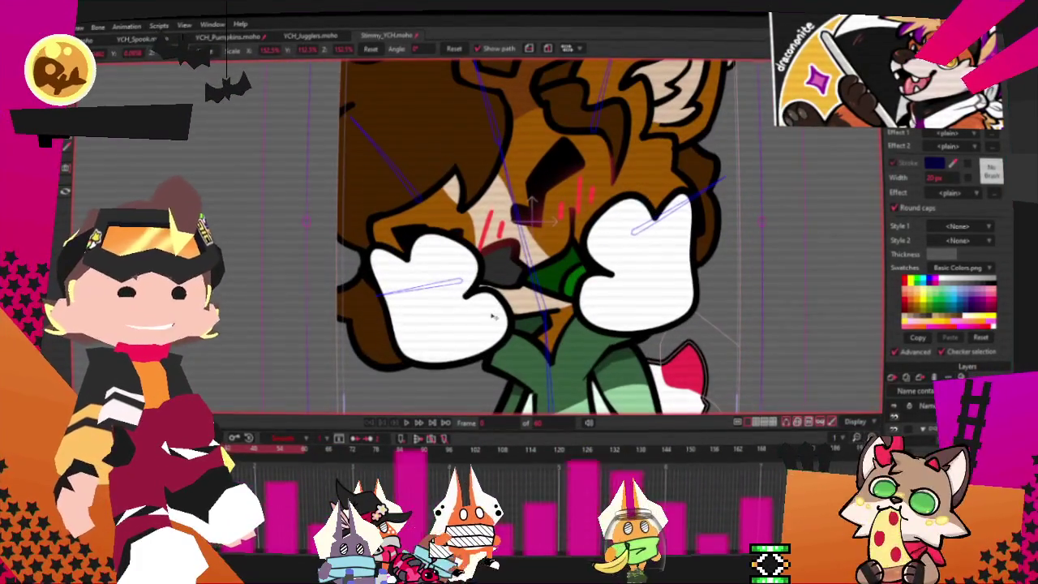
{"action": "scroll", "coordinate": [487, 323], "scroll_direction": "down", "scroll_amount": 3}
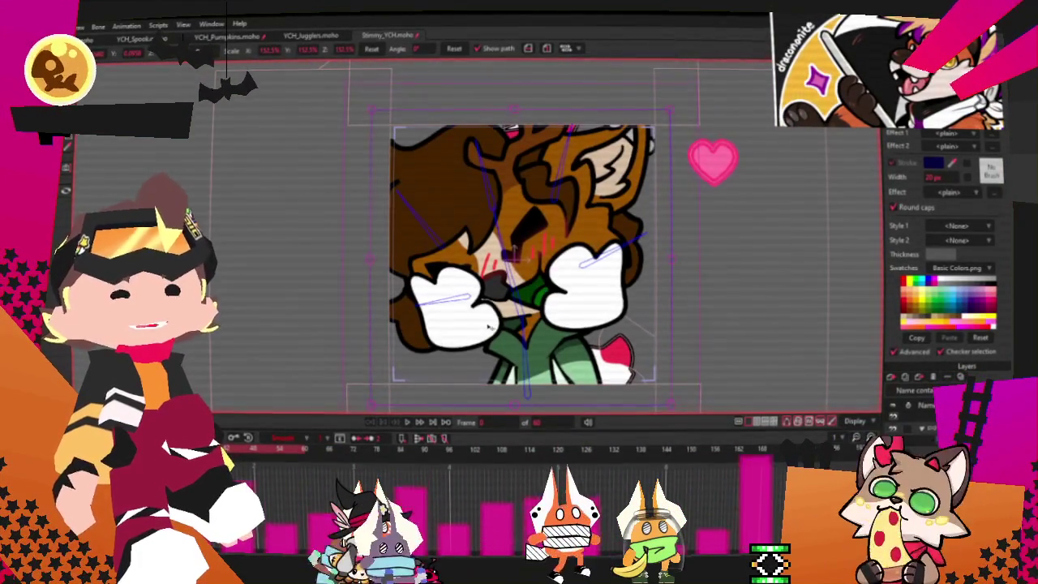
{"action": "scroll", "coordinate": [488, 328], "scroll_direction": "up", "scroll_amount": 1}
{"action": "scroll", "coordinate": [634, 268], "scroll_direction": "up", "scroll_amount": 3}
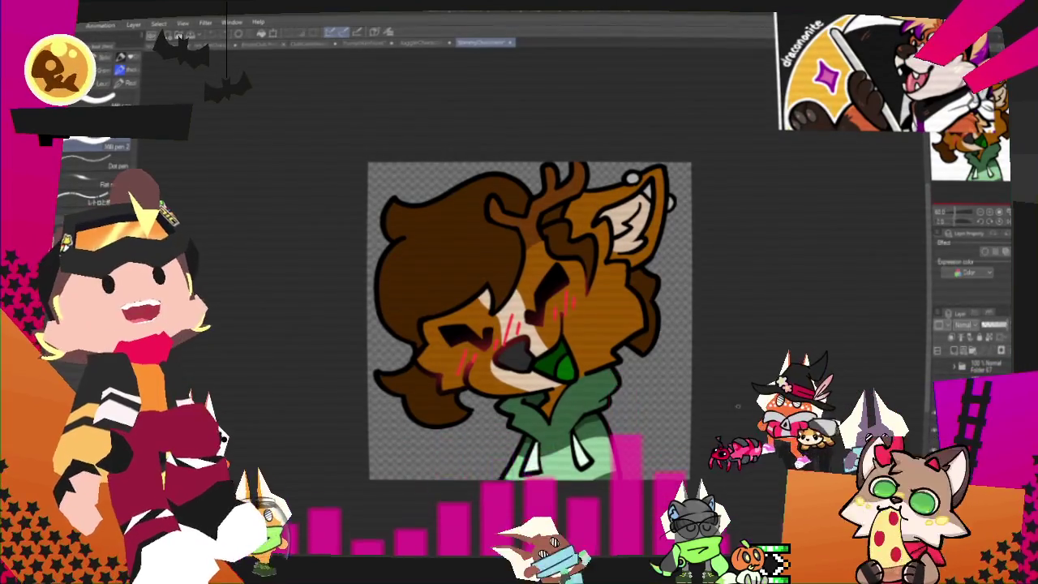
Step: Zoom in on the deer drawing's face in Clip Studio Paint
{"action": "scroll", "coordinate": [564, 379], "scroll_direction": "up", "scroll_amount": 5}
{"action": "scroll", "coordinate": [564, 378], "scroll_direction": "up", "scroll_amount": 1}
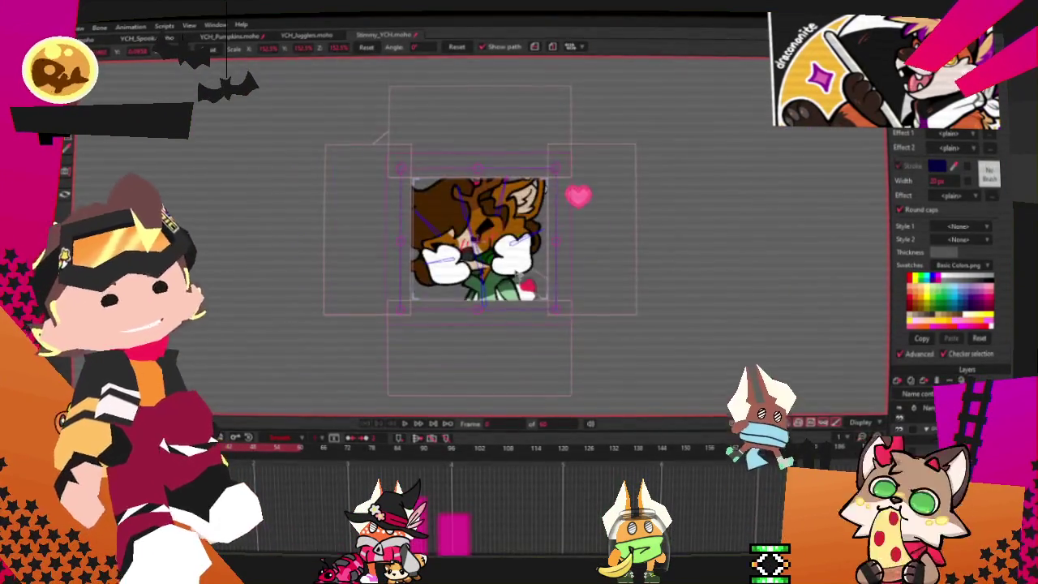
Step: Pick the overlapping shape near the lower right hand and bring the brown shape above the pink one
{"action": "scroll", "coordinate": [507, 265], "scroll_direction": "up", "scroll_amount": 3}
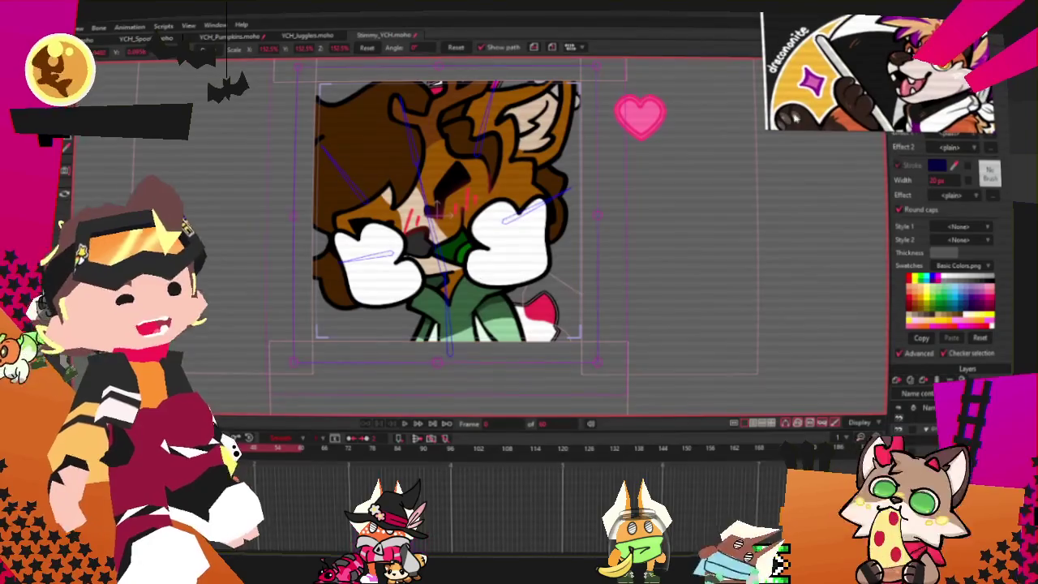
{"action": "scroll", "coordinate": [446, 219], "scroll_direction": "down", "scroll_amount": 3}
{"action": "scroll", "coordinate": [458, 231], "scroll_direction": "up", "scroll_amount": 3}
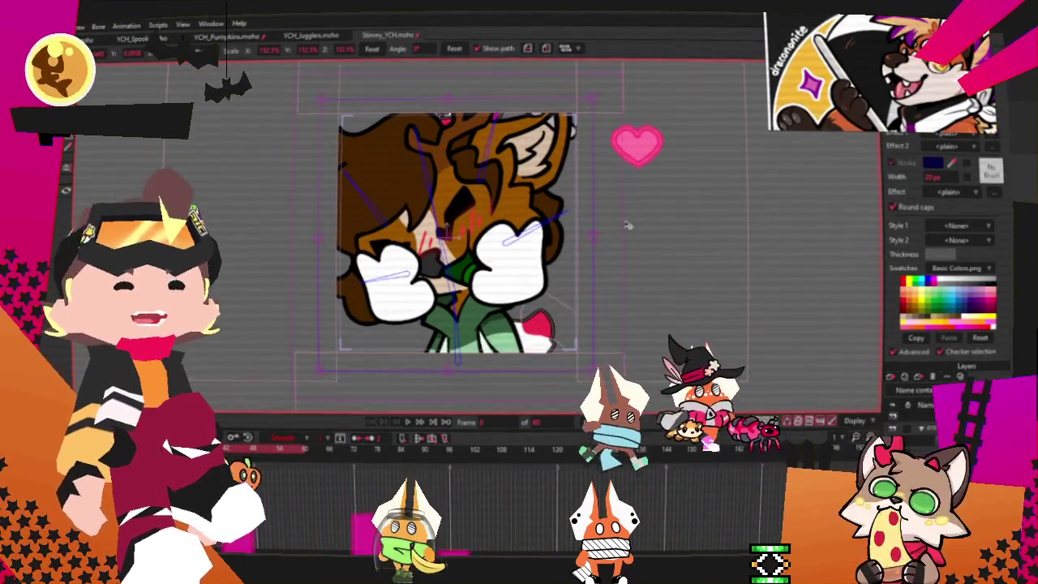
{"action": "scroll", "coordinate": [530, 250], "scroll_direction": "up", "scroll_amount": 2}
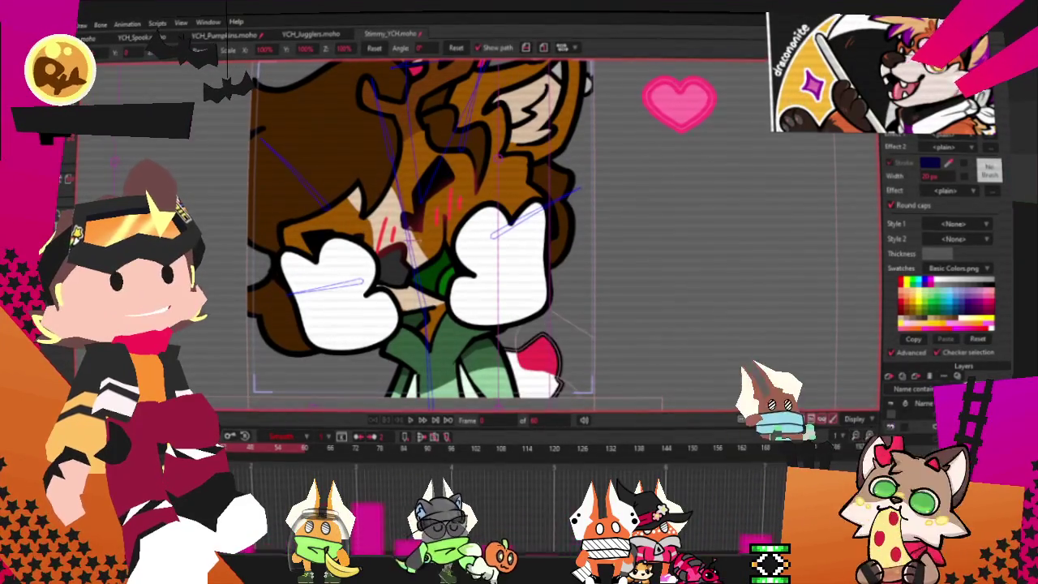
{"action": "scroll", "coordinate": [486, 244], "scroll_direction": "up", "scroll_amount": 2}
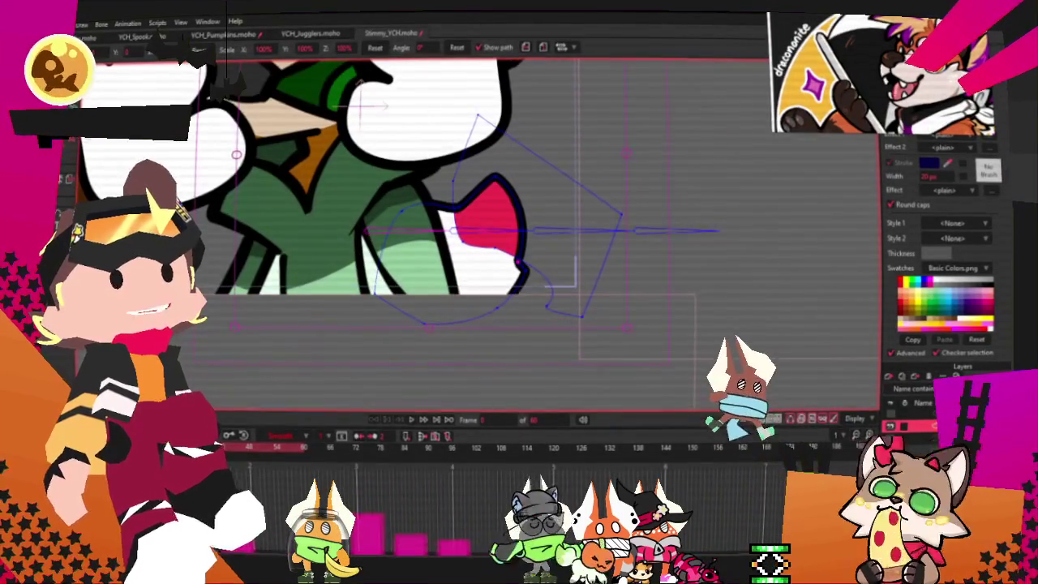
{"action": "key", "text": "g"}
{"action": "scroll", "coordinate": [312, 126], "scroll_direction": "down", "scroll_amount": 2}
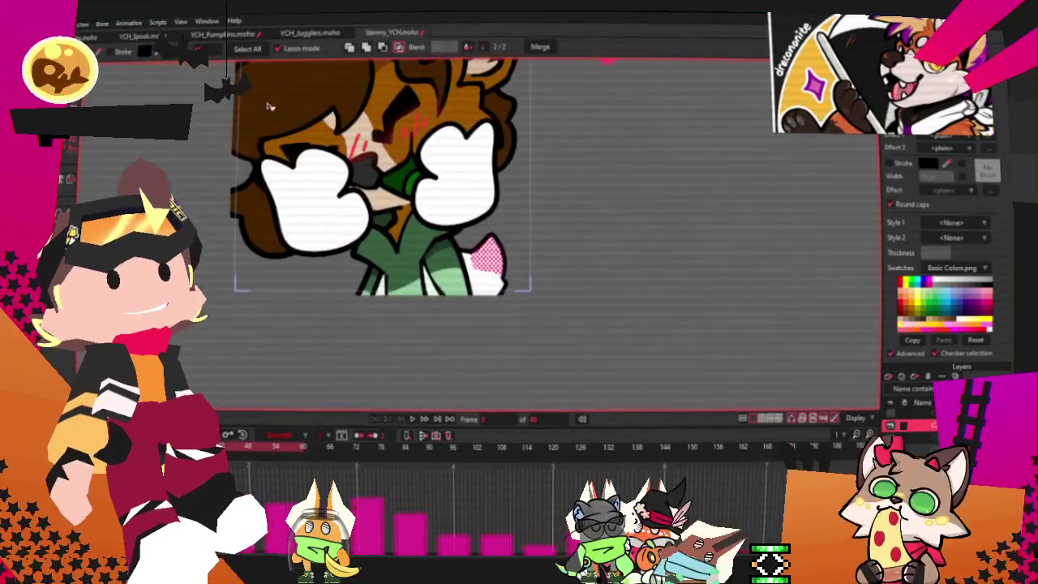
{"action": "scroll", "coordinate": [312, 125], "scroll_direction": "up", "scroll_amount": 2}
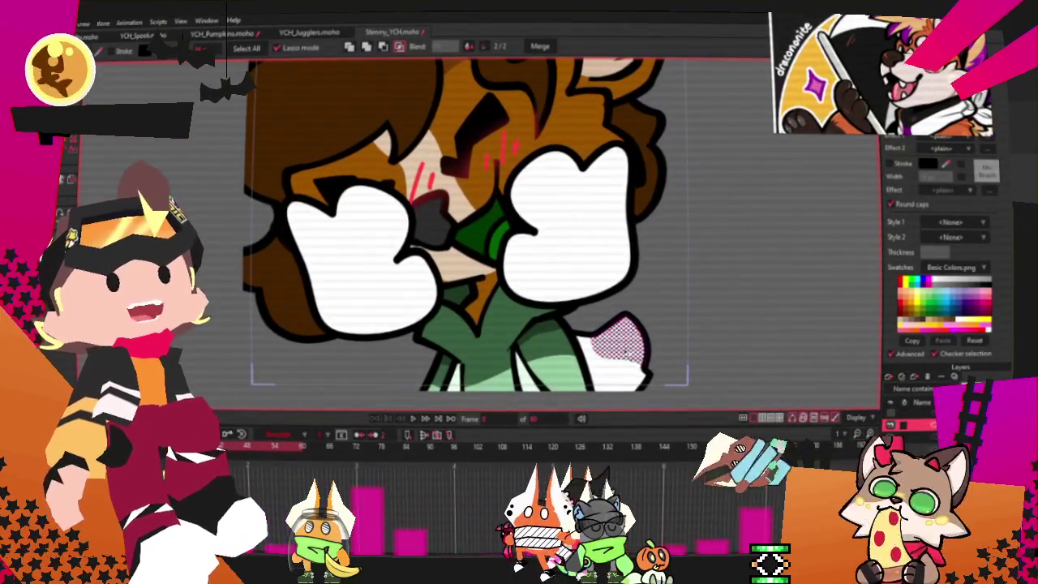
{"action": "key", "text": "Delete"}
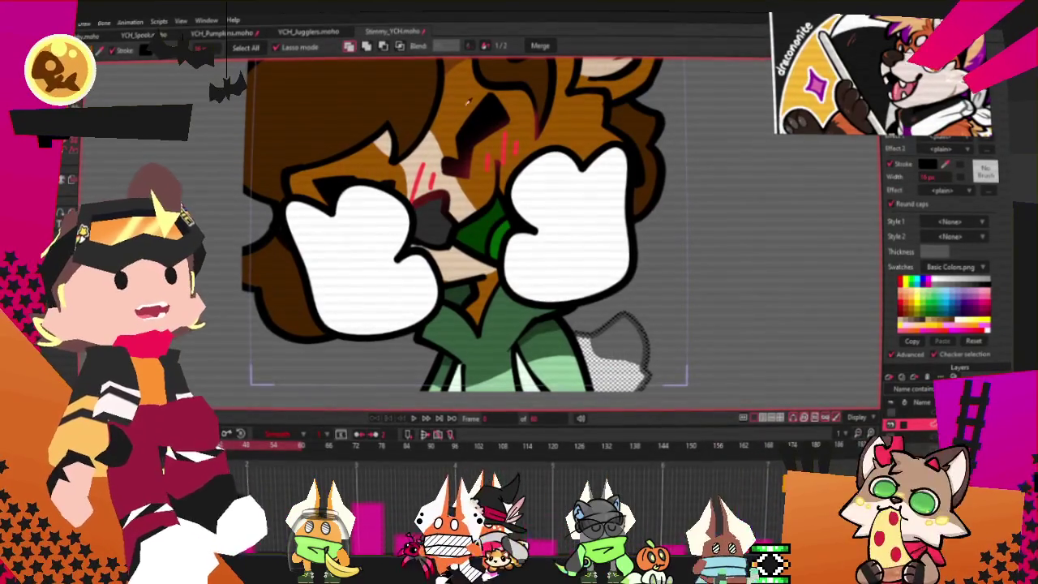
{"action": "key", "text": "ctrl+z"}
Step: Marquee-select the brown shape's points for transforming
{"action": "scroll", "coordinate": [584, 203], "scroll_direction": "down", "scroll_amount": 2}
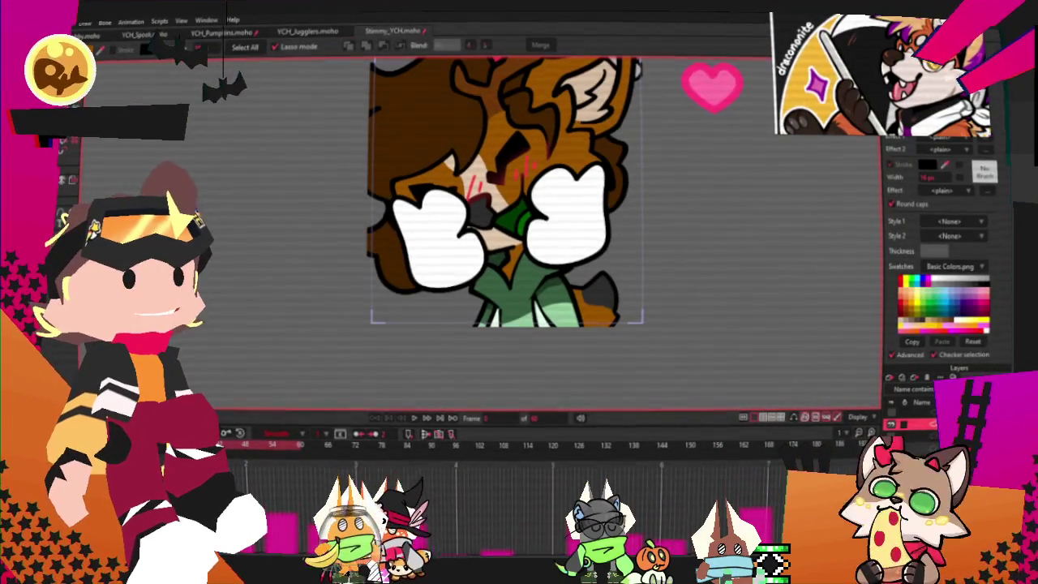
{"action": "key", "text": "t"}
{"action": "scroll", "coordinate": [621, 296], "scroll_direction": "up", "scroll_amount": 3}
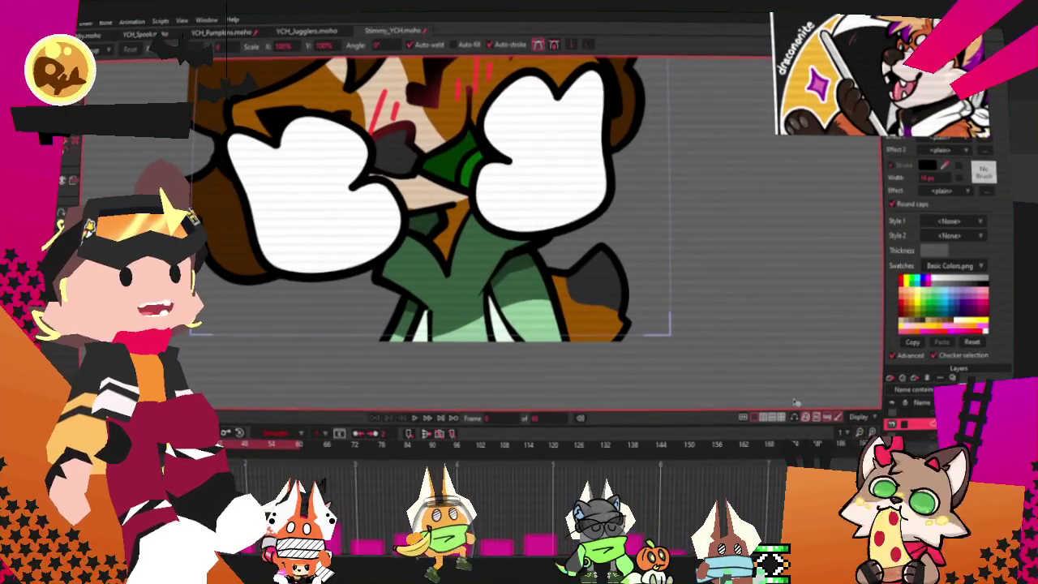
{"action": "left_click_drag", "start_coordinate": [763, 396], "coordinate": [675, 347]}
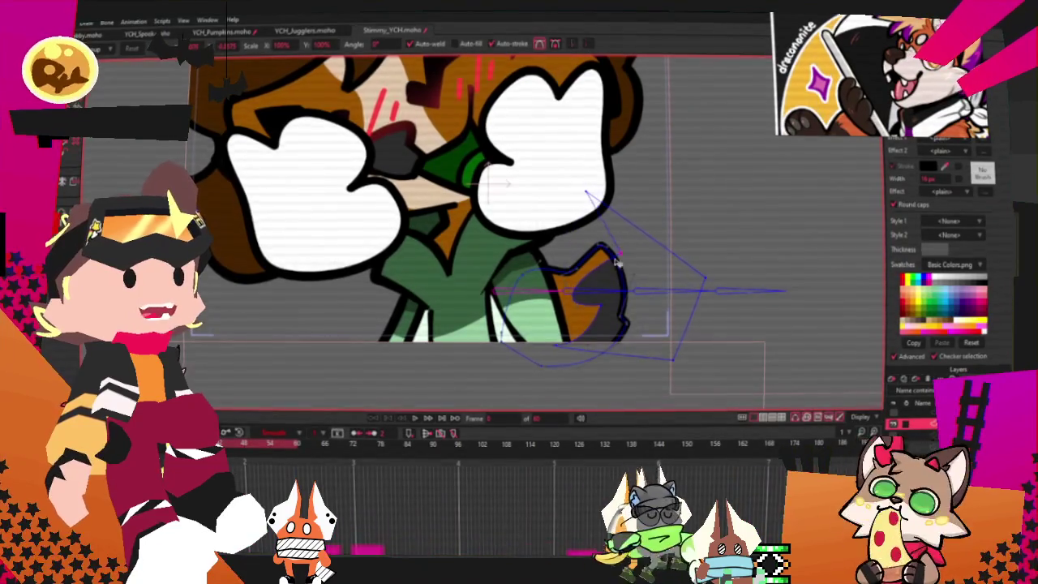
Step: Pull the brown shape's lower-right tip inward, then further down
{"action": "scroll", "coordinate": [625, 253], "scroll_direction": "up", "scroll_amount": 2}
{"action": "left_click_drag", "start_coordinate": [605, 300], "coordinate": [557, 279]}
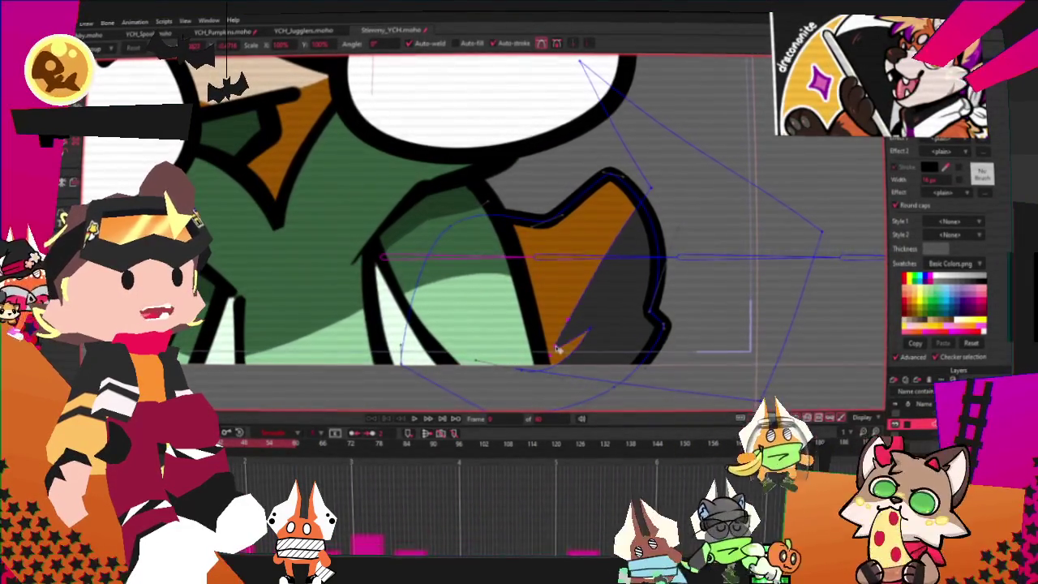
{"action": "left_click_drag", "start_coordinate": [557, 278], "coordinate": [591, 350]}
{"action": "scroll", "coordinate": [734, 237], "scroll_direction": "down", "scroll_amount": 1}
{"action": "scroll", "coordinate": [737, 240], "scroll_direction": "down", "scroll_amount": 1}
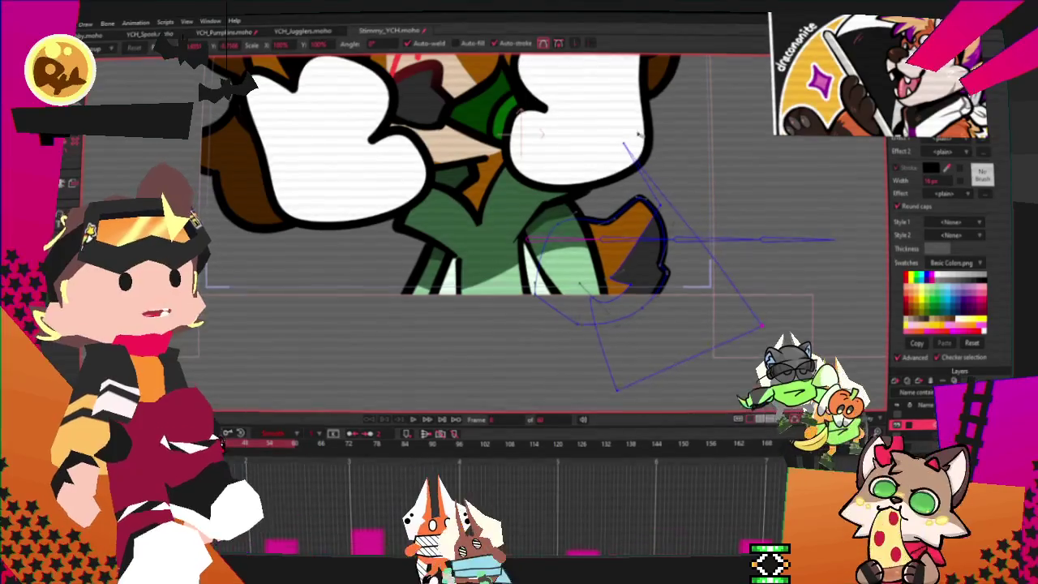
{"action": "scroll", "coordinate": [717, 215], "scroll_direction": "up", "scroll_amount": 2}
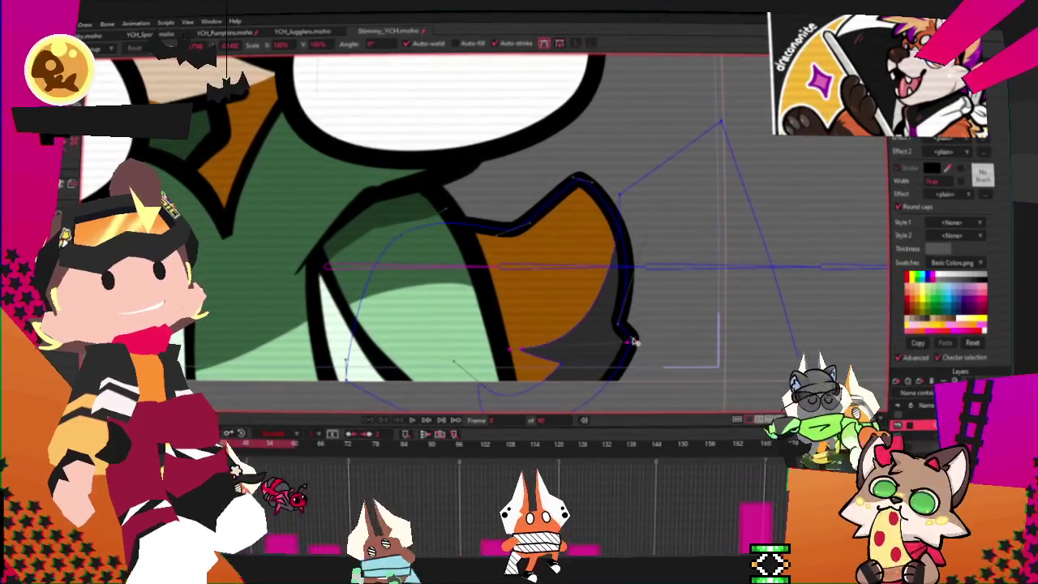
Step: Pan below the shape and drag its lower tip into its final position
{"action": "mouse_move", "coordinate": [485, 381]}
{"action": "left_mouse_down"}
{"action": "mouse_move", "coordinate": [526, 267]}
{"action": "mouse_move", "coordinate": [501, 267]}
{"action": "left_mouse_up"}
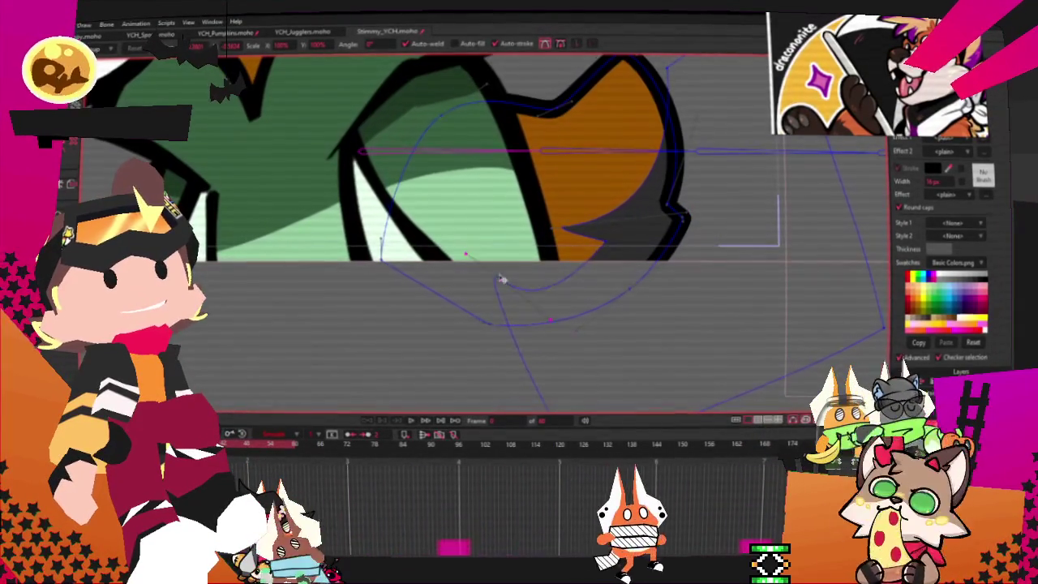
{"action": "scroll", "coordinate": [598, 294], "scroll_direction": "down", "scroll_amount": 3}
{"action": "scroll", "coordinate": [544, 311], "scroll_direction": "down", "scroll_amount": 2}
{"action": "scroll", "coordinate": [519, 300], "scroll_direction": "down", "scroll_amount": 2}
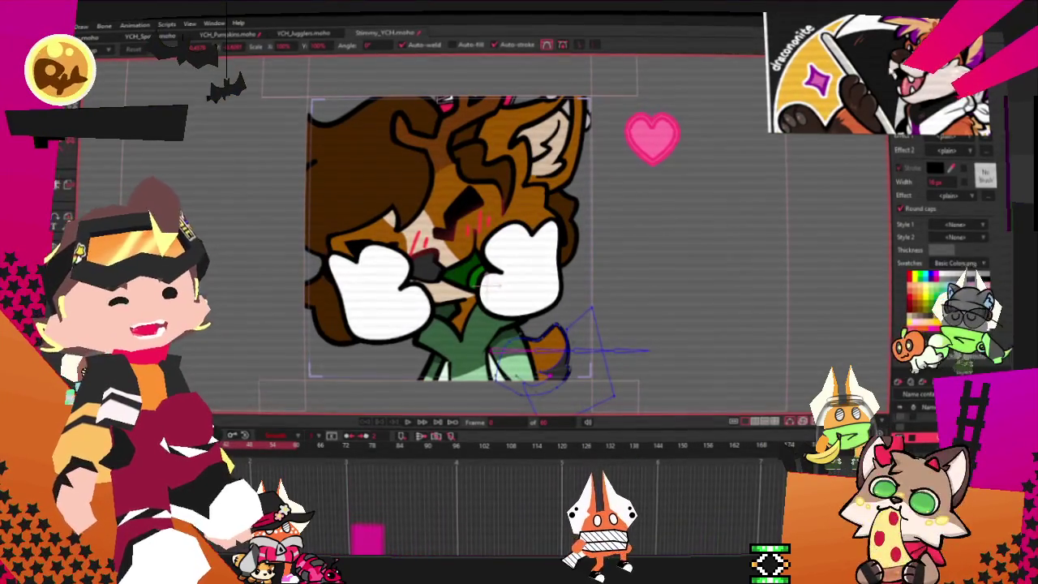
{"action": "scroll", "coordinate": [523, 241], "scroll_direction": "down", "scroll_amount": 2}
{"action": "scroll", "coordinate": [526, 243], "scroll_direction": "up", "scroll_amount": 3}
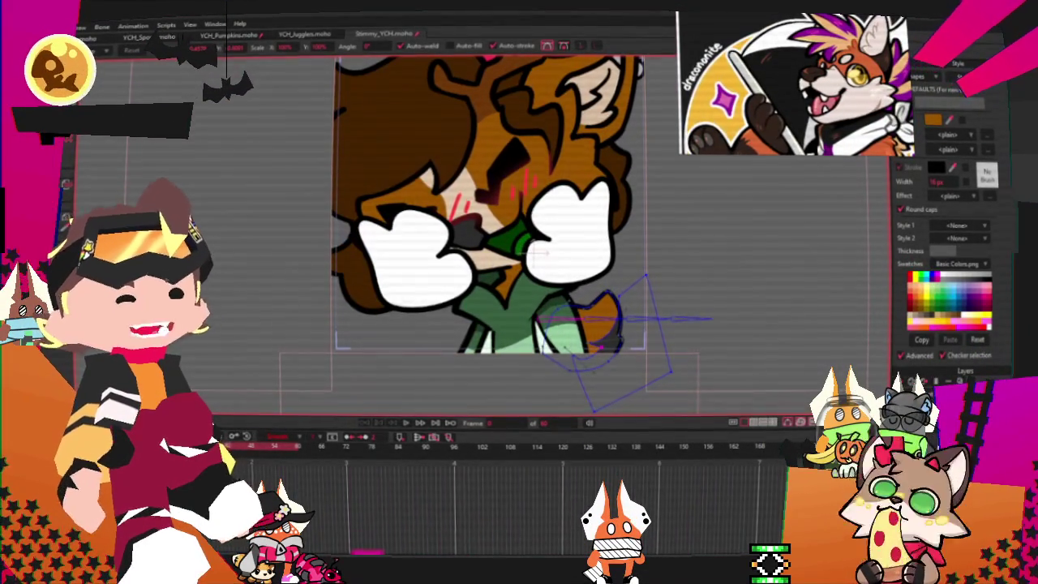
{"action": "left_click_drag", "start_coordinate": [535, 254], "coordinate": [506, 364]}
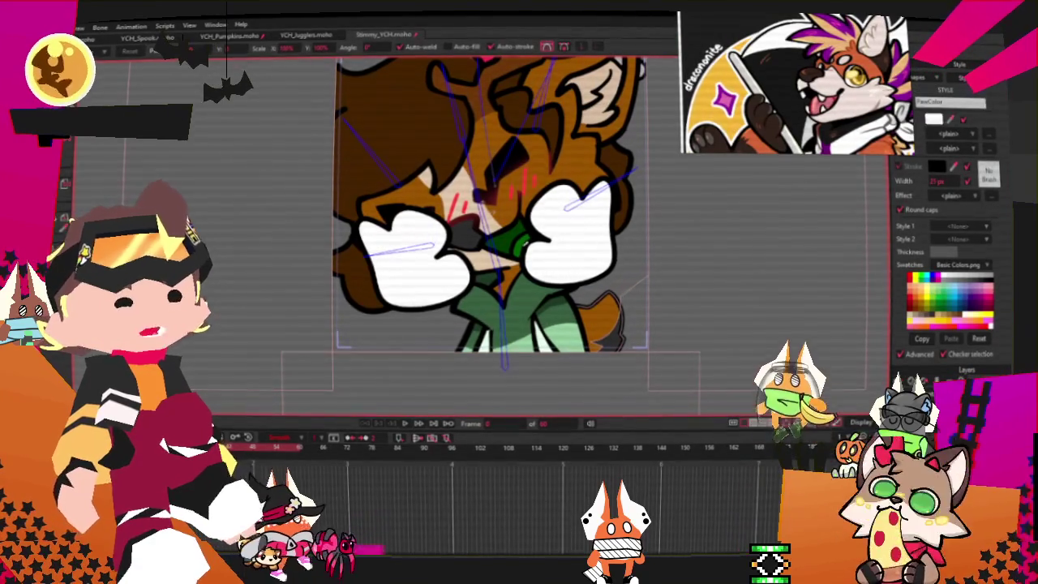
Step: Apply the PenColor style and select the deer's left hand shape with Select Shape
{"action": "left_click", "coordinate": [950, 101]}
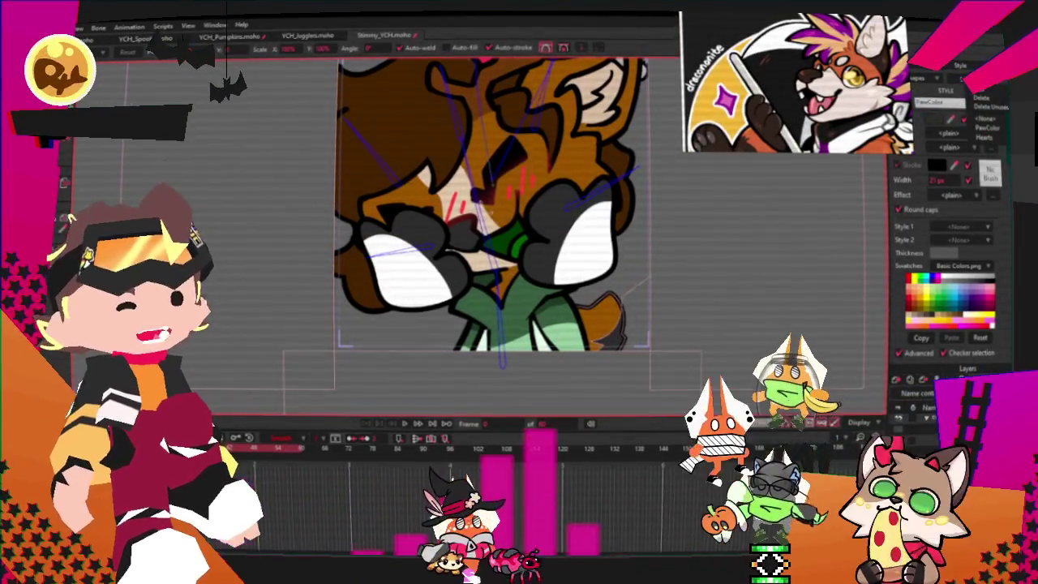
{"action": "left_click", "coordinate": [985, 128]}
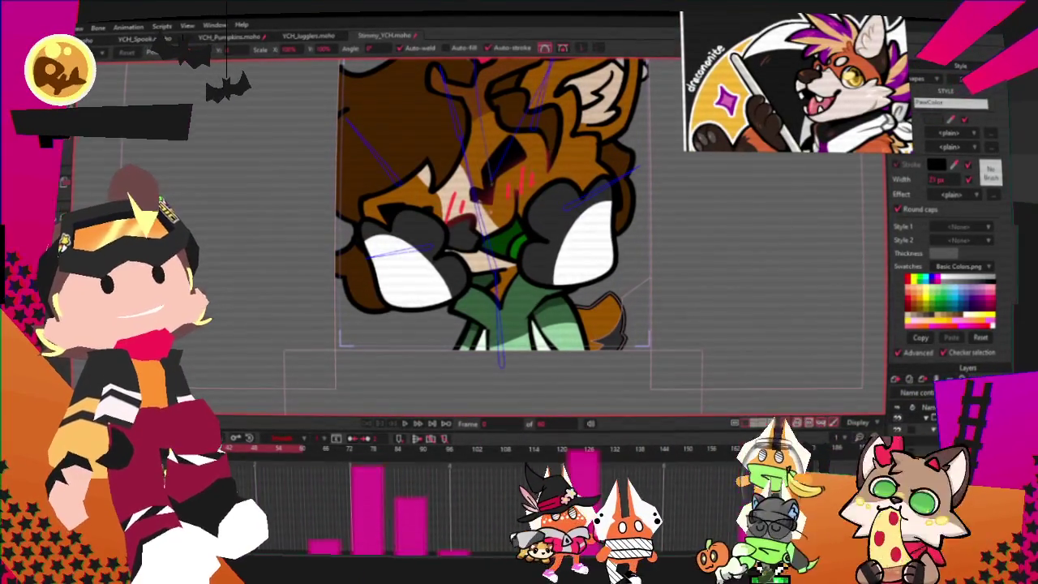
{"action": "key", "text": "q"}
{"action": "left_click", "coordinate": [405, 268]}
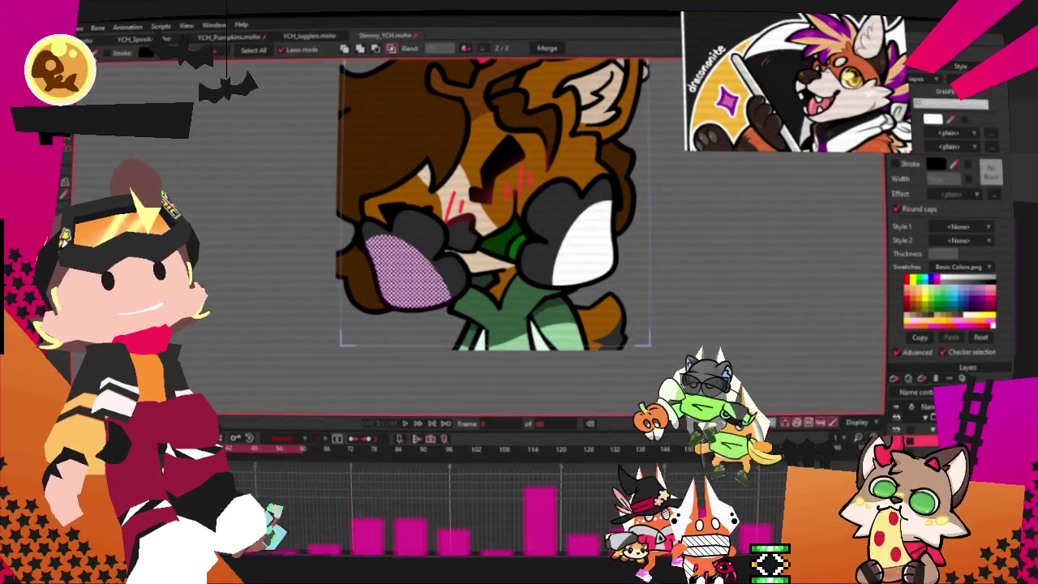
{"action": "left_click", "coordinate": [595, 244]}
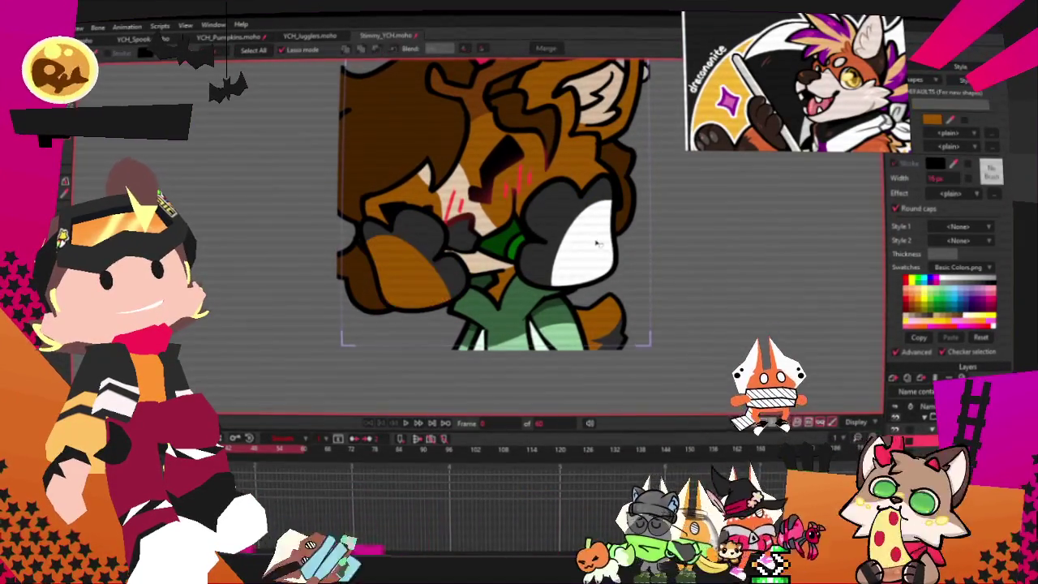
{"action": "left_click", "coordinate": [397, 271]}
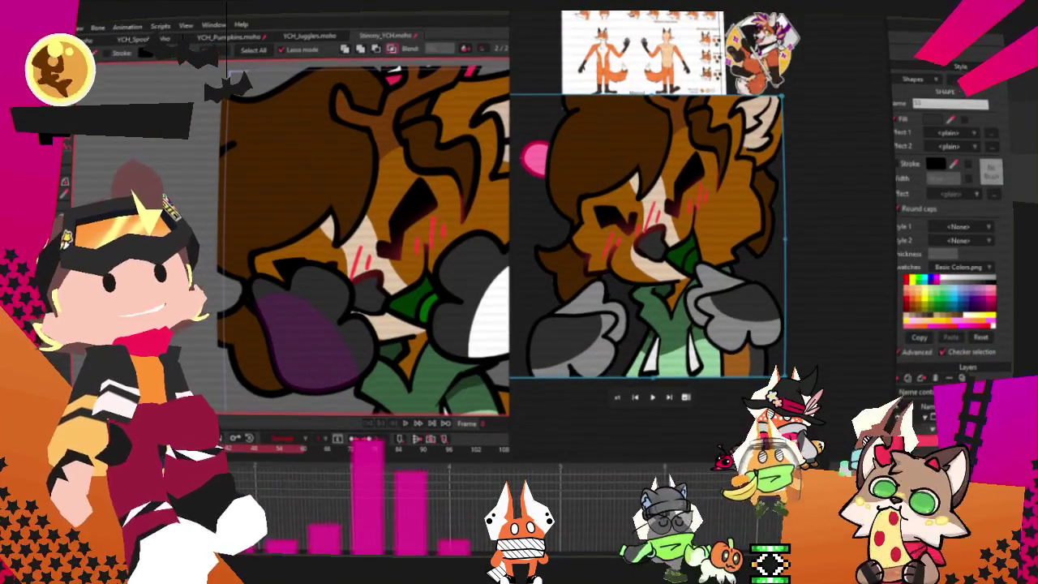
Step: Deselect the left hand, open the saved styles list, and zoom out to the full deer frame
{"action": "key", "text": "ctrl+d"}
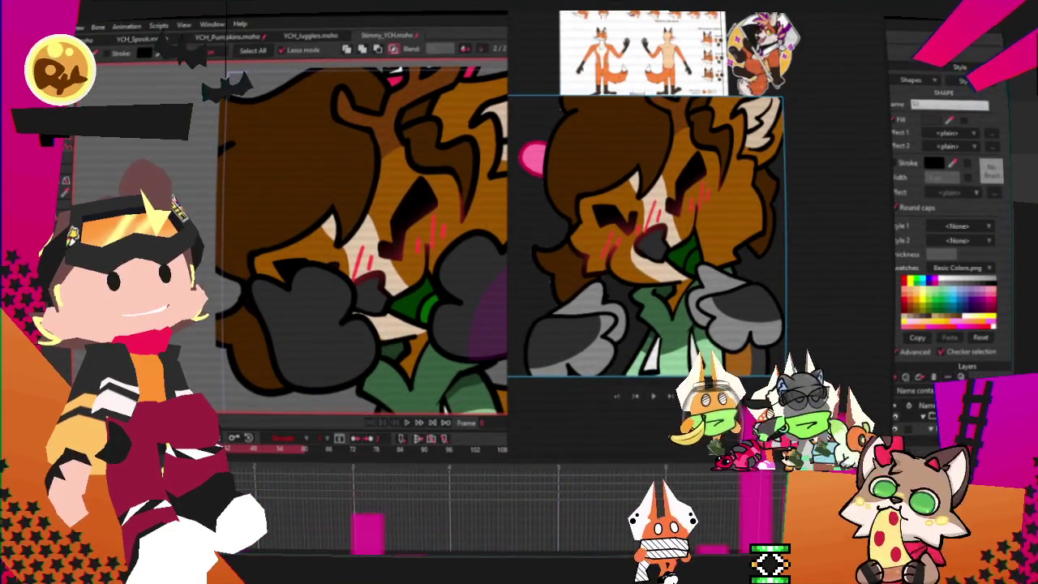
{"action": "left_click", "coordinate": [961, 82]}
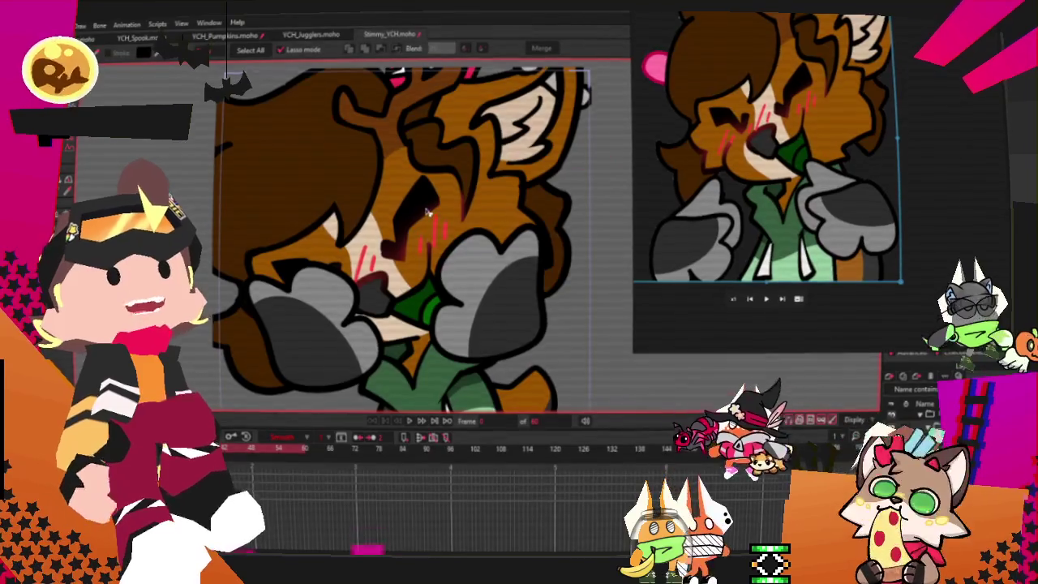
{"action": "scroll", "coordinate": [436, 207], "scroll_direction": "down", "scroll_amount": 3}
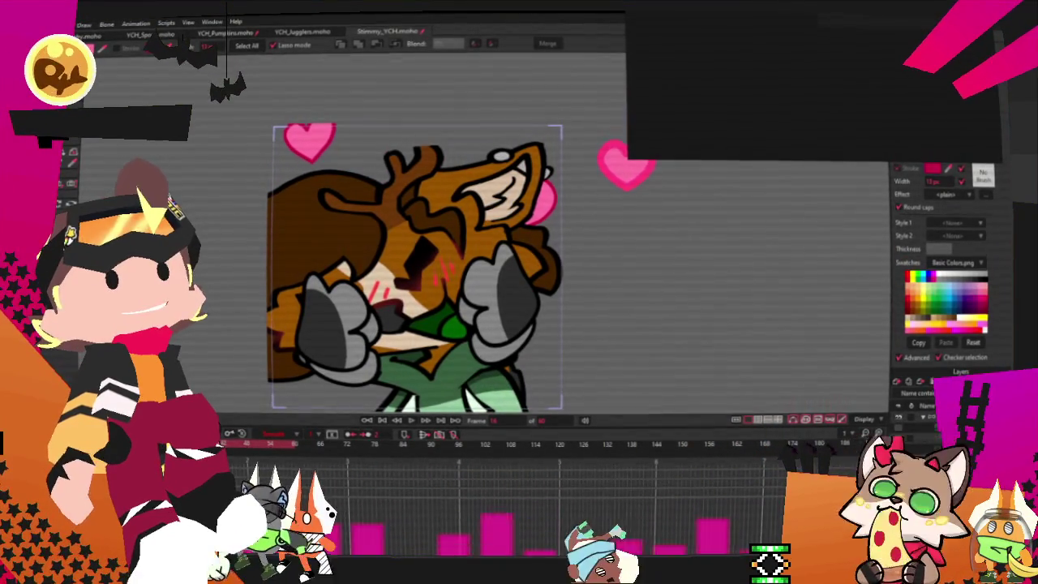
Step: Render a preview of the deer emote, close it, and render the preview again
{"action": "left_click", "coordinate": [37, 25]}
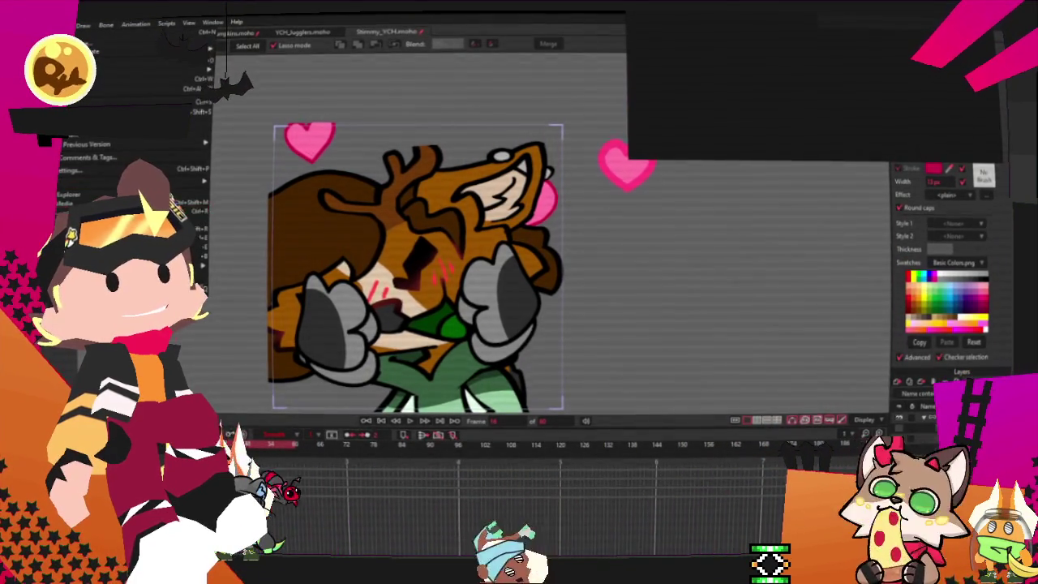
{"action": "left_click", "coordinate": [129, 209]}
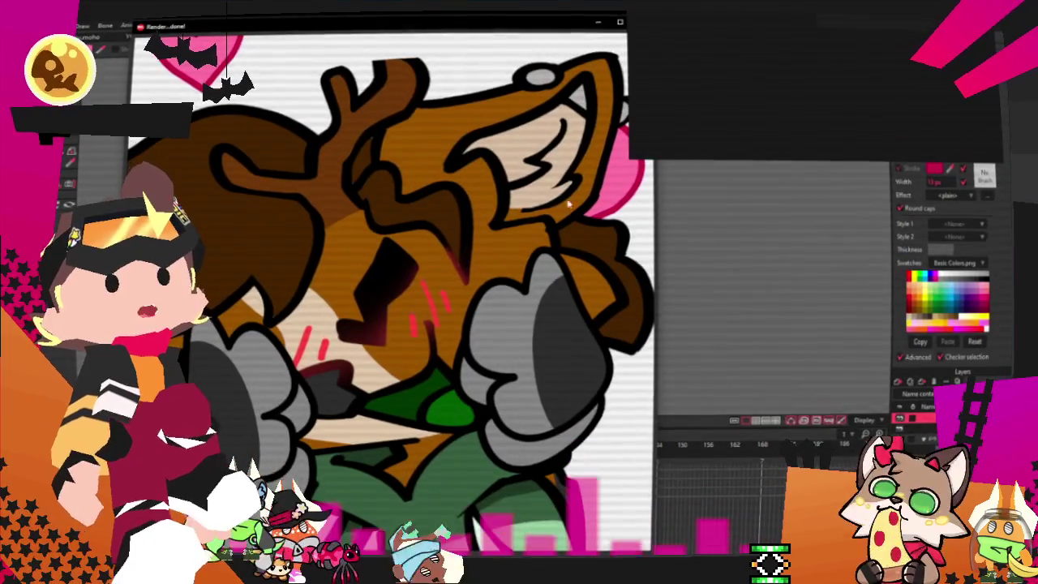
{"action": "left_click", "coordinate": [619, 22]}
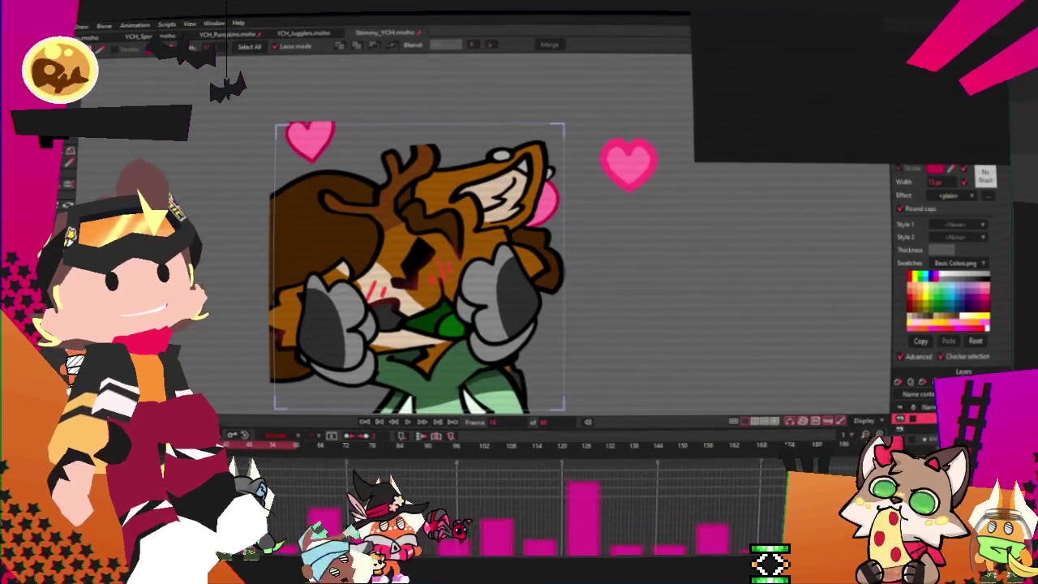
{"action": "left_click", "coordinate": [37, 25]}
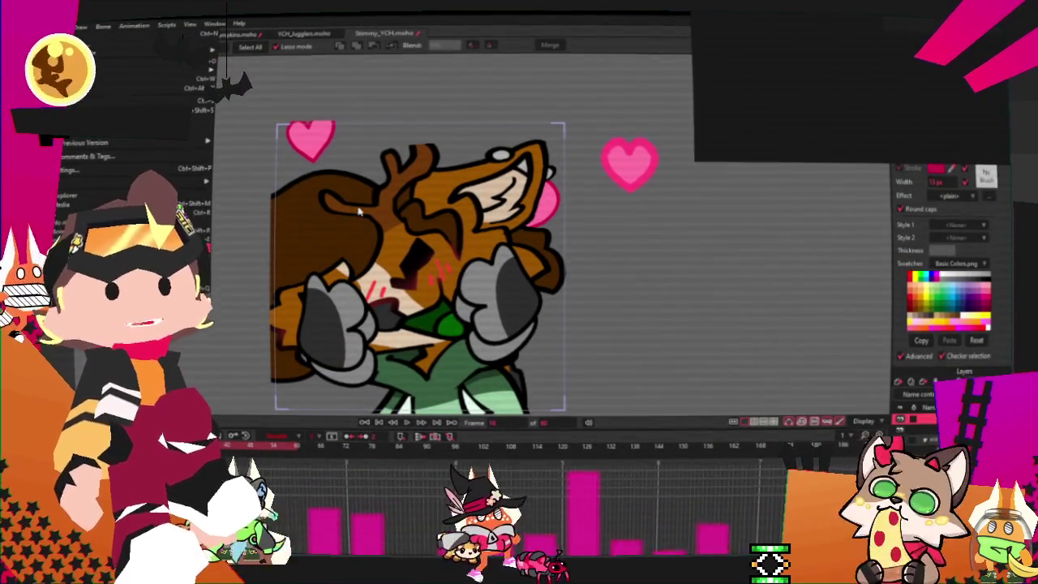
{"action": "left_click", "coordinate": [130, 211]}
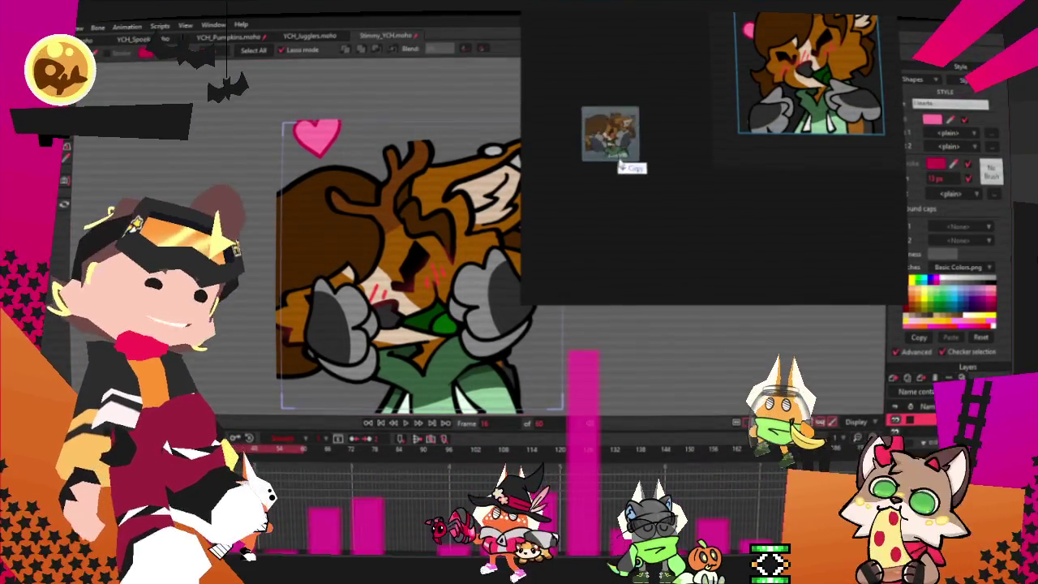
Step: Resize the floating preview viewer to uncover the canvas, then switch to the YCH_Jugglers document
{"action": "left_click_drag", "start_coordinate": [603, 159], "coordinate": [616, 154]}
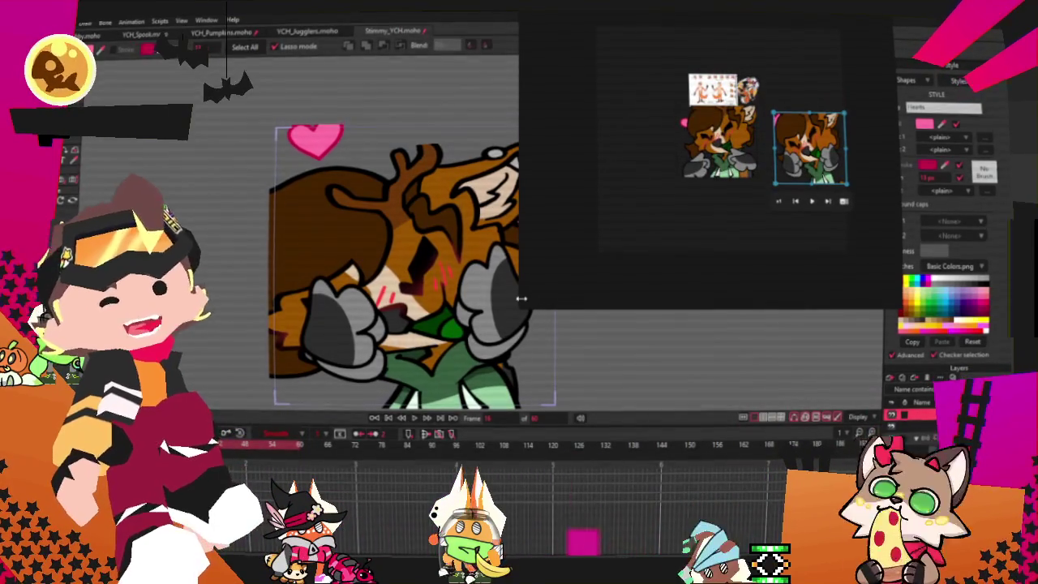
{"action": "left_click_drag", "start_coordinate": [526, 308], "coordinate": [681, 207]}
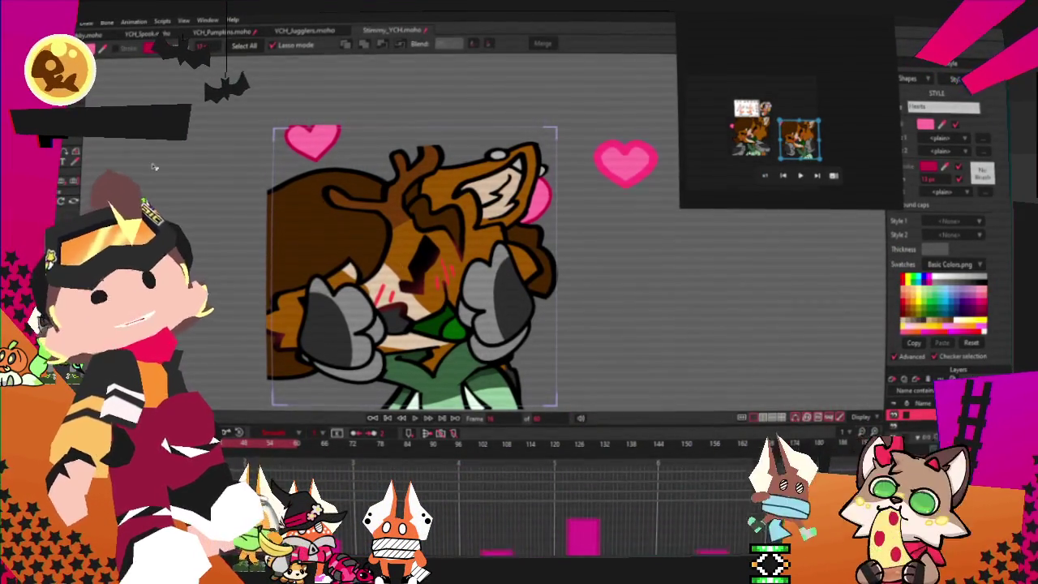
{"action": "key", "text": "alt+f"}
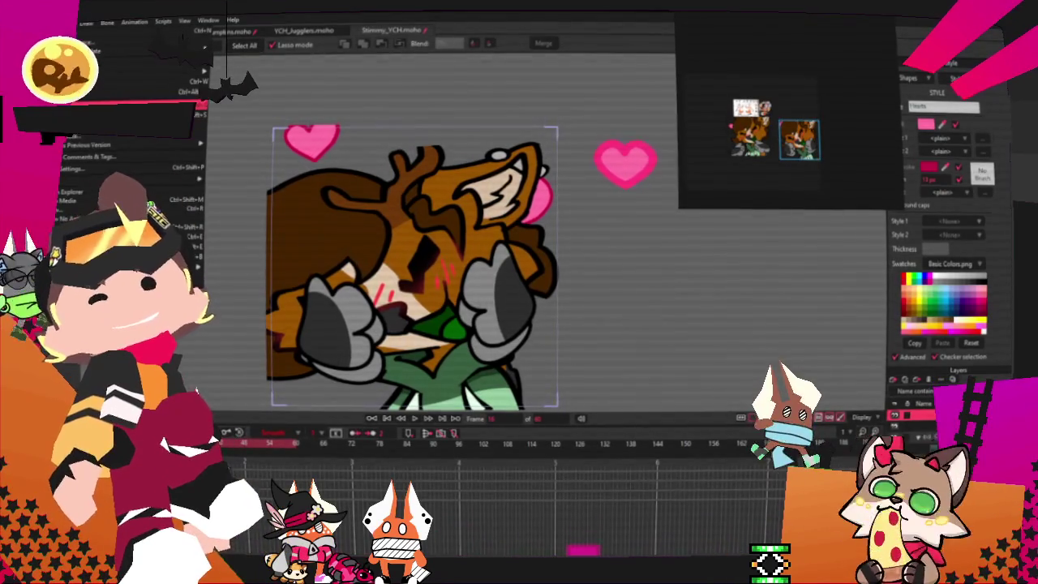
{"action": "left_click", "coordinate": [316, 31]}
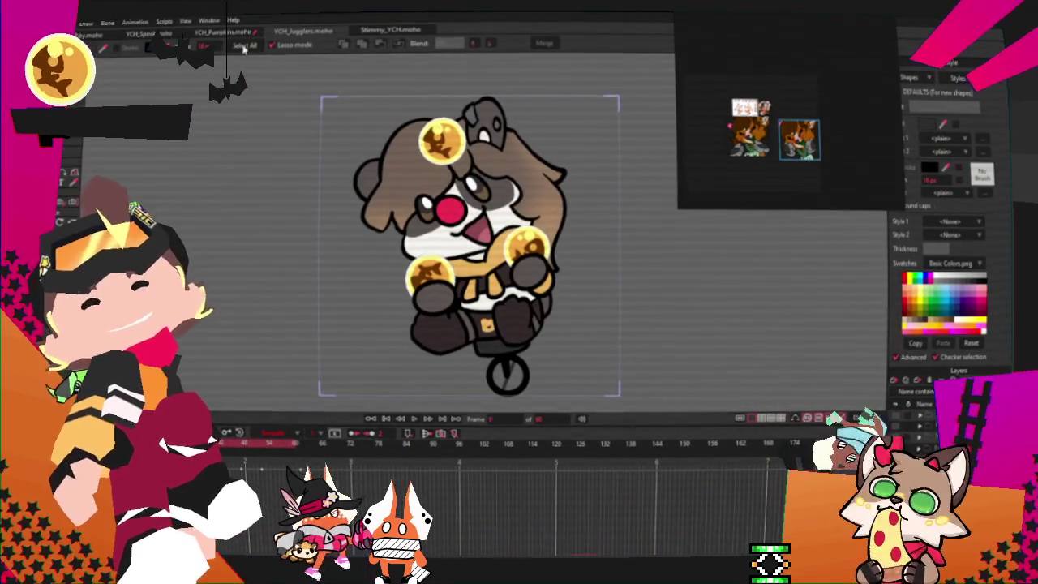
Step: Go to the screaming-fox emote document, render a Ctrl+R preview, and close the render window
{"action": "left_click", "coordinate": [219, 33]}
{"action": "left_click", "coordinate": [139, 34]}
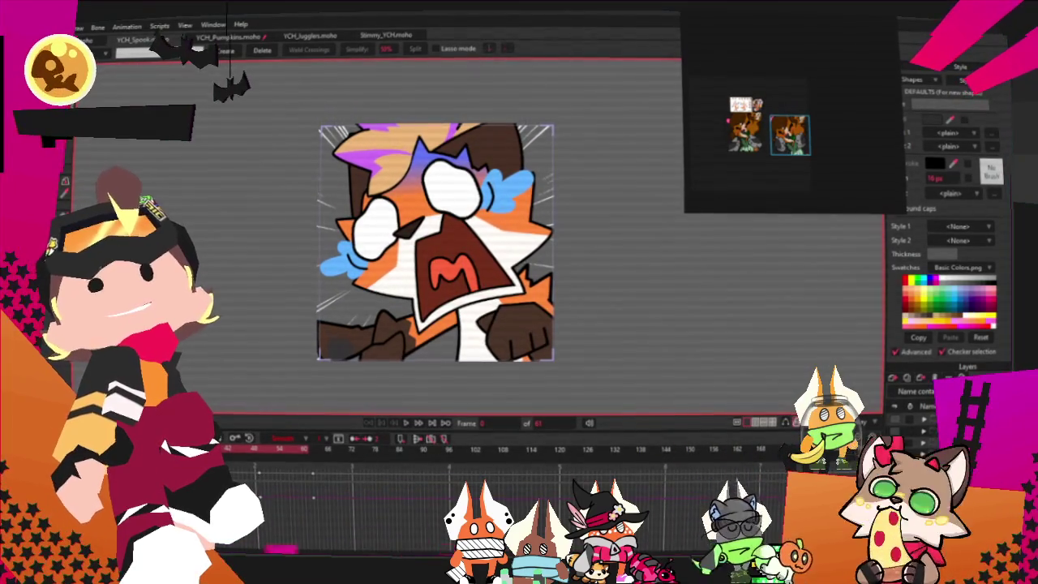
{"action": "key", "text": "ctrl+r"}
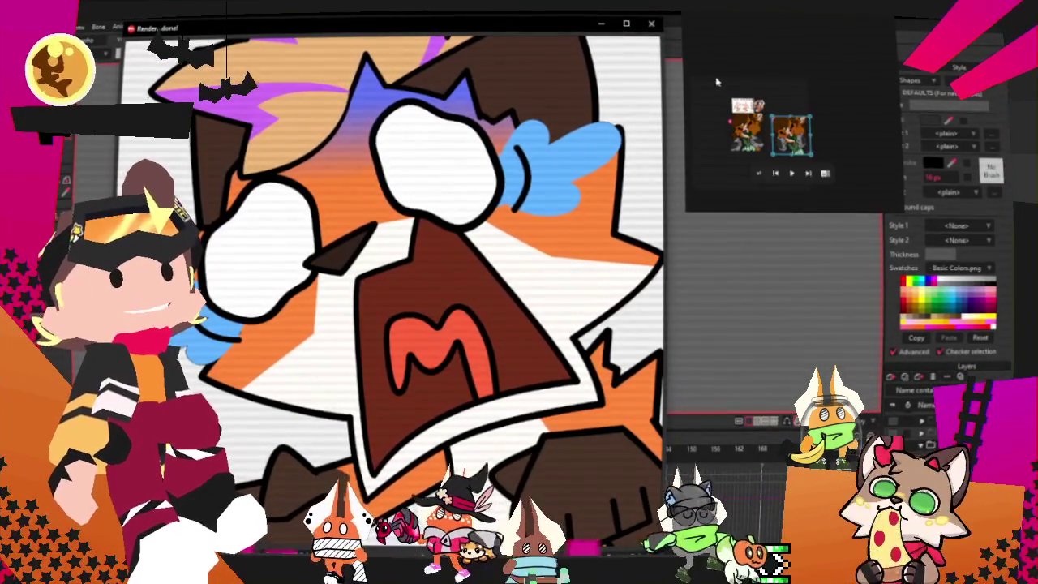
{"action": "left_click", "coordinate": [651, 23]}
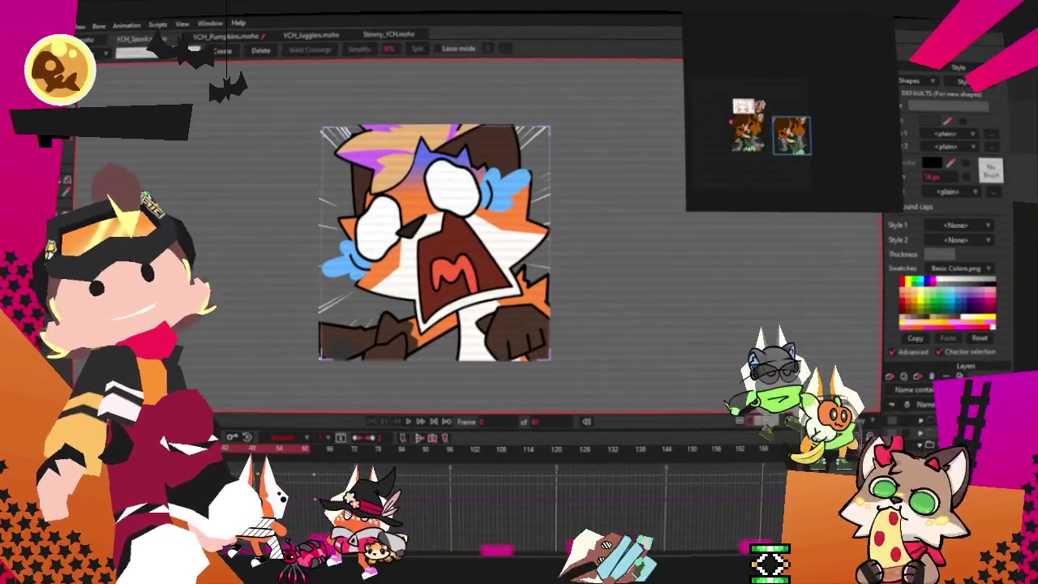
{"action": "key", "text": "alt+f"}
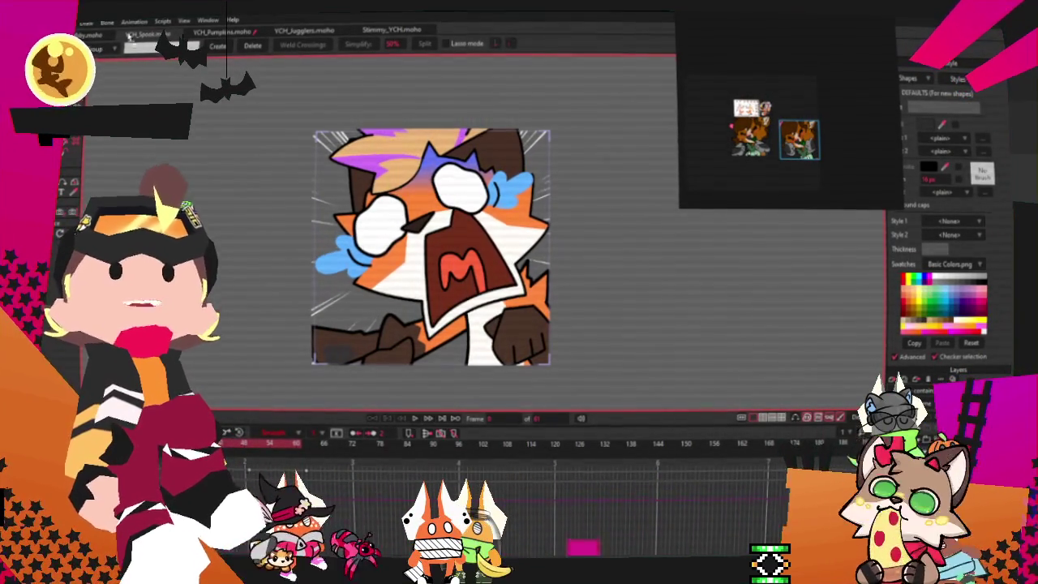
Step: Zoom around the floating reference viewer until the red bat-winged dragon-fox artwork is shown
{"action": "scroll", "coordinate": [788, 51], "scroll_direction": "up", "scroll_amount": 3}
{"action": "scroll", "coordinate": [803, 55], "scroll_direction": "up", "scroll_amount": 3}
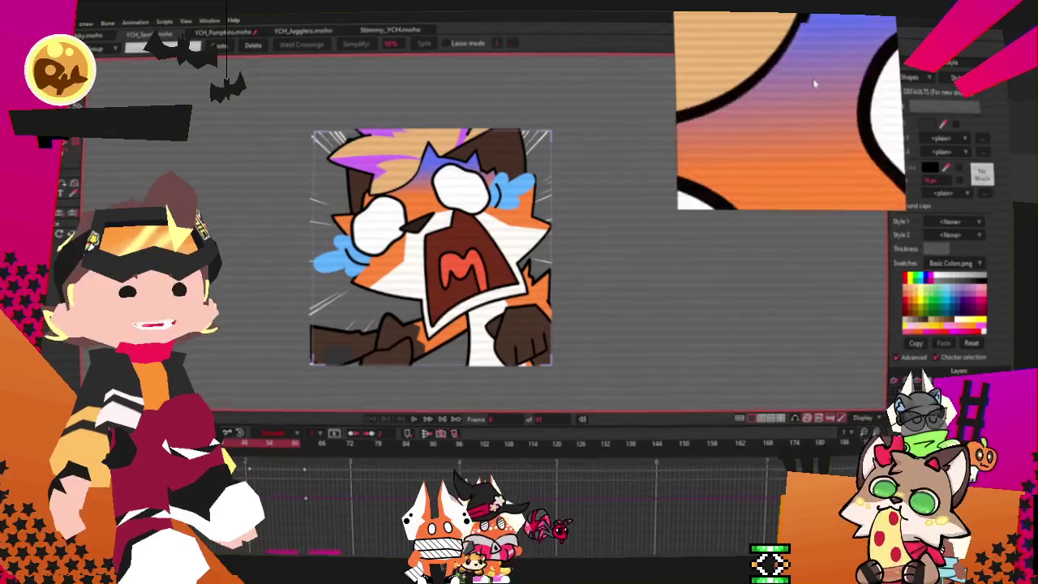
{"action": "scroll", "coordinate": [820, 56], "scroll_direction": "down", "scroll_amount": 2}
{"action": "scroll", "coordinate": [821, 56], "scroll_direction": "down", "scroll_amount": 3}
{"action": "scroll", "coordinate": [851, 151], "scroll_direction": "up", "scroll_amount": 3}
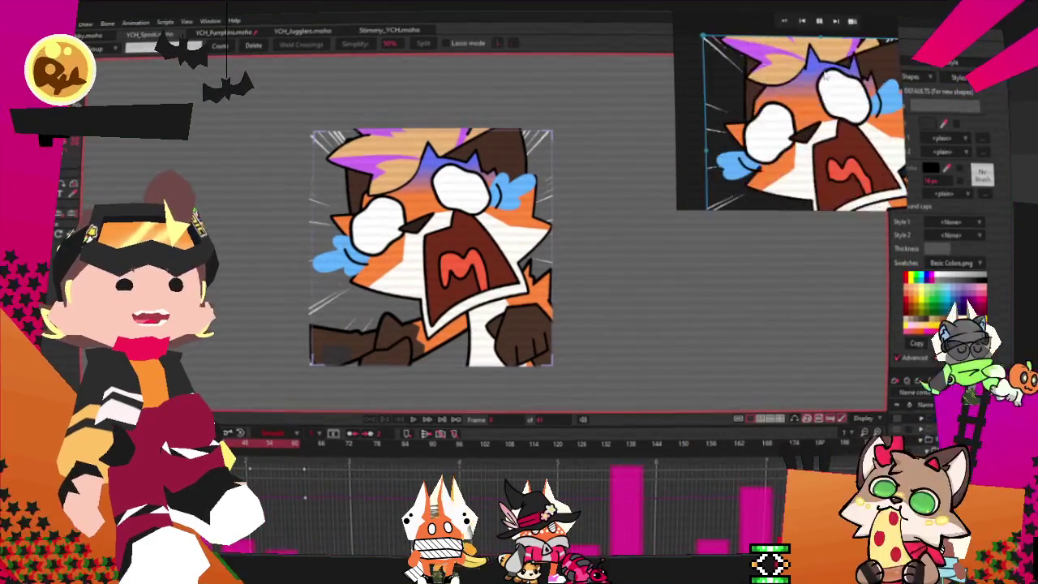
{"action": "scroll", "coordinate": [851, 151], "scroll_direction": "up", "scroll_amount": 2}
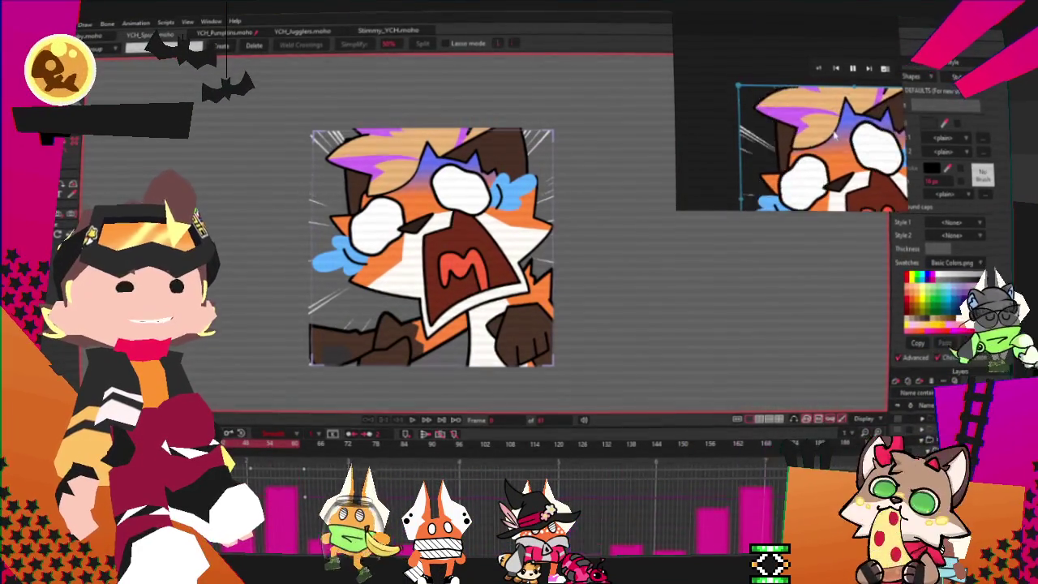
{"action": "scroll", "coordinate": [794, 152], "scroll_direction": "up", "scroll_amount": 3}
{"action": "scroll", "coordinate": [771, 152], "scroll_direction": "up", "scroll_amount": 2}
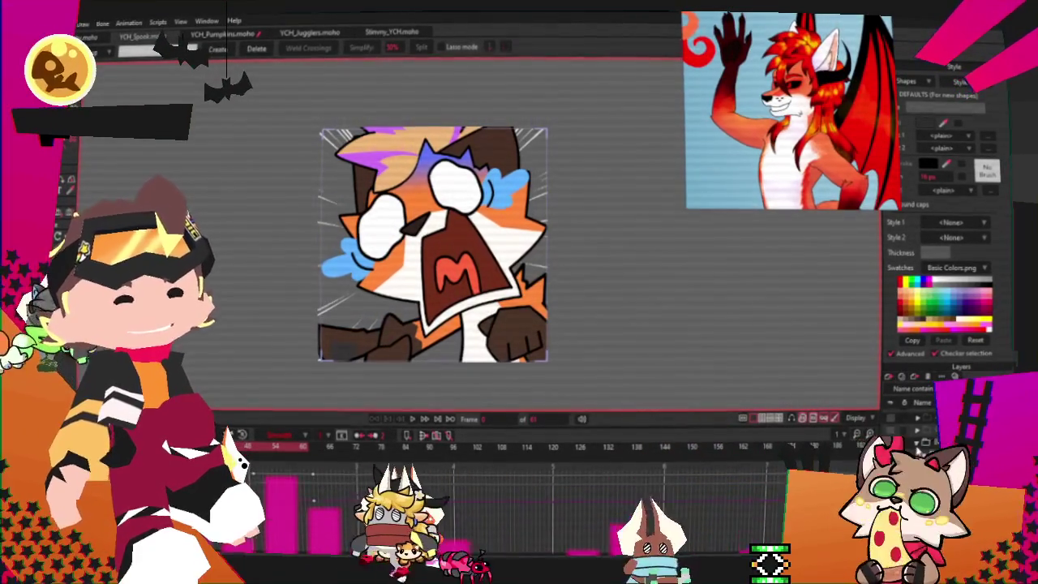
Step: Reveal the fox emote's grey base version, check its Layer Settings, and zoom in
{"action": "key", "text": "0"}
{"action": "key", "text": "space"}
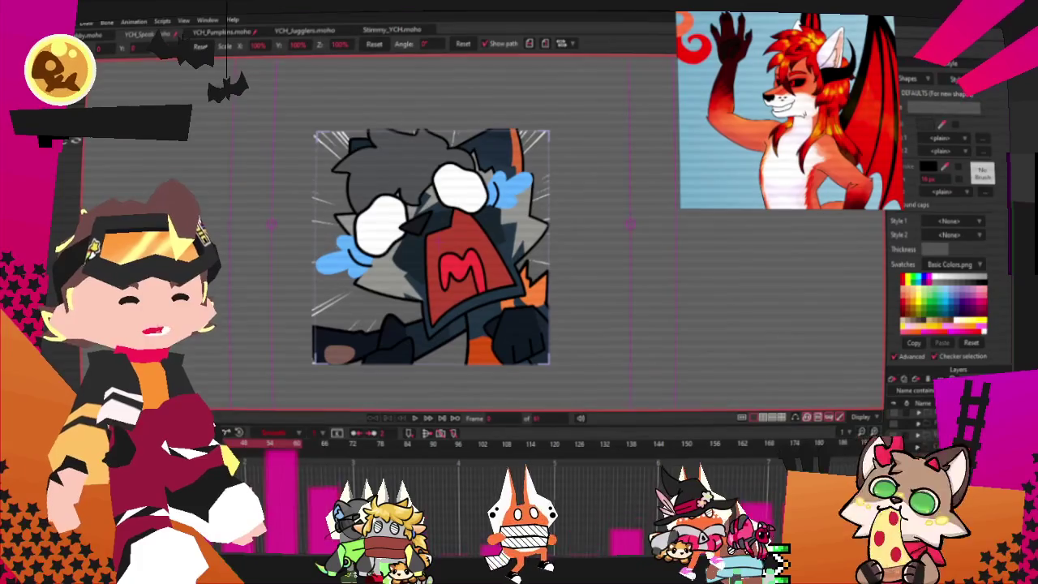
{"action": "double_click", "coordinate": [924, 403]}
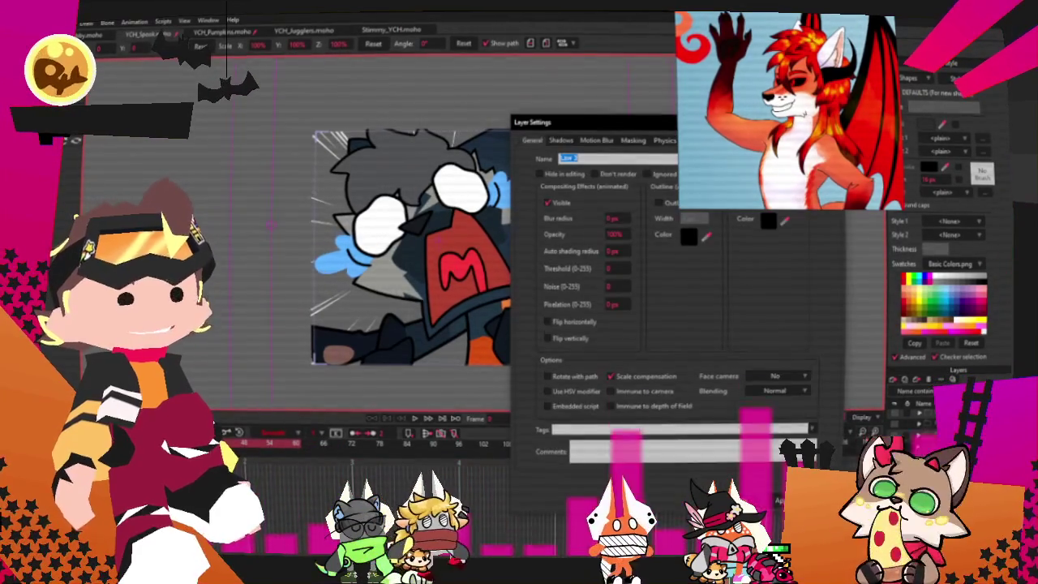
{"action": "key", "text": "Return"}
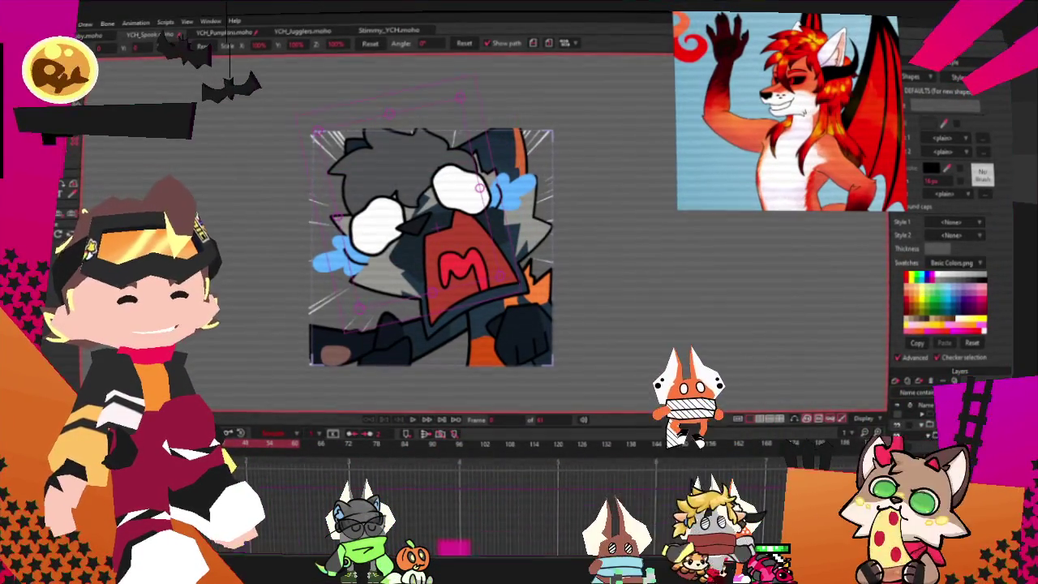
{"action": "scroll", "coordinate": [325, 200], "scroll_direction": "up", "scroll_amount": 5}
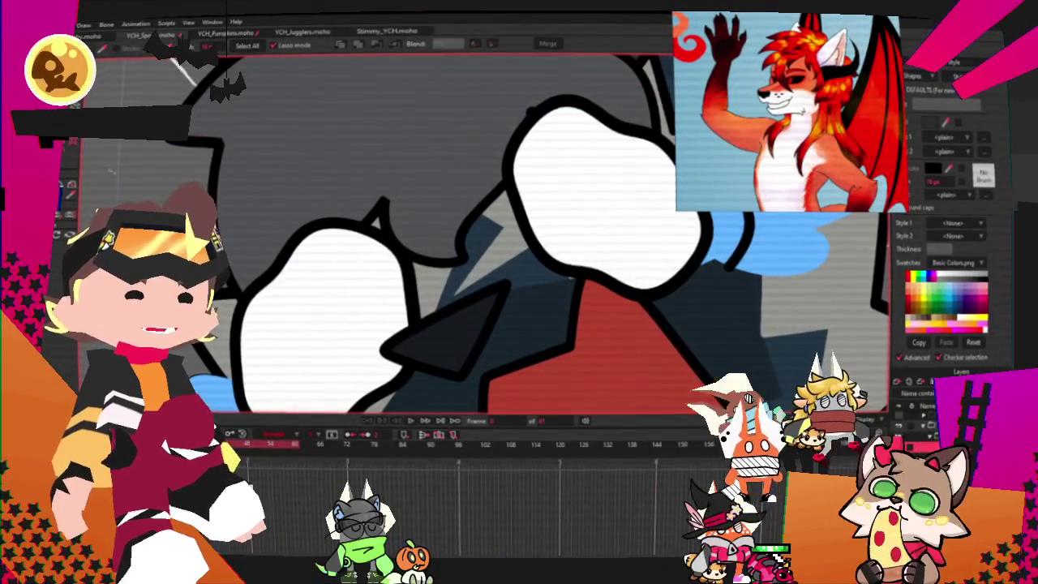
{"action": "left_click", "coordinate": [341, 289]}
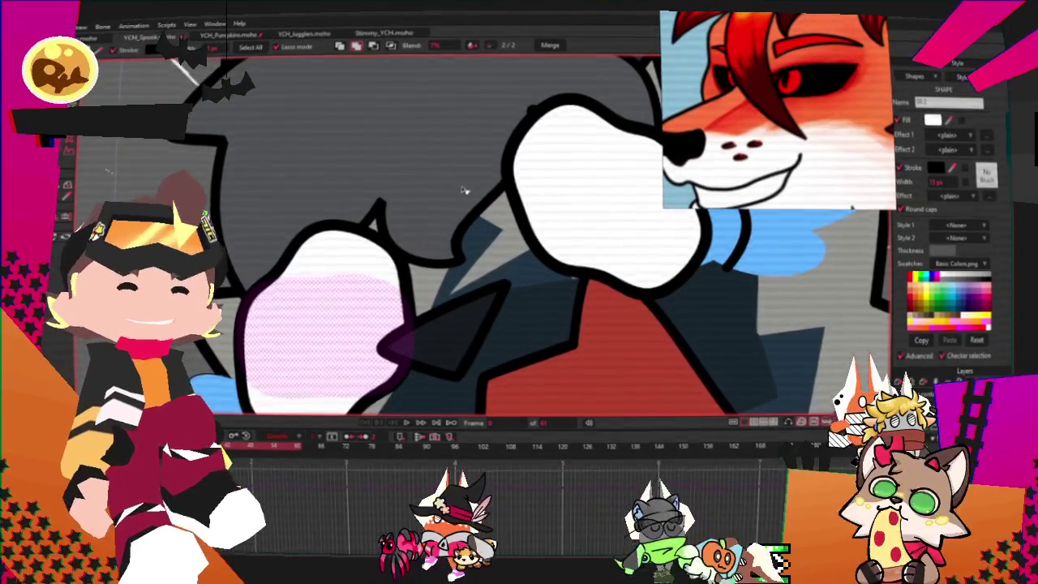
{"action": "key", "text": "ctrl+r"}
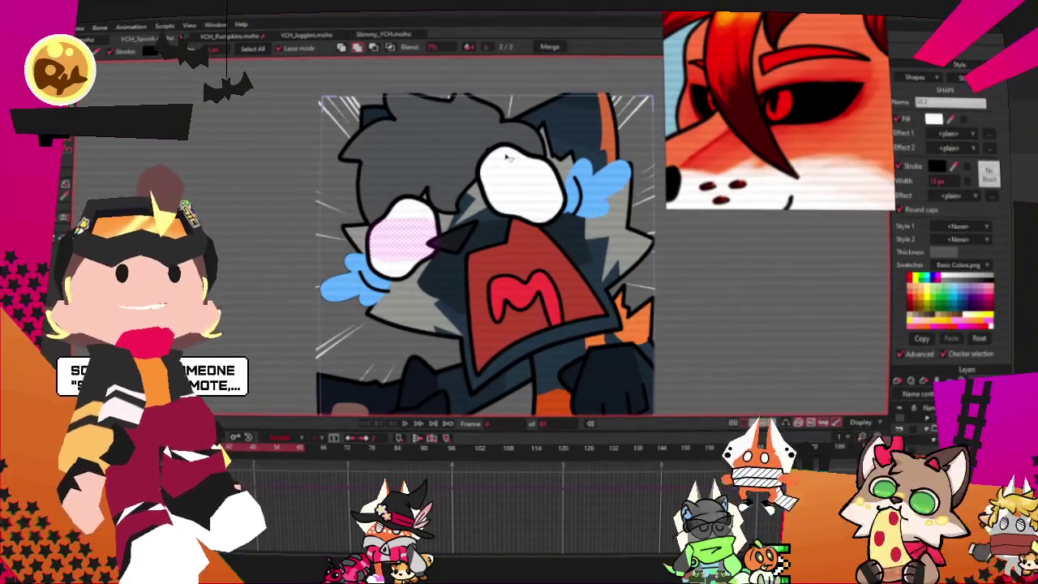
{"action": "scroll", "coordinate": [506, 156], "scroll_direction": "up", "scroll_amount": 3}
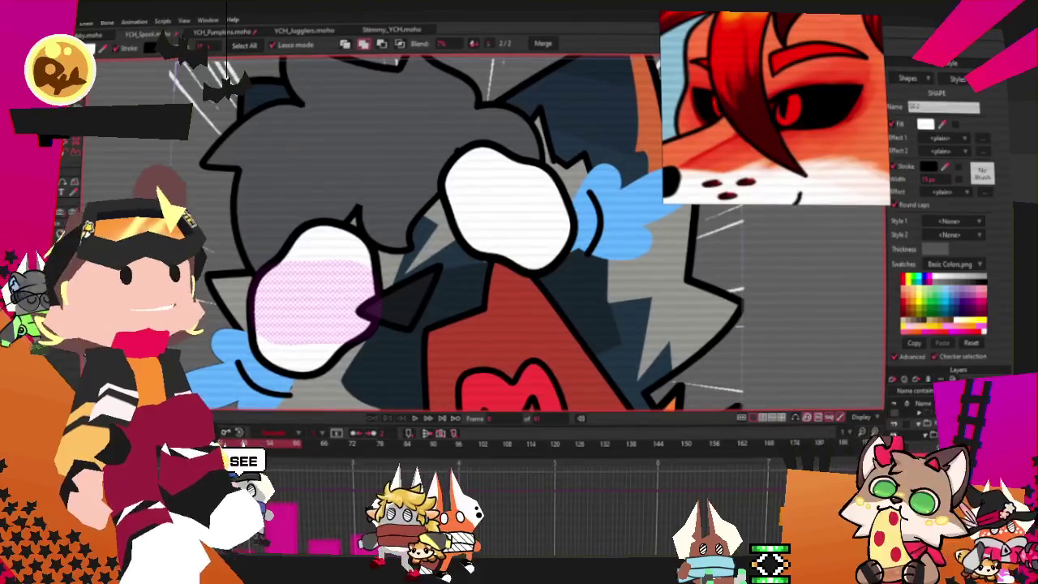
{"action": "left_click", "coordinate": [924, 424]}
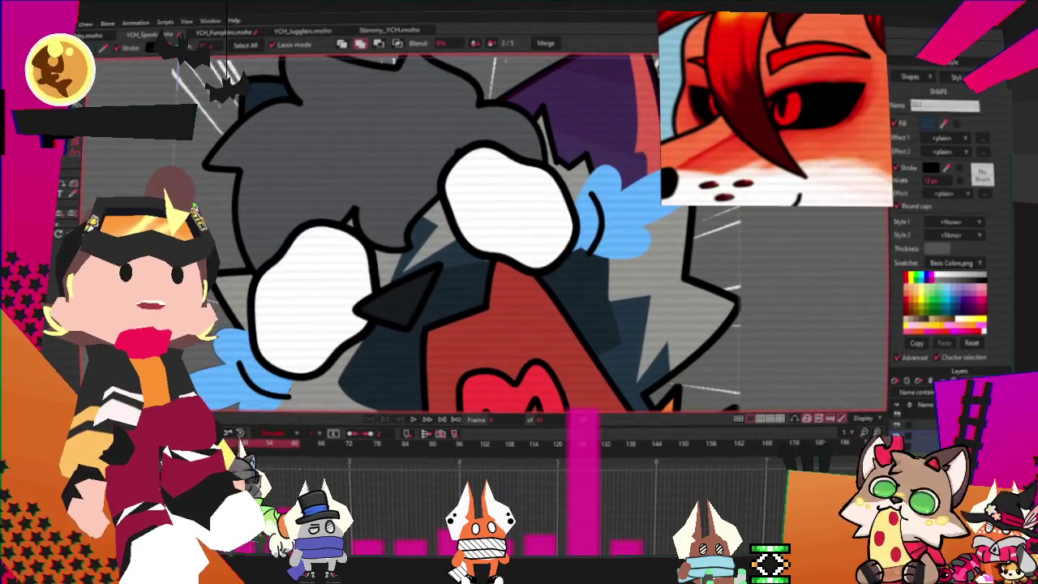
{"action": "scroll", "coordinate": [638, 340], "scroll_direction": "down", "scroll_amount": 5}
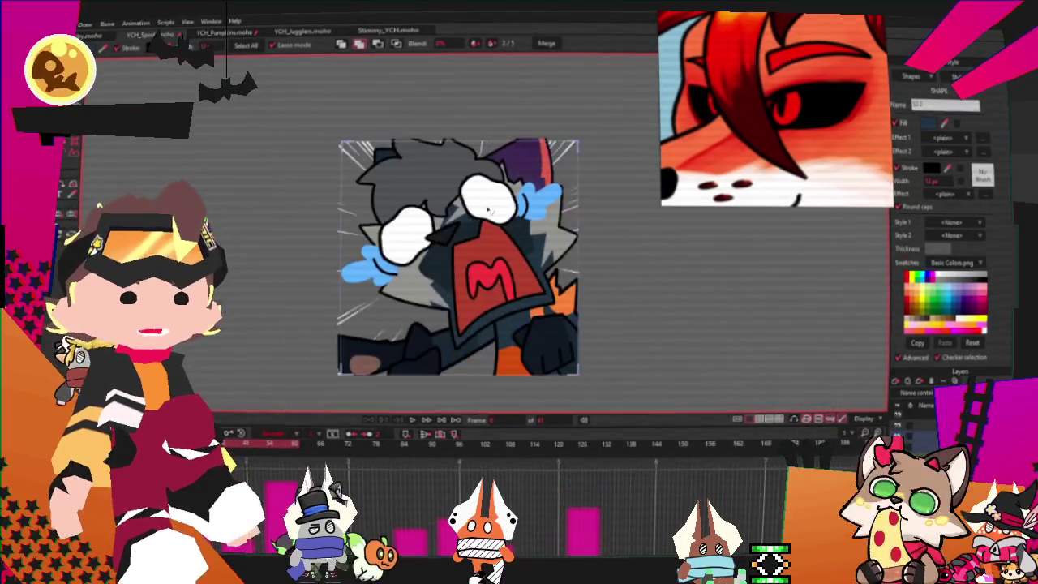
{"action": "scroll", "coordinate": [639, 340], "scroll_direction": "up", "scroll_amount": 3}
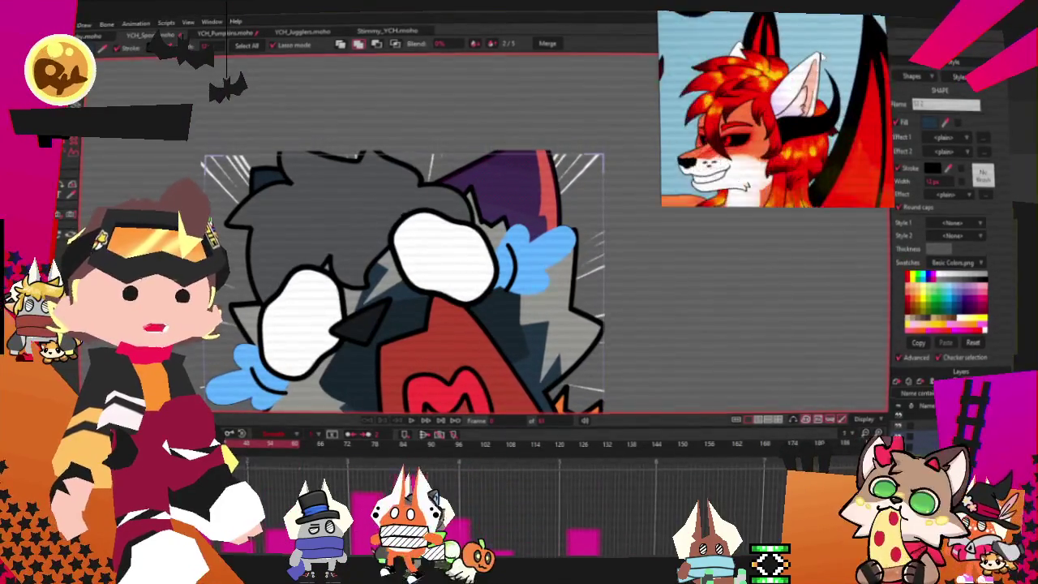
{"action": "scroll", "coordinate": [487, 268], "scroll_direction": "up", "scroll_amount": 2}
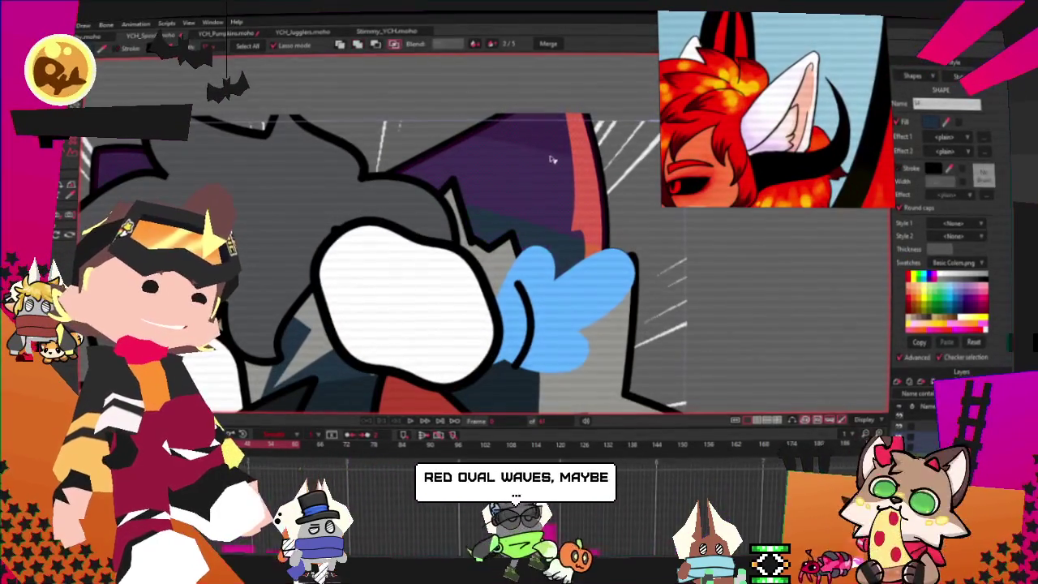
{"action": "key", "text": "u"}
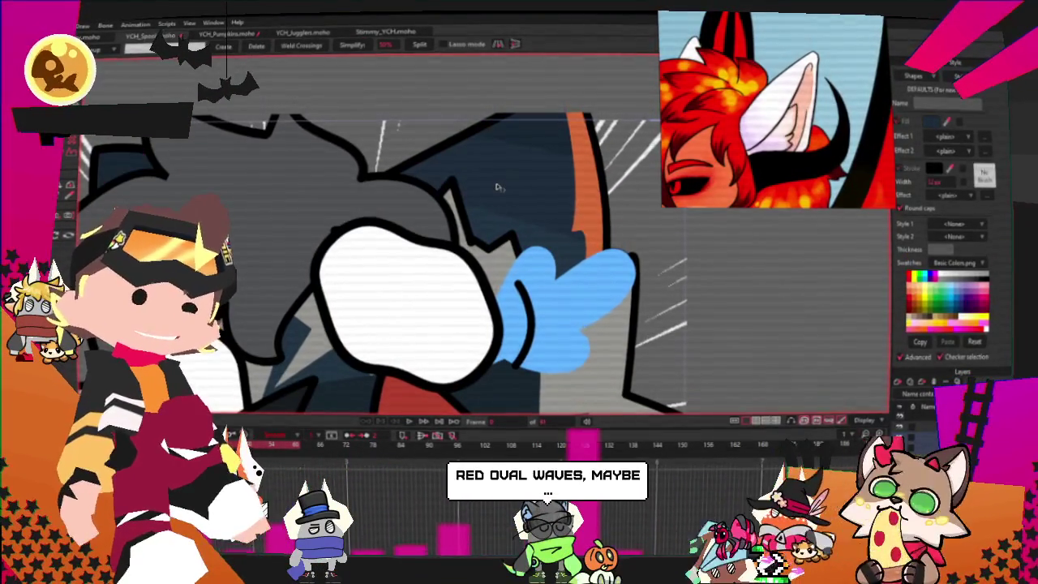
{"action": "key", "text": "t"}
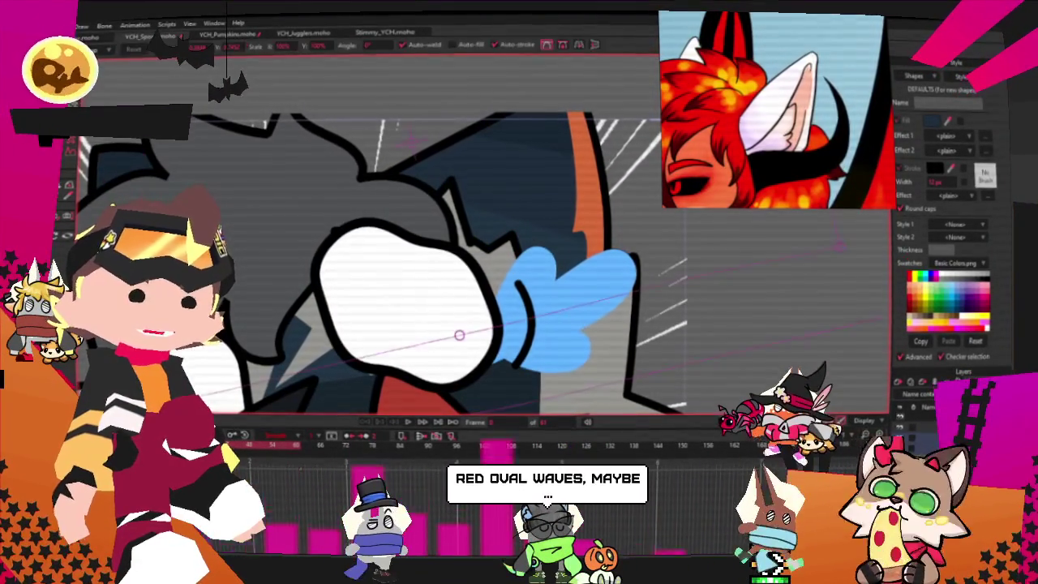
{"action": "scroll", "coordinate": [494, 177], "scroll_direction": "down", "scroll_amount": 2}
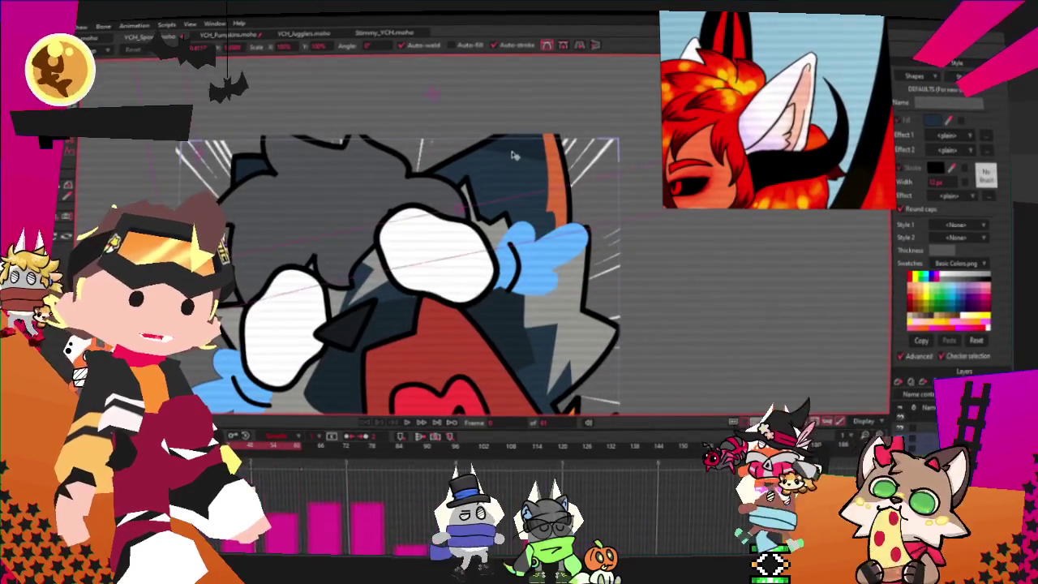
{"action": "key", "text": "ctrl+a"}
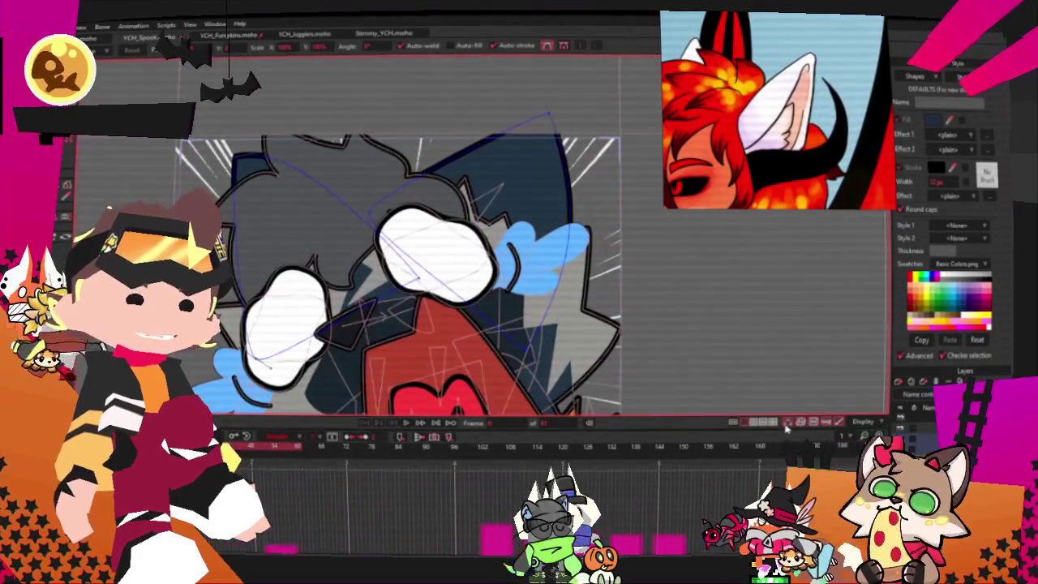
{"action": "key", "text": "q"}
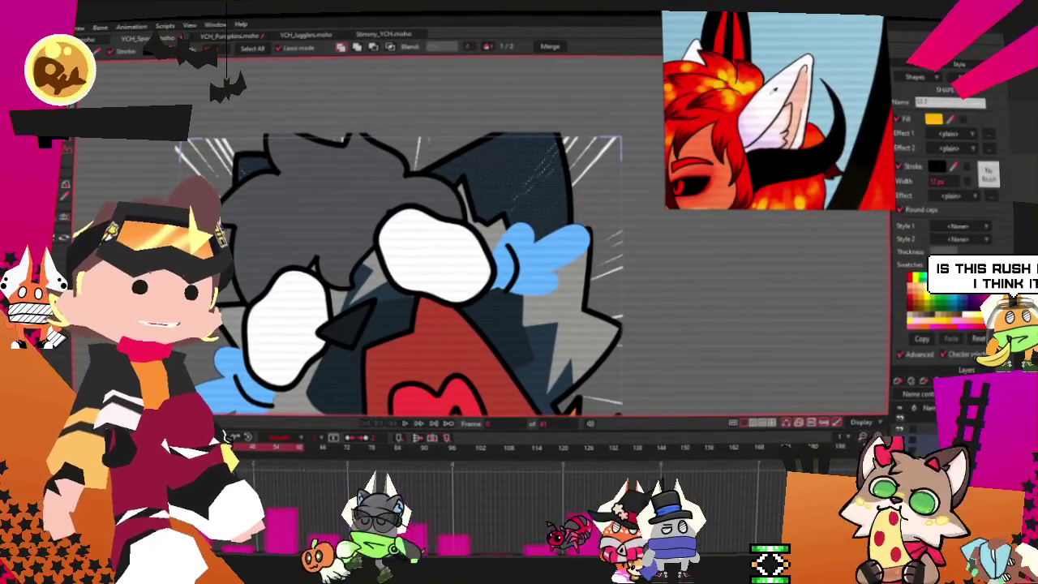
{"action": "scroll", "coordinate": [397, 276], "scroll_direction": "down", "scroll_amount": 3}
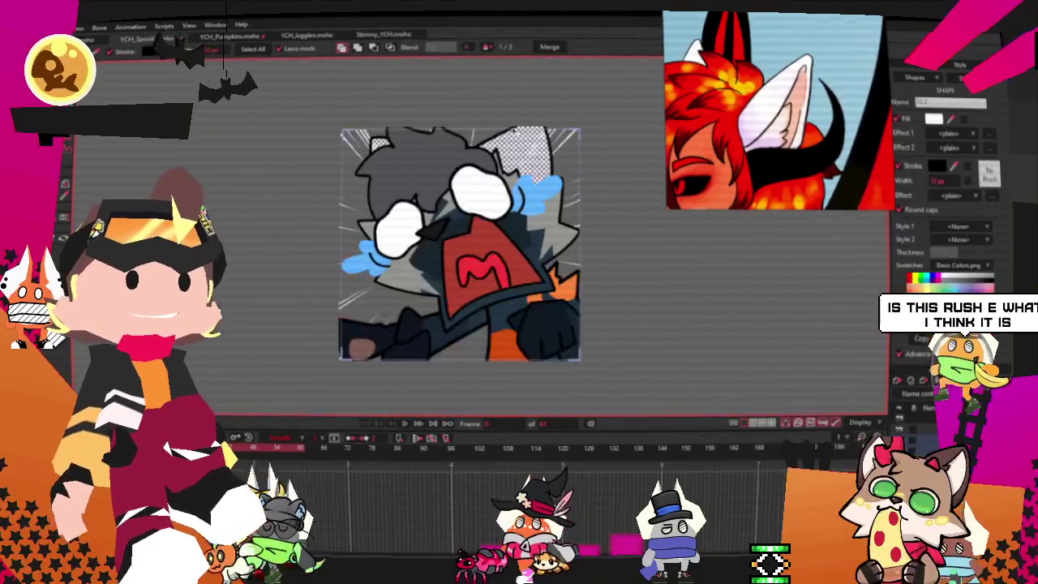
{"action": "scroll", "coordinate": [537, 246], "scroll_direction": "up", "scroll_amount": 1}
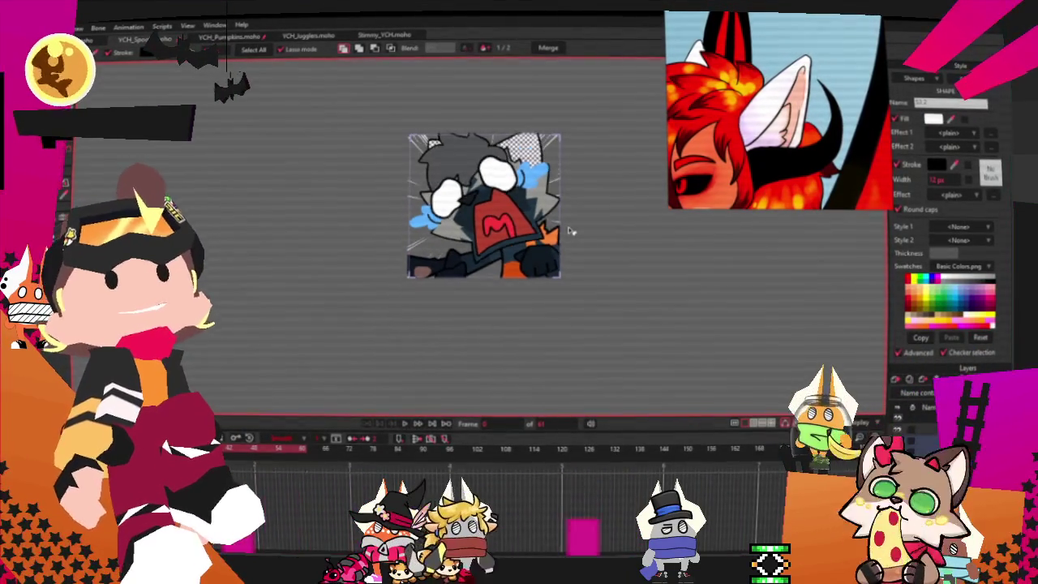
{"action": "scroll", "coordinate": [502, 215], "scroll_direction": "up", "scroll_amount": 1}
{"action": "scroll", "coordinate": [503, 215], "scroll_direction": "up", "scroll_amount": 1}
{"action": "scroll", "coordinate": [503, 215], "scroll_direction": "up", "scroll_amount": 2}
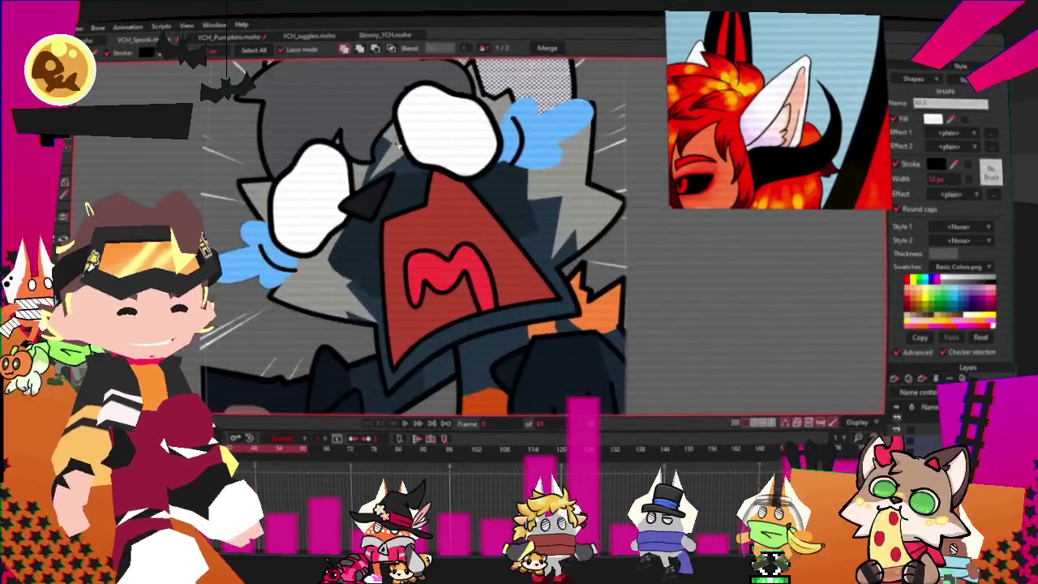
{"action": "scroll", "coordinate": [397, 145], "scroll_direction": "down", "scroll_amount": 2}
{"action": "scroll", "coordinate": [397, 145], "scroll_direction": "up", "scroll_amount": 3}
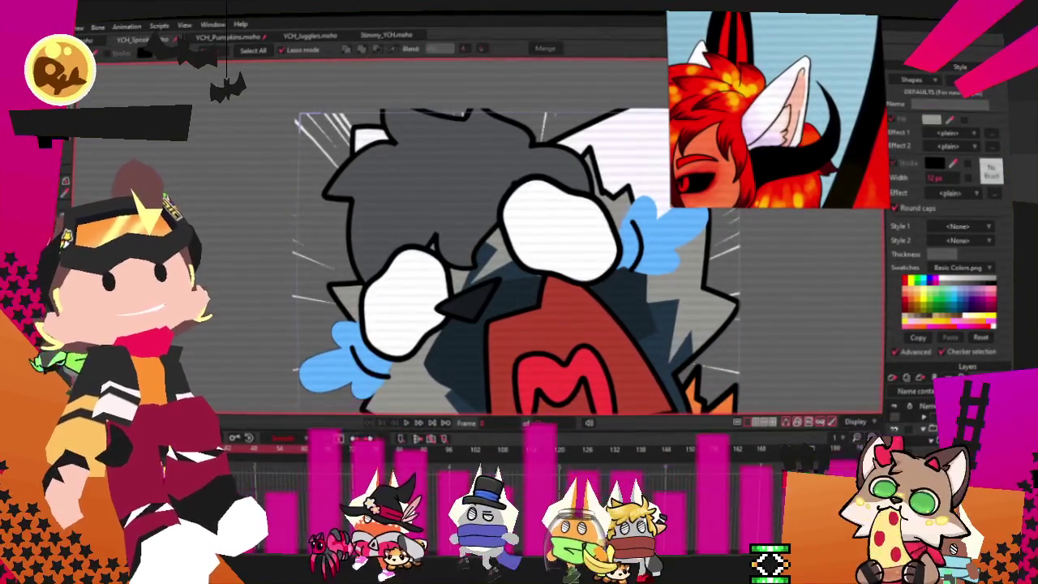
{"action": "left_click", "coordinate": [665, 302]}
{"action": "left_click", "coordinate": [388, 160]}
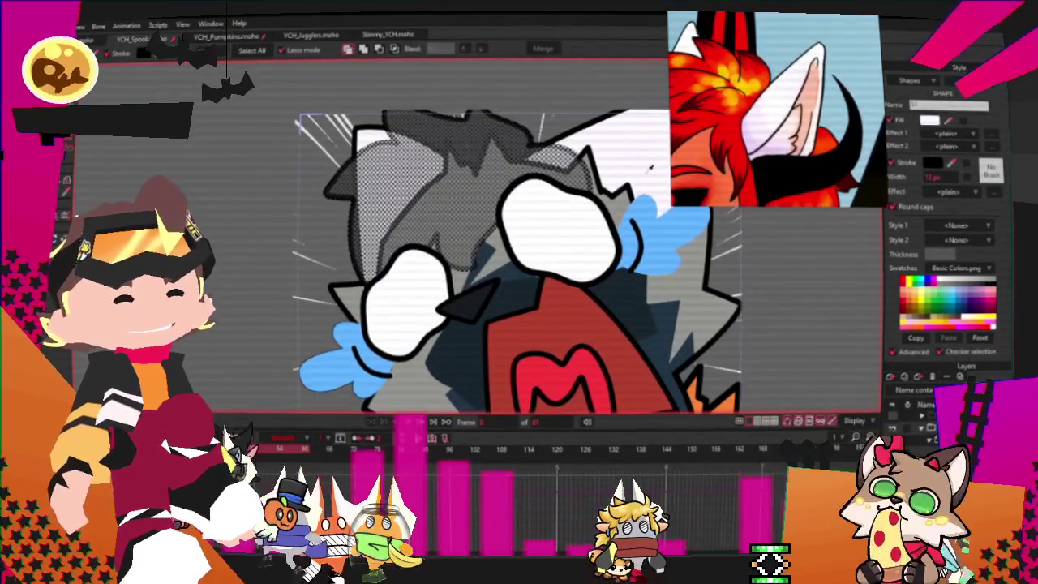
Step: Fill the fox's hair red and the selected grey fur shapes orange
{"action": "scroll", "coordinate": [648, 173], "scroll_direction": "down", "scroll_amount": 2}
{"action": "left_click", "coordinate": [675, 309]}
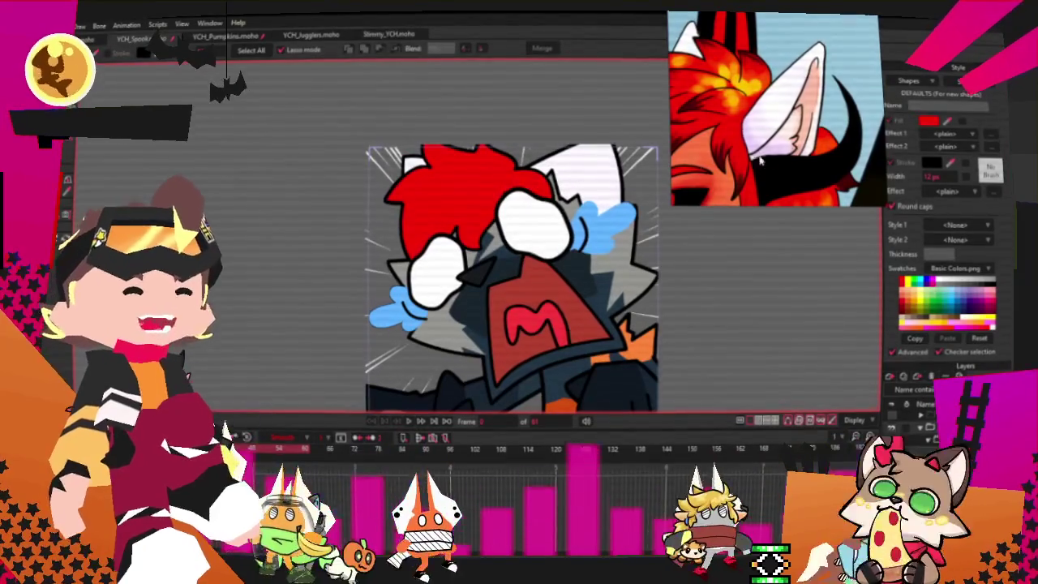
{"action": "left_click", "coordinate": [533, 235]}
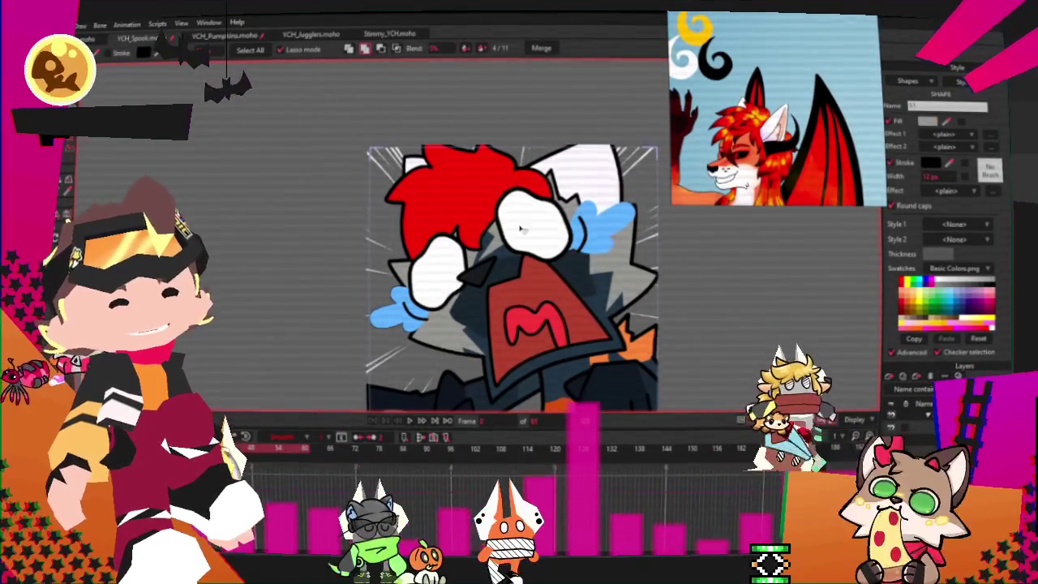
{"action": "scroll", "coordinate": [533, 235], "scroll_direction": "up", "scroll_amount": 2}
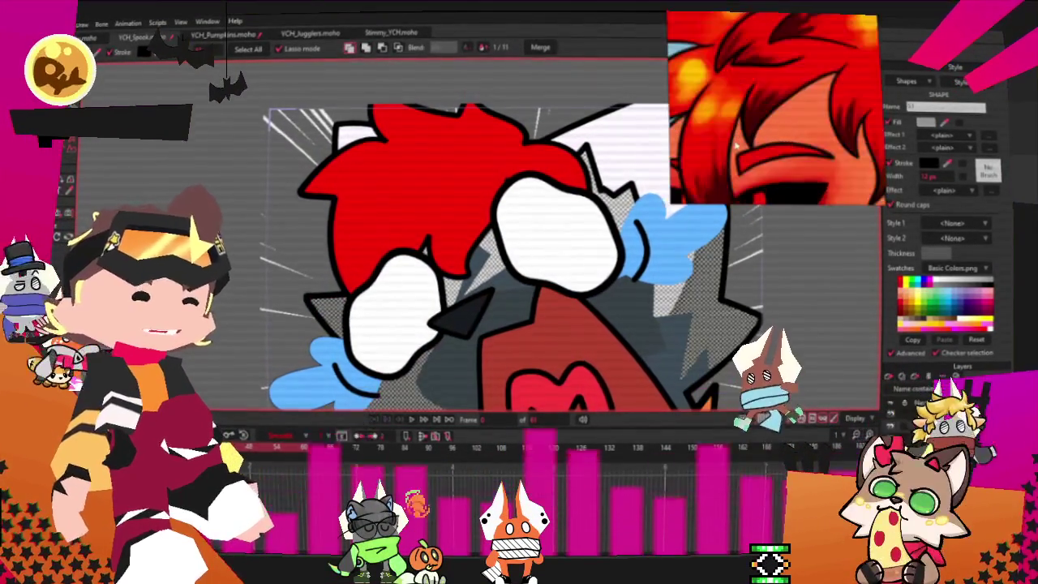
{"action": "left_click", "coordinate": [956, 106]}
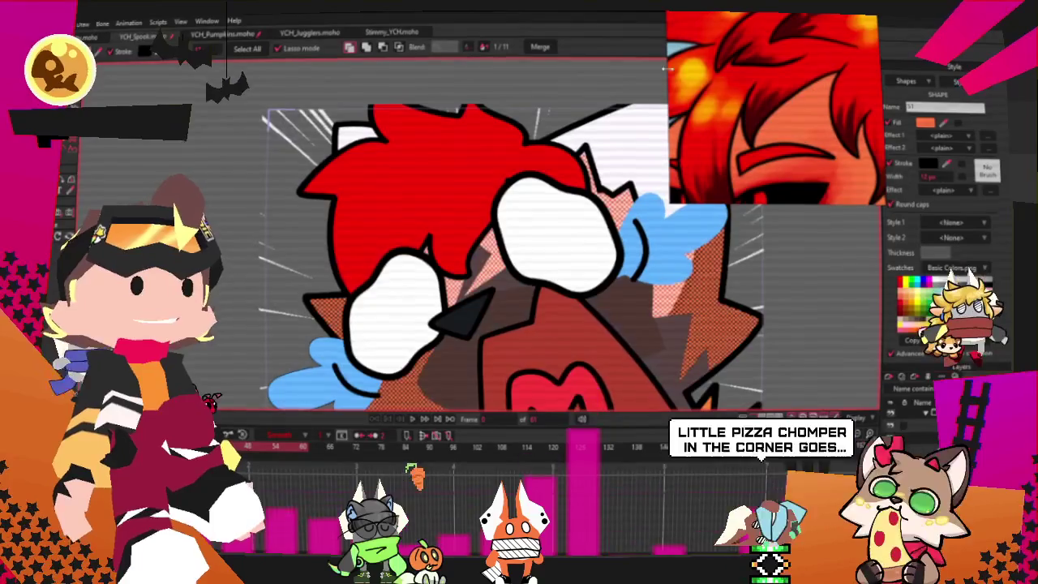
{"action": "scroll", "coordinate": [533, 201], "scroll_direction": "down", "scroll_amount": 2}
{"action": "scroll", "coordinate": [533, 202], "scroll_direction": "down", "scroll_amount": 1}
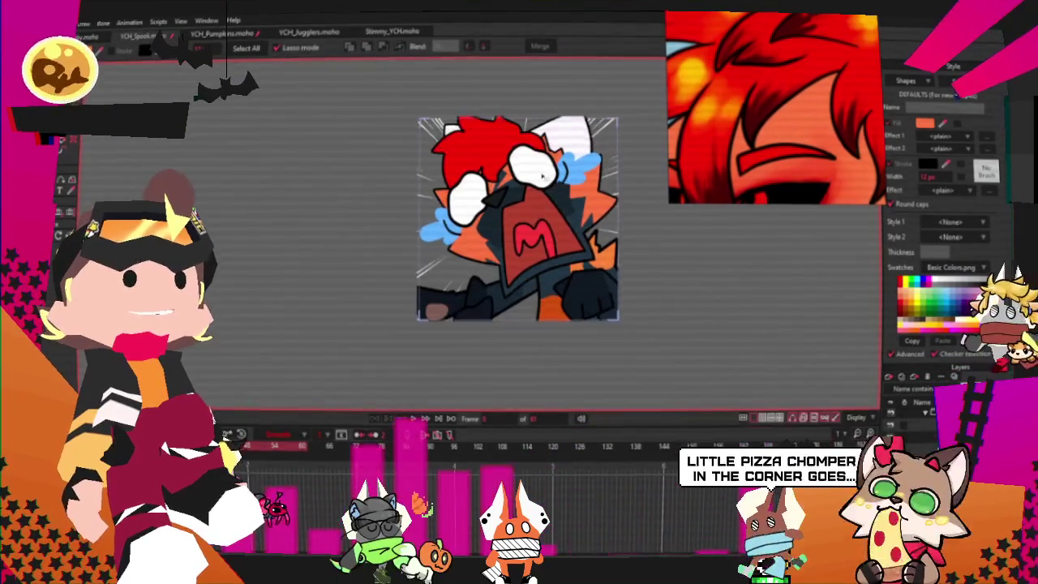
{"action": "scroll", "coordinate": [517, 174], "scroll_direction": "up", "scroll_amount": 2}
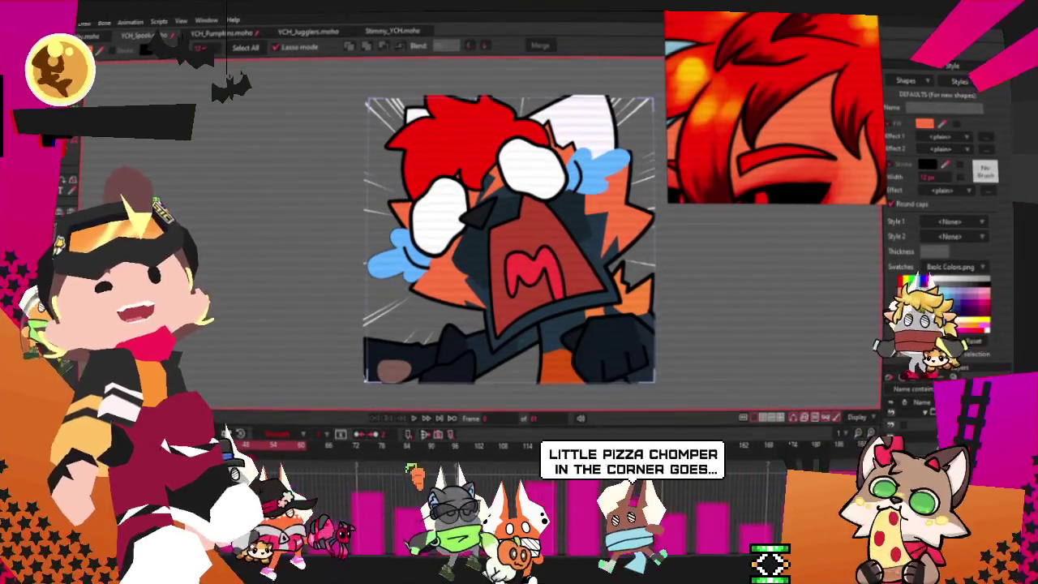
Step: Recolour the dark patch beside the fox's face orange
{"action": "key", "text": "g"}
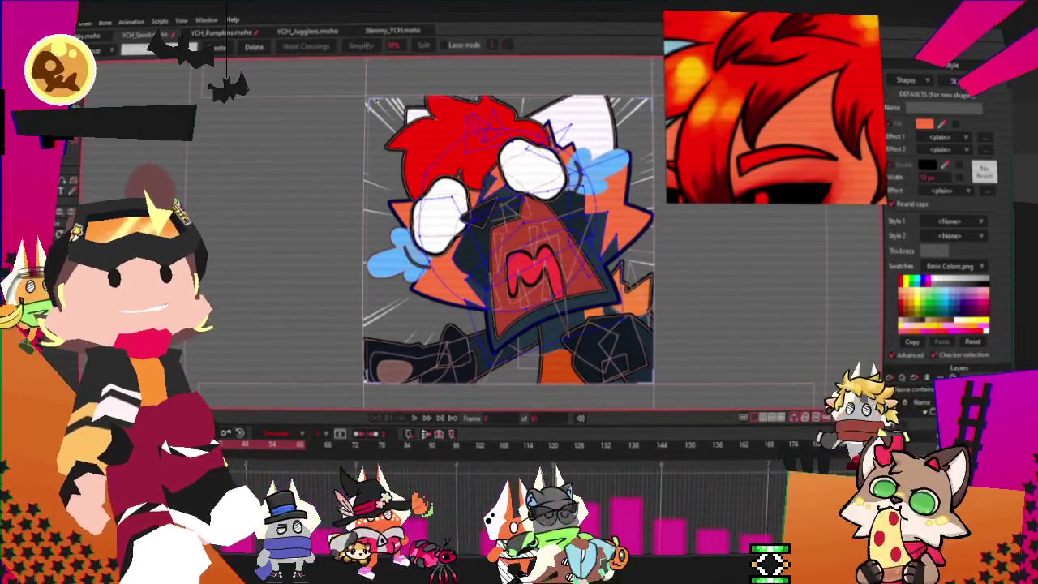
{"action": "scroll", "coordinate": [365, 97], "scroll_direction": "up", "scroll_amount": 1}
{"action": "scroll", "coordinate": [438, 243], "scroll_direction": "up", "scroll_amount": 1}
{"action": "scroll", "coordinate": [438, 243], "scroll_direction": "up", "scroll_amount": 1}
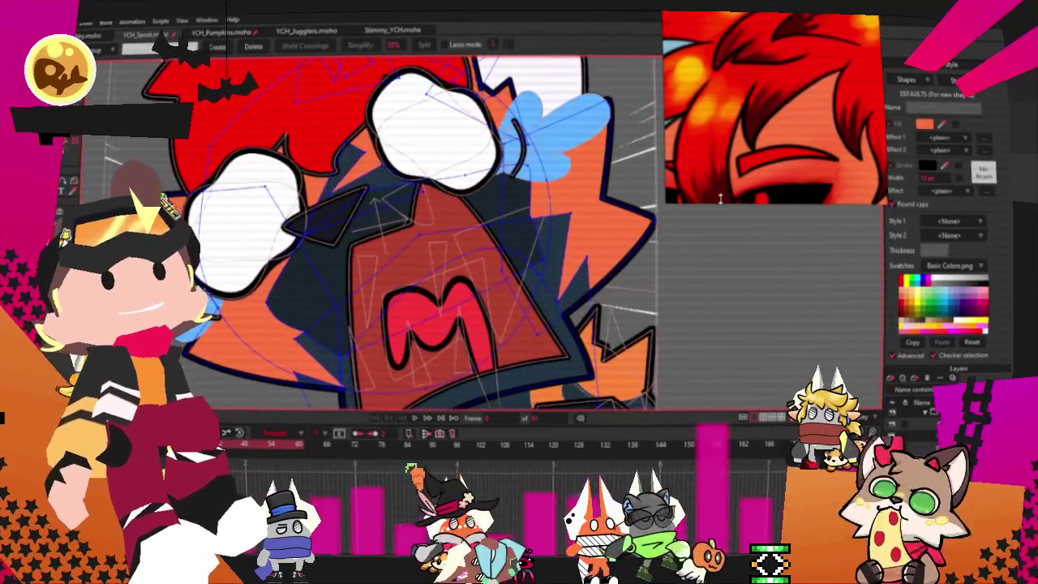
{"action": "scroll", "coordinate": [589, 225], "scroll_direction": "up", "scroll_amount": 1}
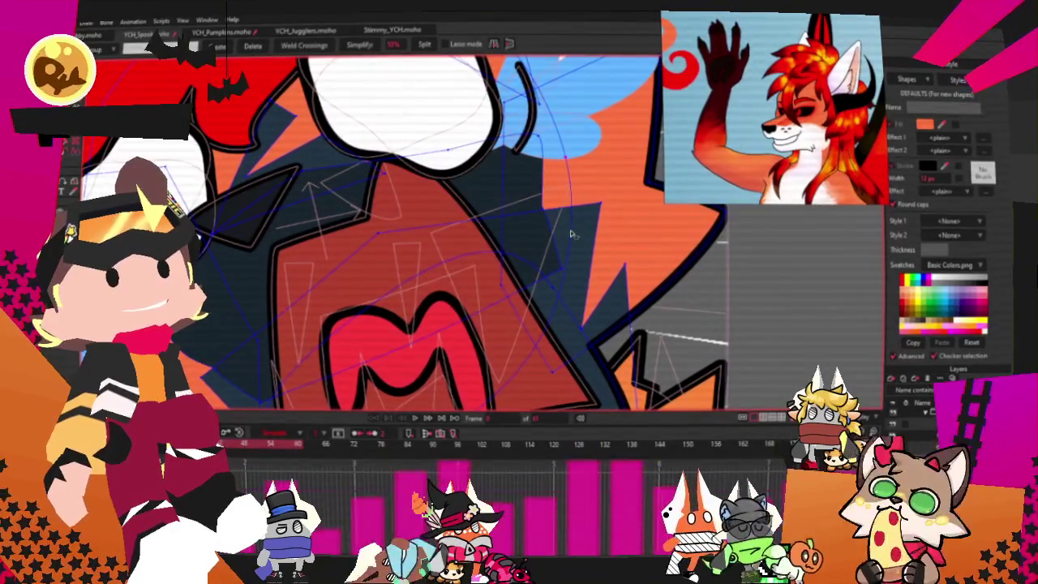
{"action": "left_click", "coordinate": [593, 220]}
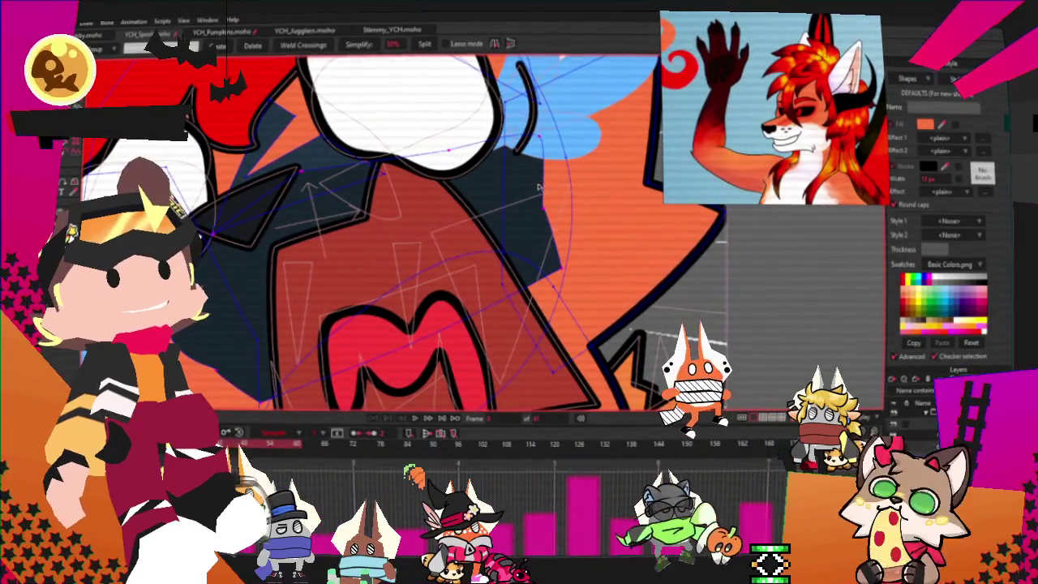
{"action": "scroll", "coordinate": [412, 155], "scroll_direction": "up", "scroll_amount": 1}
{"action": "scroll", "coordinate": [369, 178], "scroll_direction": "down", "scroll_amount": 3}
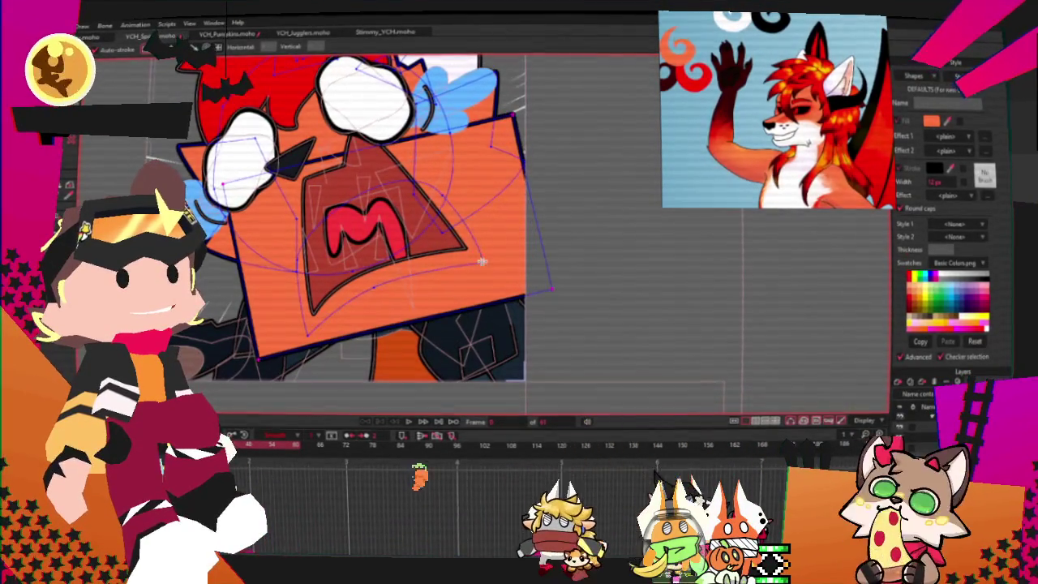
Step: Select the halftone shape behind the head and extend its white fur wedge down and left
{"action": "key", "text": "g"}
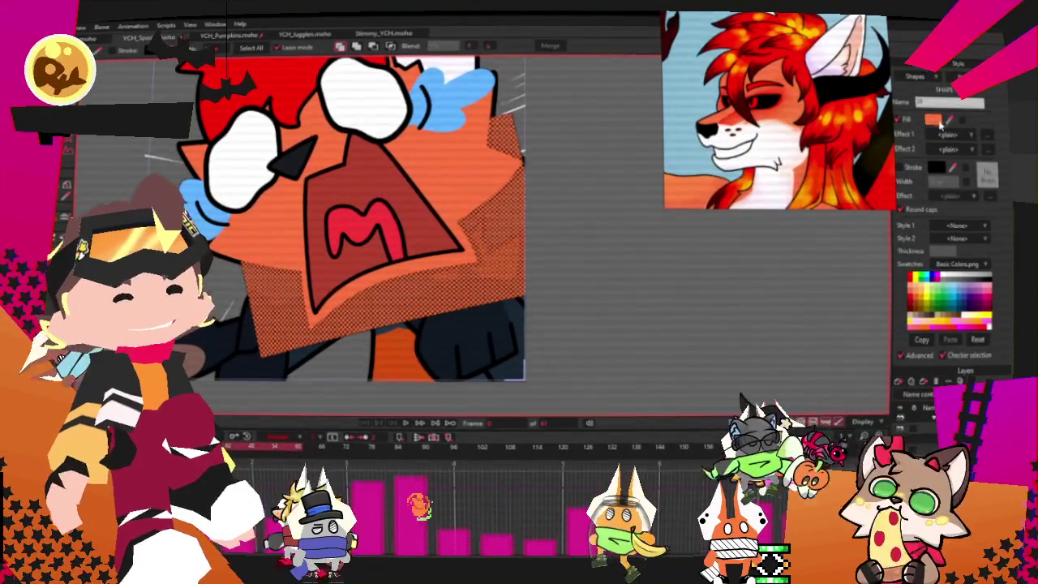
{"action": "key", "text": "ctrl+a"}
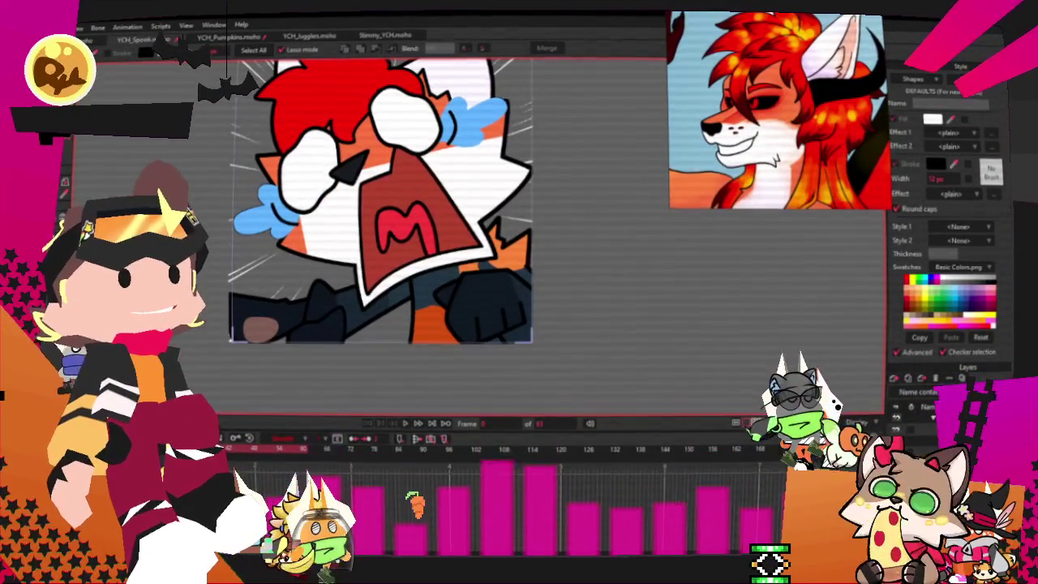
{"action": "key", "text": "t"}
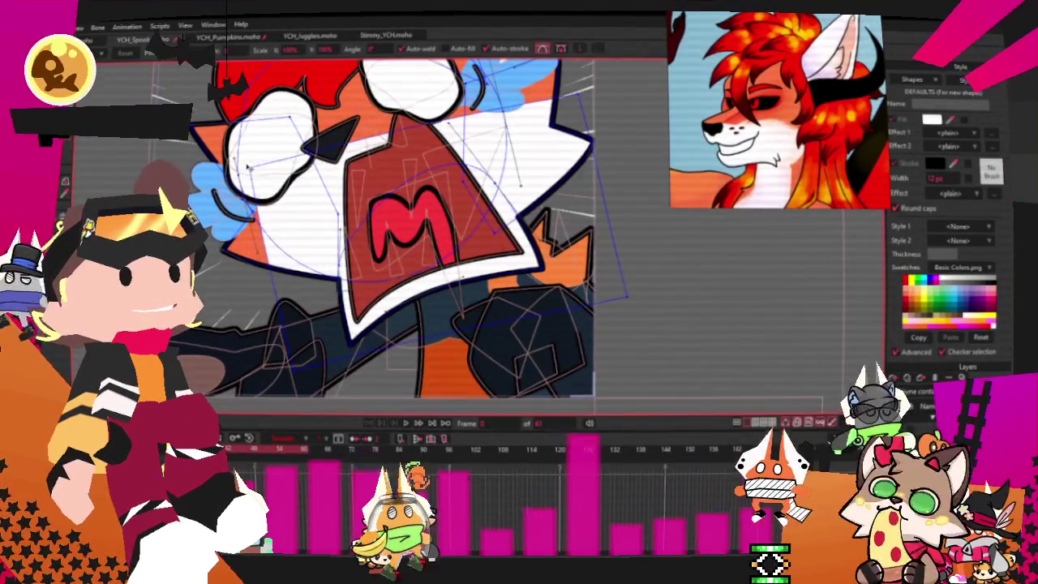
{"action": "left_click_drag", "start_coordinate": [247, 166], "coordinate": [209, 241]}
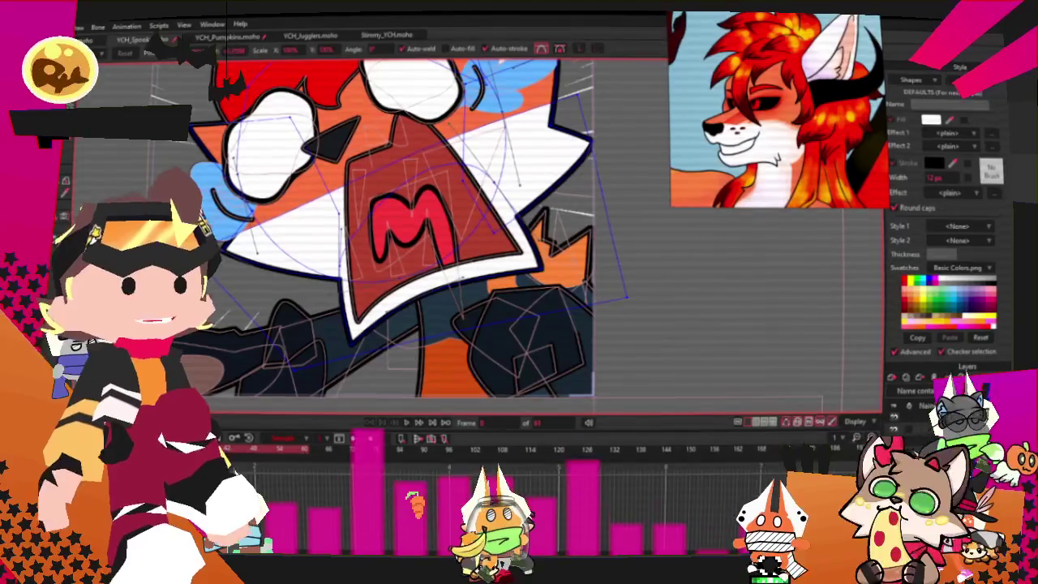
{"action": "key", "text": "a"}
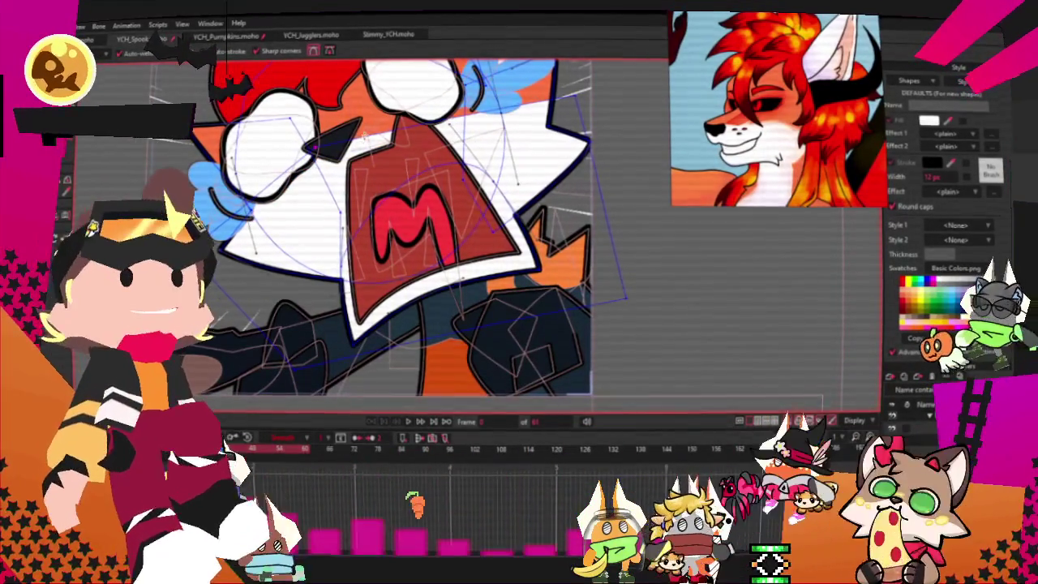
Step: Deselect the dark red mouth shape and zoom in on the fox's head
{"action": "scroll", "coordinate": [353, 126], "scroll_direction": "up", "scroll_amount": 2}
{"action": "scroll", "coordinate": [352, 125], "scroll_direction": "down", "scroll_amount": 4}
{"action": "scroll", "coordinate": [353, 126], "scroll_direction": "up", "scroll_amount": 3}
{"action": "scroll", "coordinate": [352, 126], "scroll_direction": "down", "scroll_amount": 2}
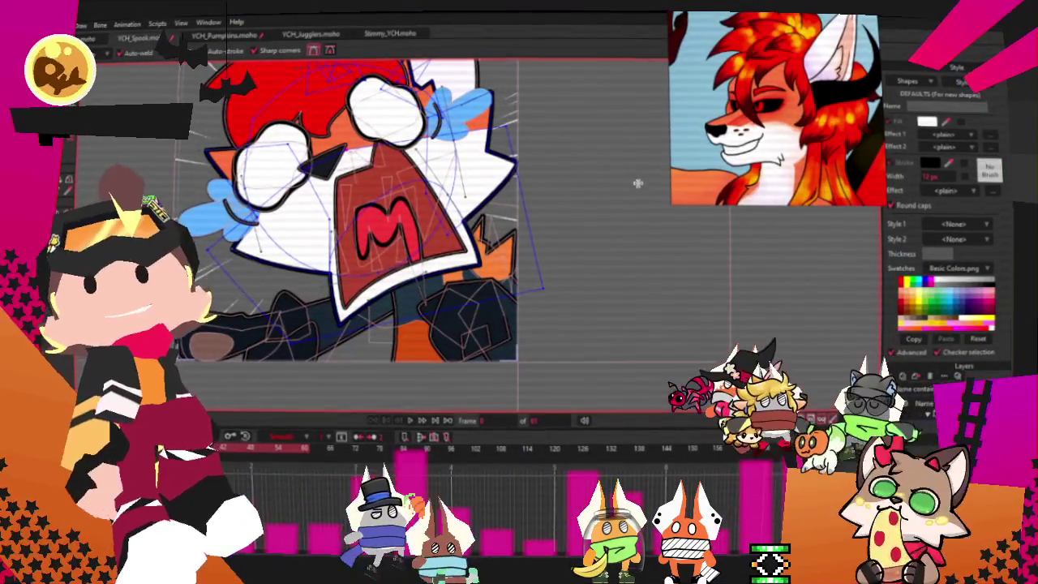
{"action": "scroll", "coordinate": [638, 184], "scroll_direction": "down", "scroll_amount": 3}
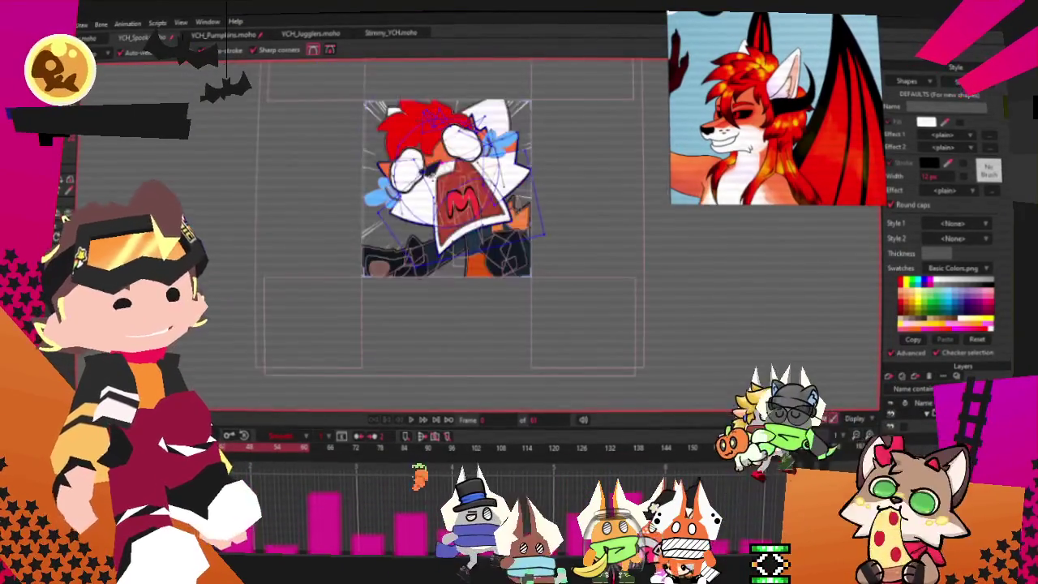
{"action": "scroll", "coordinate": [660, 121], "scroll_direction": "up", "scroll_amount": 3}
{"action": "scroll", "coordinate": [478, 206], "scroll_direction": "up", "scroll_amount": 1}
{"action": "scroll", "coordinate": [478, 207], "scroll_direction": "down", "scroll_amount": 1}
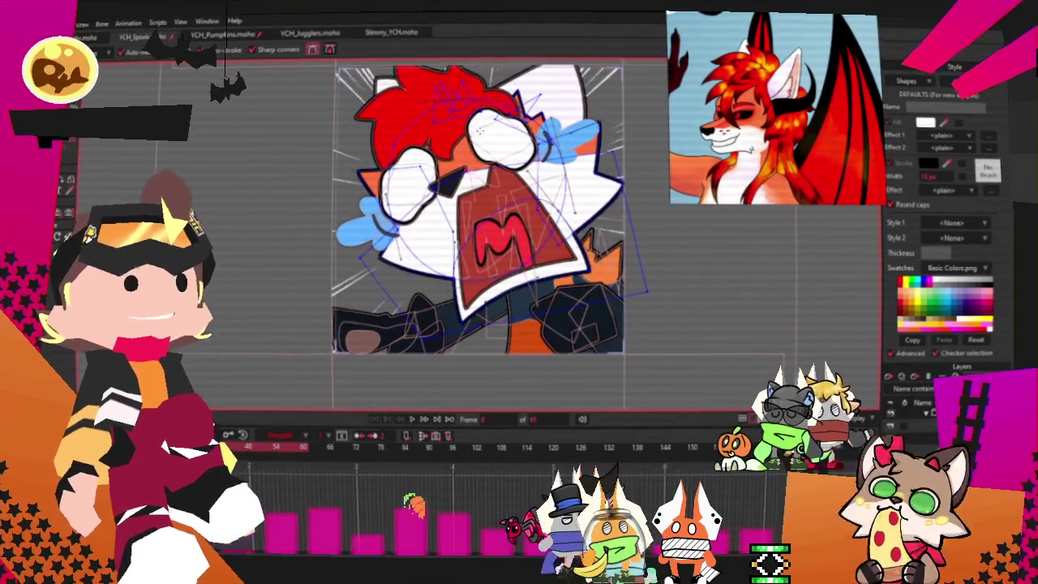
{"action": "scroll", "coordinate": [478, 235], "scroll_direction": "down", "scroll_amount": 2}
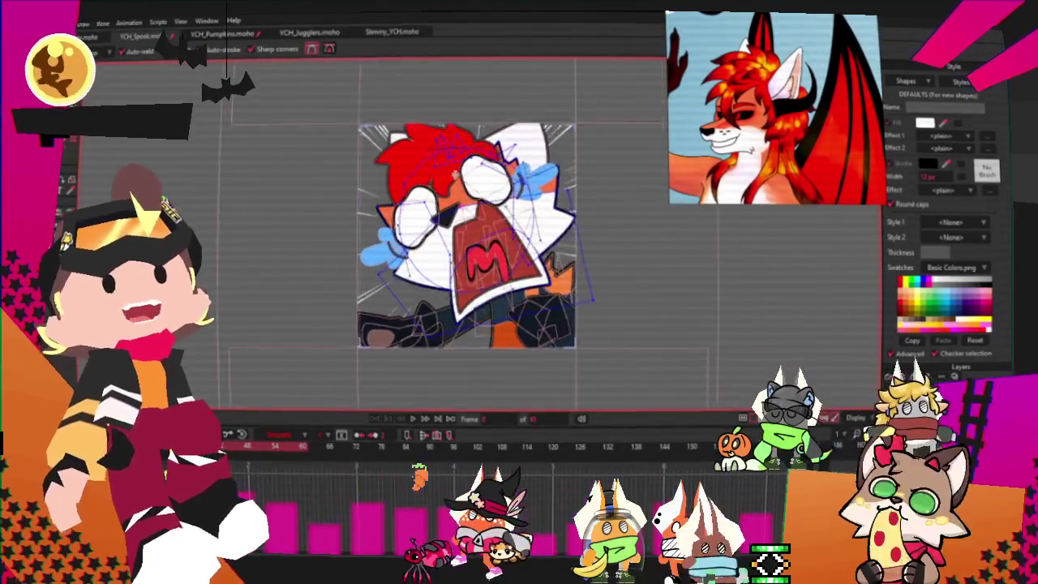
{"action": "scroll", "coordinate": [478, 235], "scroll_direction": "up", "scroll_amount": 3}
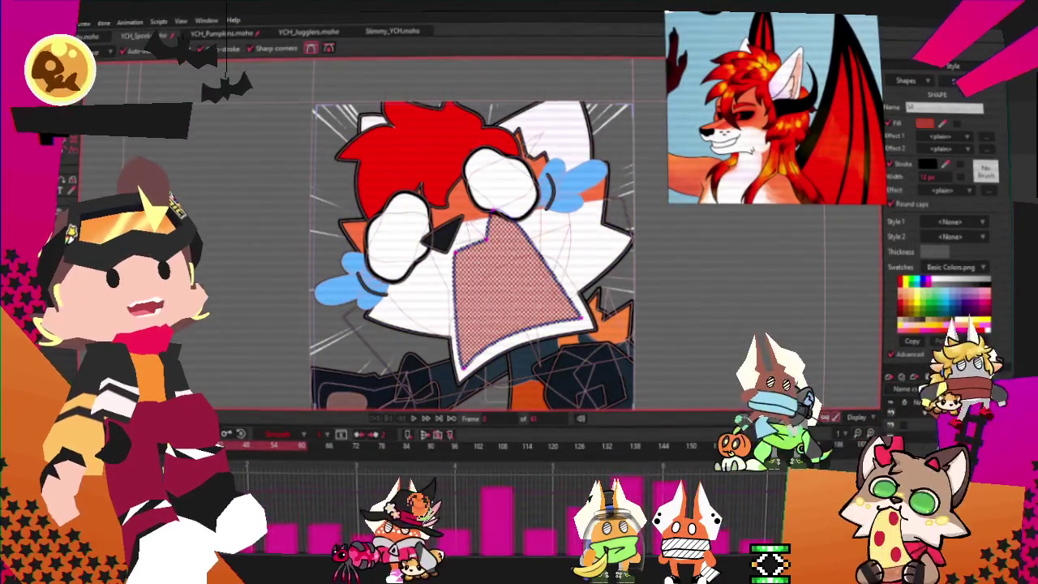
{"action": "key", "text": "Escape"}
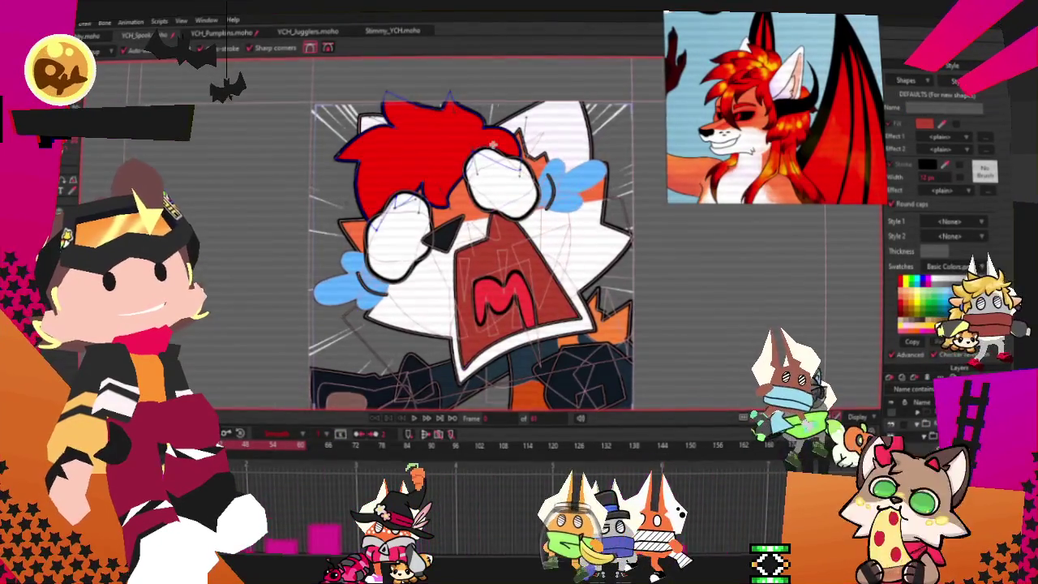
{"action": "scroll", "coordinate": [487, 154], "scroll_direction": "up", "scroll_amount": 1}
{"action": "scroll", "coordinate": [502, 154], "scroll_direction": "up", "scroll_amount": 1}
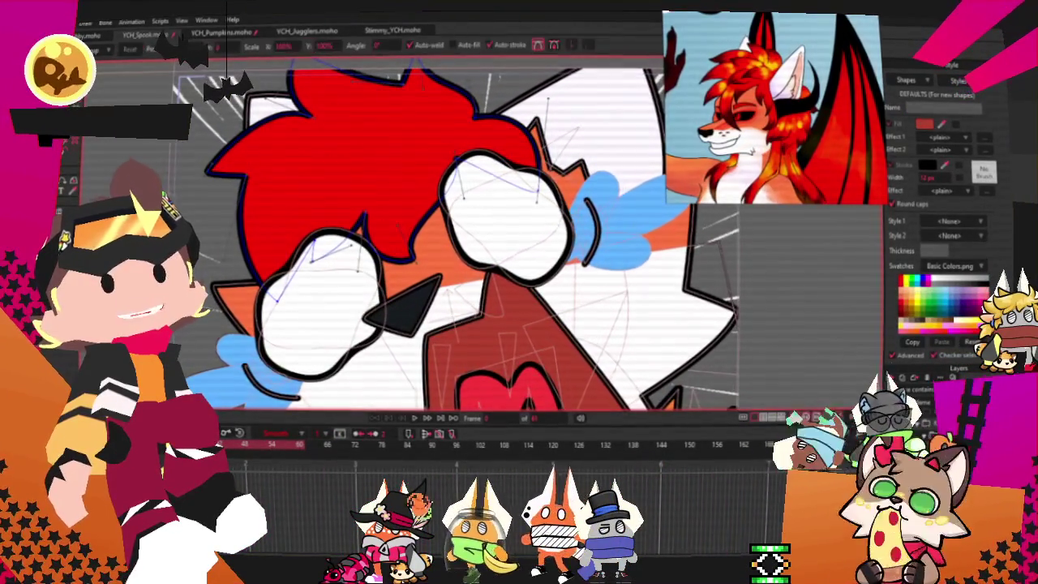
Step: Select the hair-shadow points along the left side of the fox's red hair
{"action": "scroll", "coordinate": [468, 212], "scroll_direction": "down", "scroll_amount": 2}
{"action": "scroll", "coordinate": [392, 157], "scroll_direction": "up", "scroll_amount": 1}
{"action": "scroll", "coordinate": [392, 156], "scroll_direction": "up", "scroll_amount": 1}
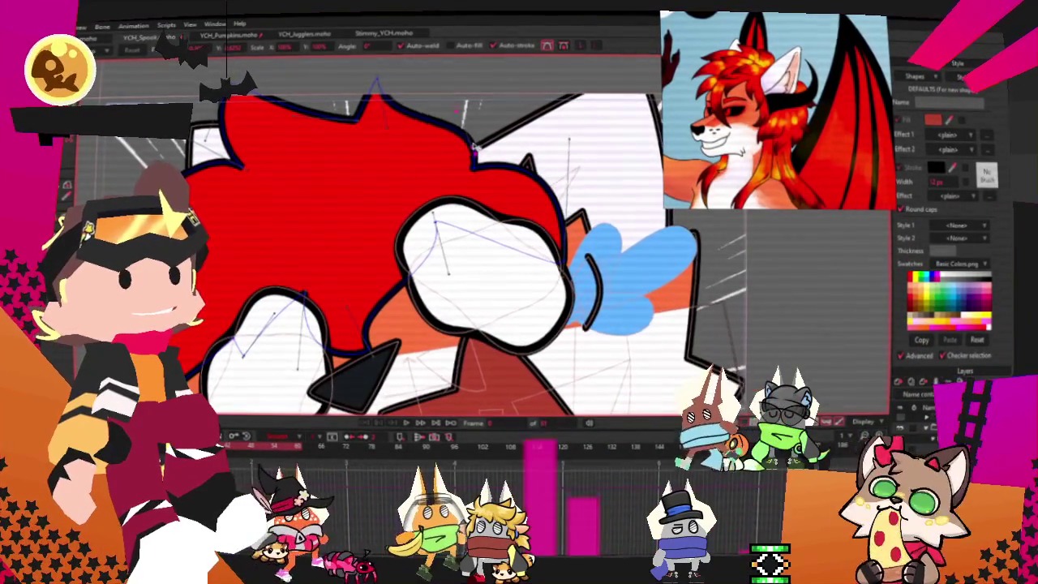
{"action": "scroll", "coordinate": [439, 129], "scroll_direction": "up", "scroll_amount": 3}
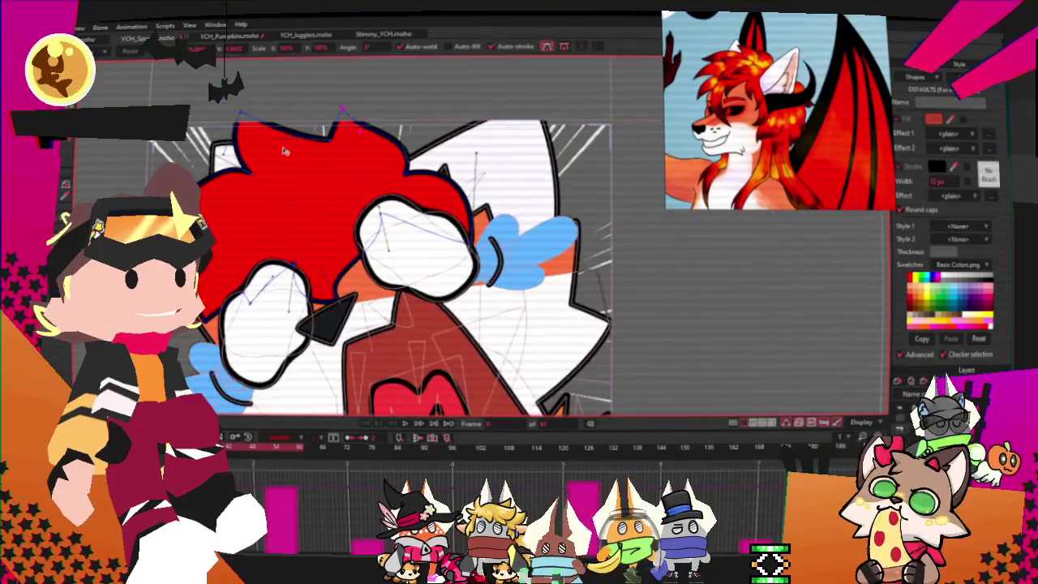
{"action": "scroll", "coordinate": [328, 240], "scroll_direction": "up", "scroll_amount": 2}
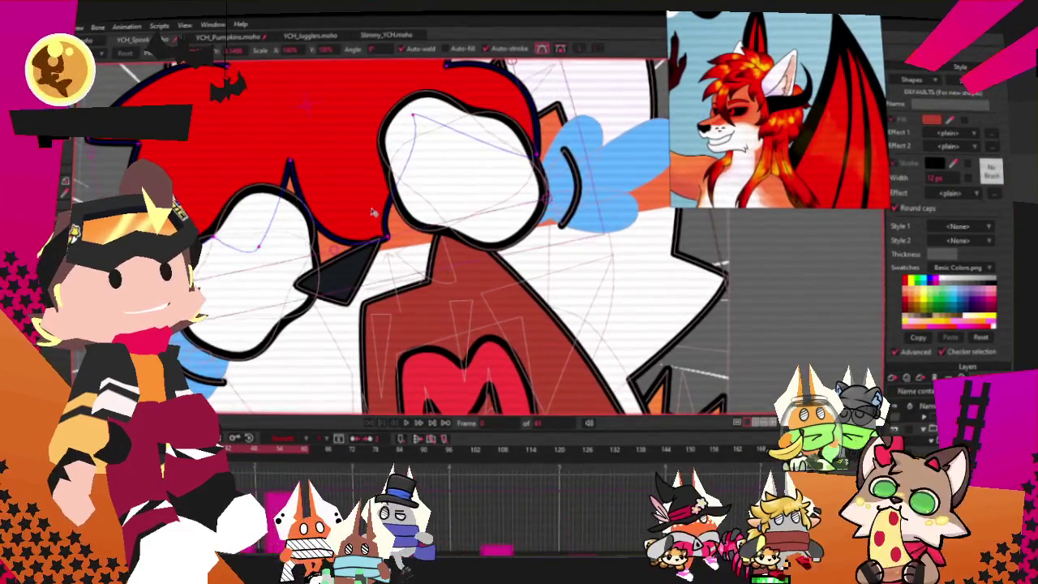
{"action": "left_click", "coordinate": [258, 245]}
{"action": "scroll", "coordinate": [416, 117], "scroll_direction": "down", "scroll_amount": 2}
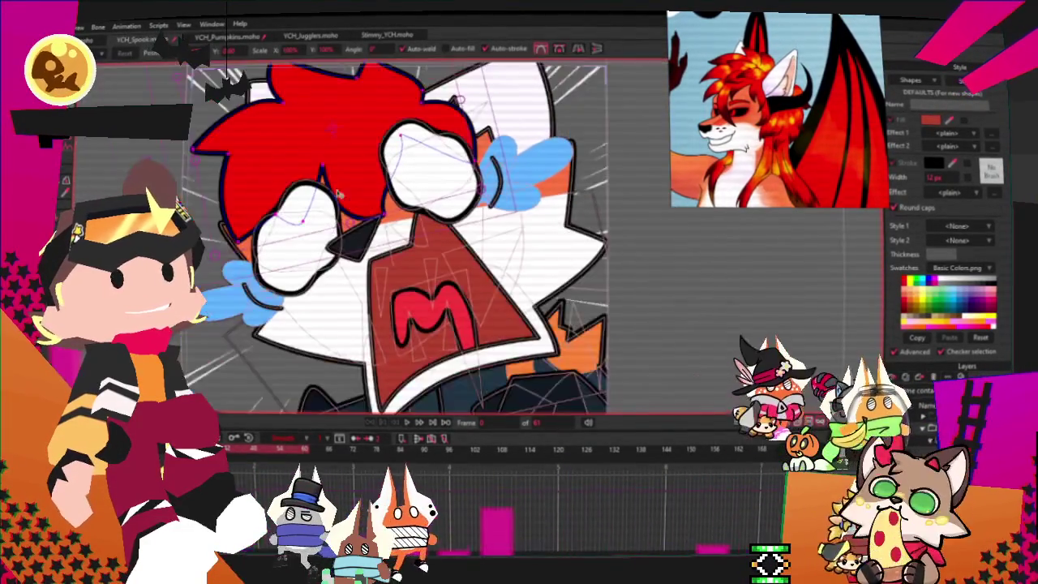
{"action": "scroll", "coordinate": [364, 120], "scroll_direction": "down", "scroll_amount": 2}
{"action": "scroll", "coordinate": [313, 122], "scroll_direction": "down", "scroll_amount": 2}
{"action": "scroll", "coordinate": [387, 196], "scroll_direction": "up", "scroll_amount": 2}
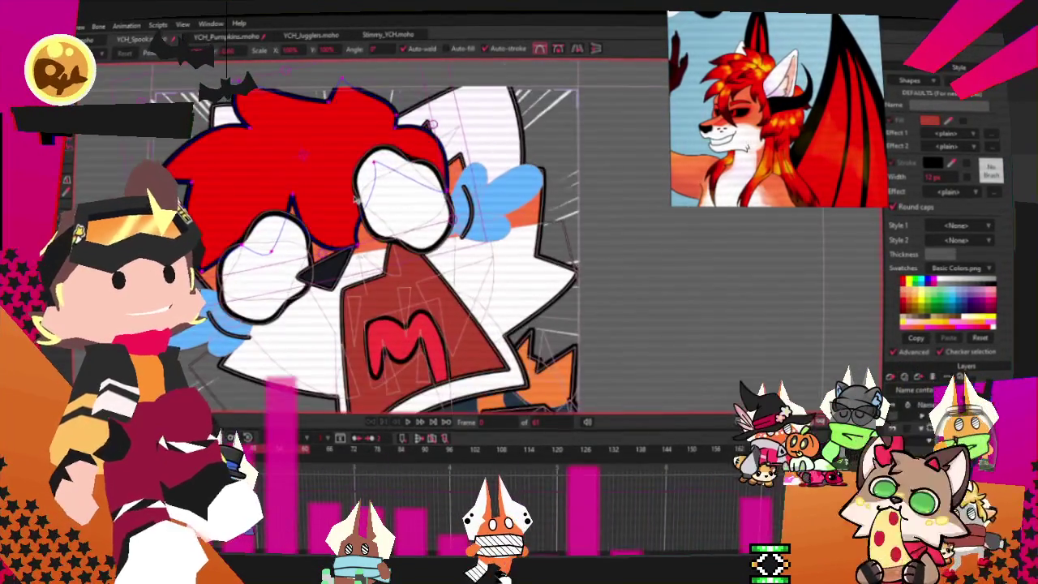
Step: Fill the new hair shading shape dark red and deselect it
{"action": "key", "text": "t"}
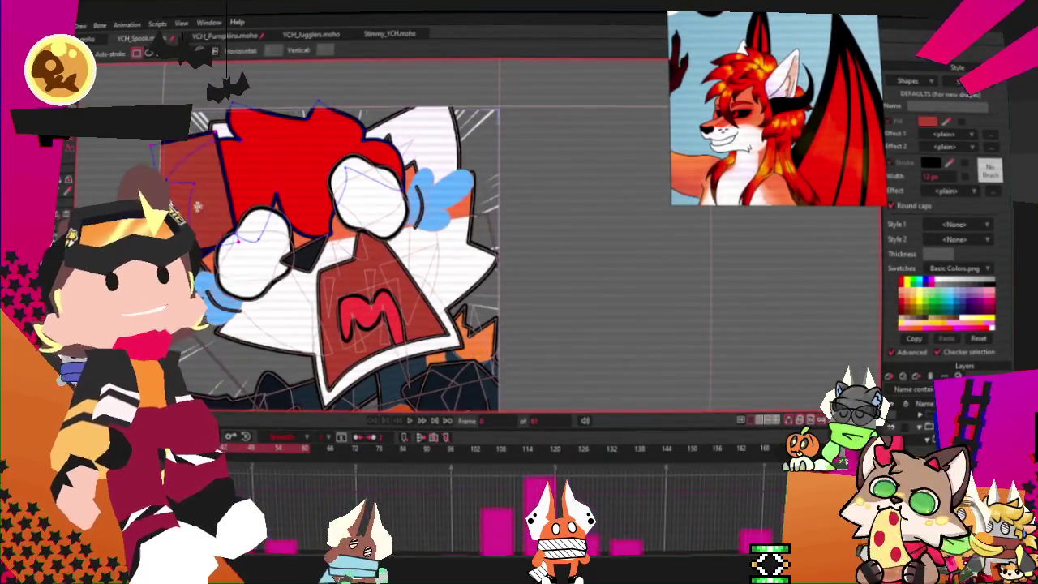
{"action": "scroll", "coordinate": [214, 188], "scroll_direction": "up", "scroll_amount": 2}
{"action": "scroll", "coordinate": [213, 189], "scroll_direction": "up", "scroll_amount": 1}
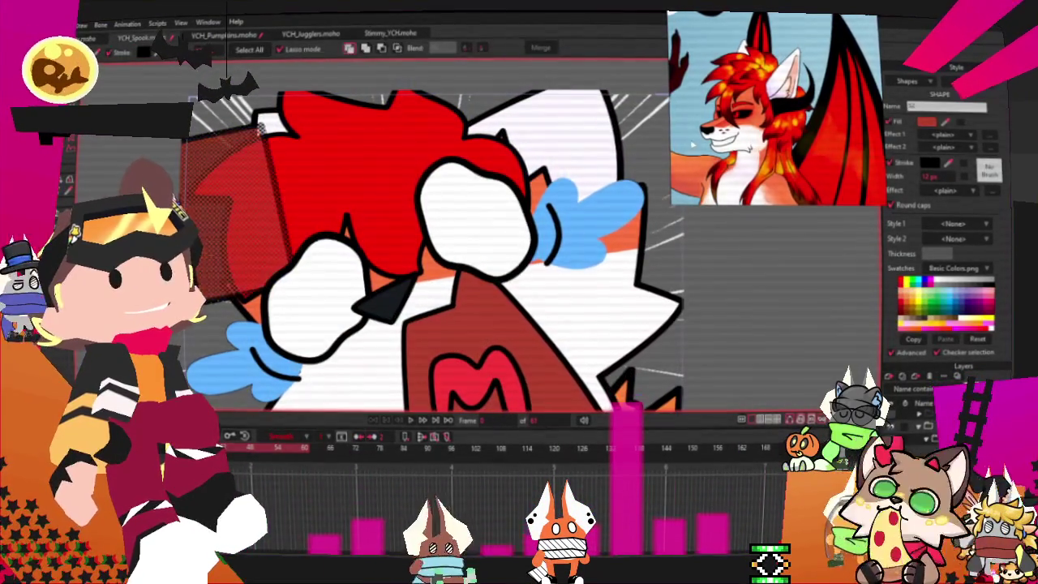
{"action": "key", "text": "g"}
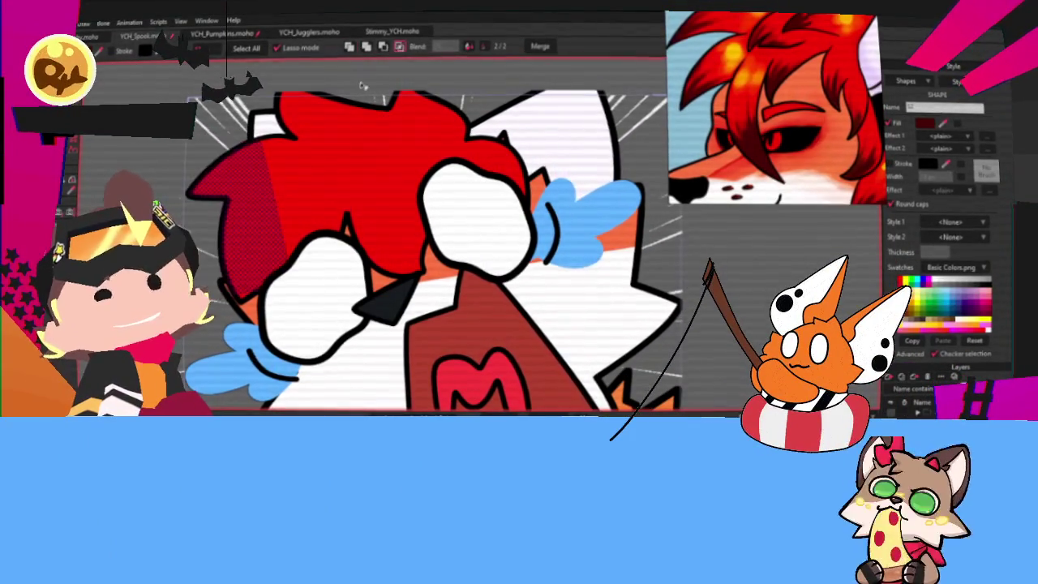
{"action": "key", "text": "Escape"}
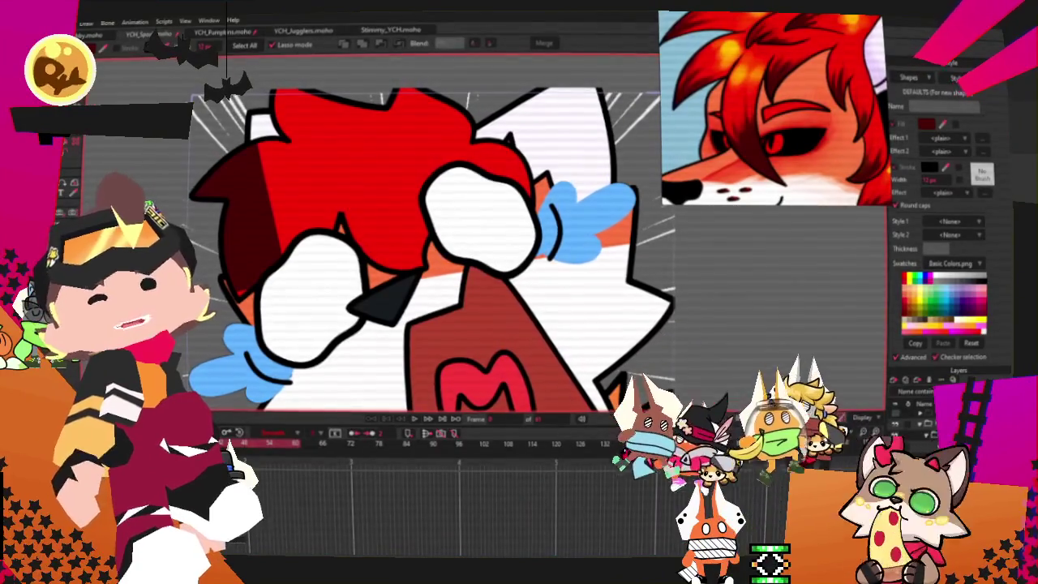
{"action": "key", "text": "a"}
{"action": "scroll", "coordinate": [350, 179], "scroll_direction": "up", "scroll_amount": 2}
Step: Drag the upper and lower corners of the dark red hair shadow into new positions
{"action": "scroll", "coordinate": [350, 178], "scroll_direction": "up", "scroll_amount": 2}
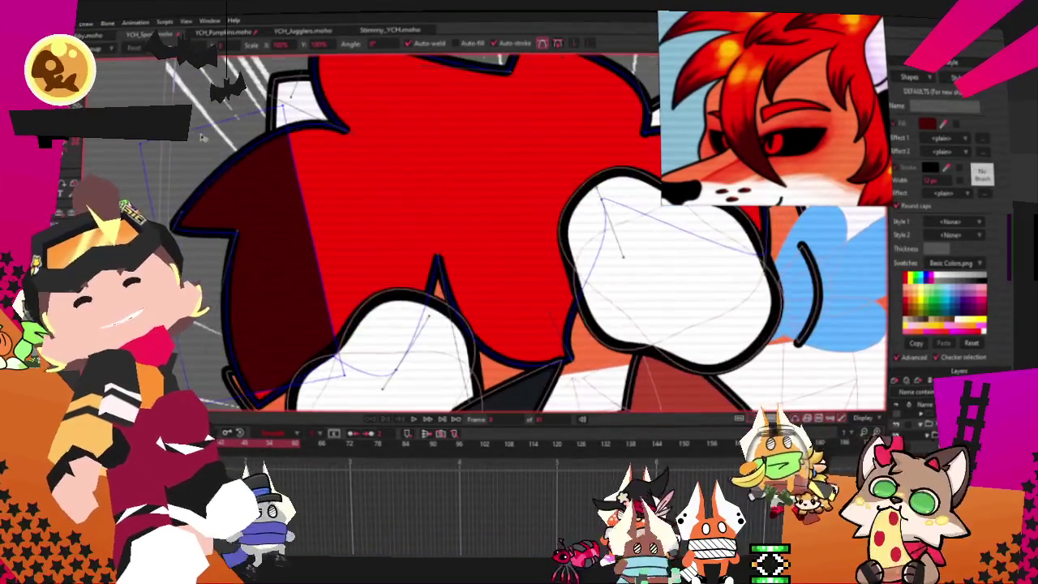
{"action": "scroll", "coordinate": [351, 179], "scroll_direction": "up", "scroll_amount": 1}
{"action": "left_click_drag", "start_coordinate": [296, 158], "coordinate": [236, 189]}
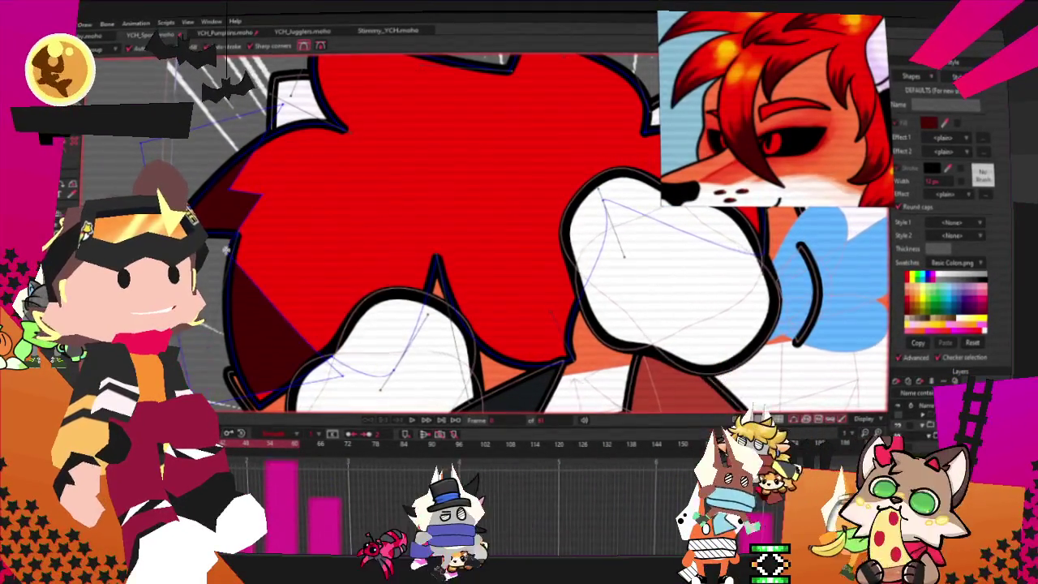
{"action": "scroll", "coordinate": [285, 257], "scroll_direction": "up", "scroll_amount": 1}
{"action": "left_click_drag", "start_coordinate": [284, 257], "coordinate": [284, 318]}
{"action": "scroll", "coordinate": [232, 233], "scroll_direction": "down", "scroll_amount": 5}
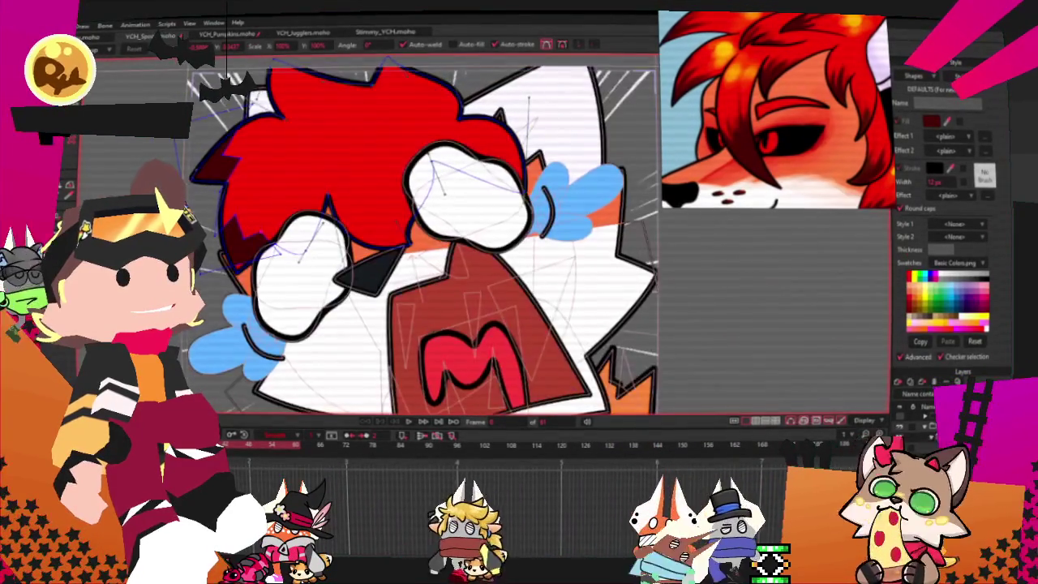
{"action": "scroll", "coordinate": [231, 233], "scroll_direction": "down", "scroll_amount": 3}
{"action": "scroll", "coordinate": [363, 178], "scroll_direction": "up", "scroll_amount": 5}
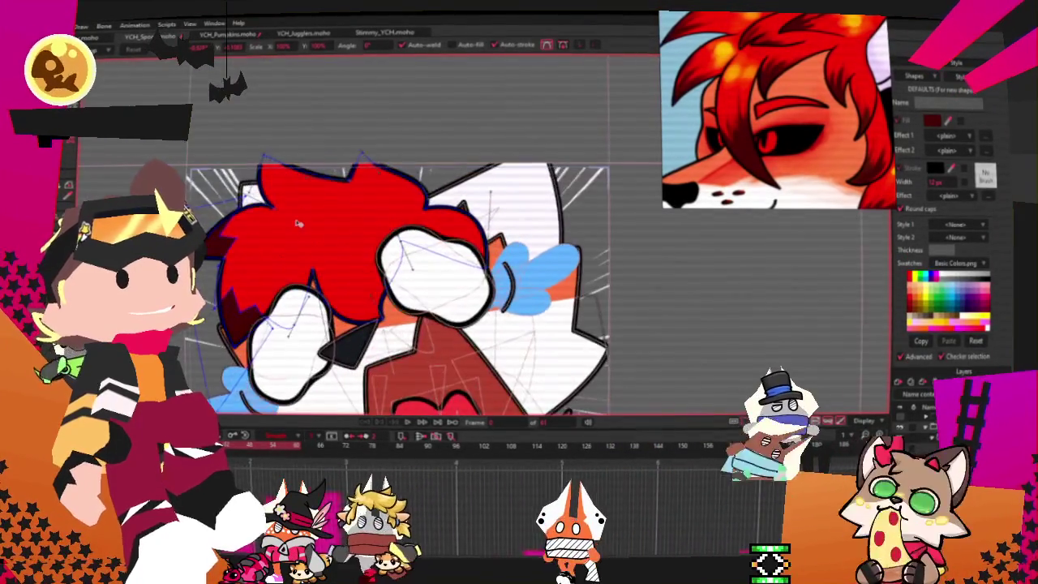
{"action": "scroll", "coordinate": [363, 178], "scroll_direction": "up", "scroll_amount": 1}
{"action": "scroll", "coordinate": [363, 178], "scroll_direction": "up", "scroll_amount": 2}
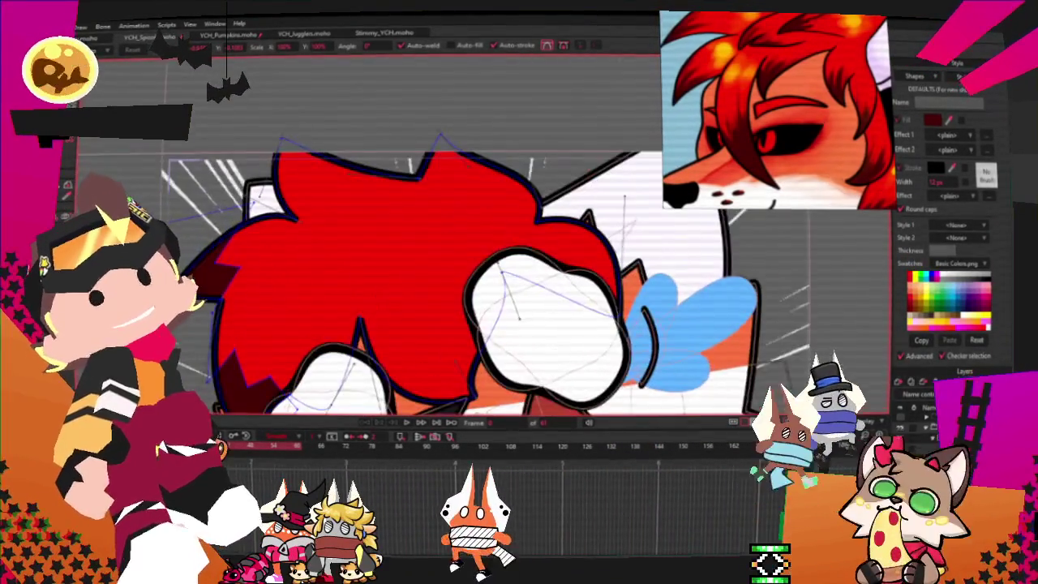
{"action": "scroll", "coordinate": [213, 214], "scroll_direction": "up", "scroll_amount": 2}
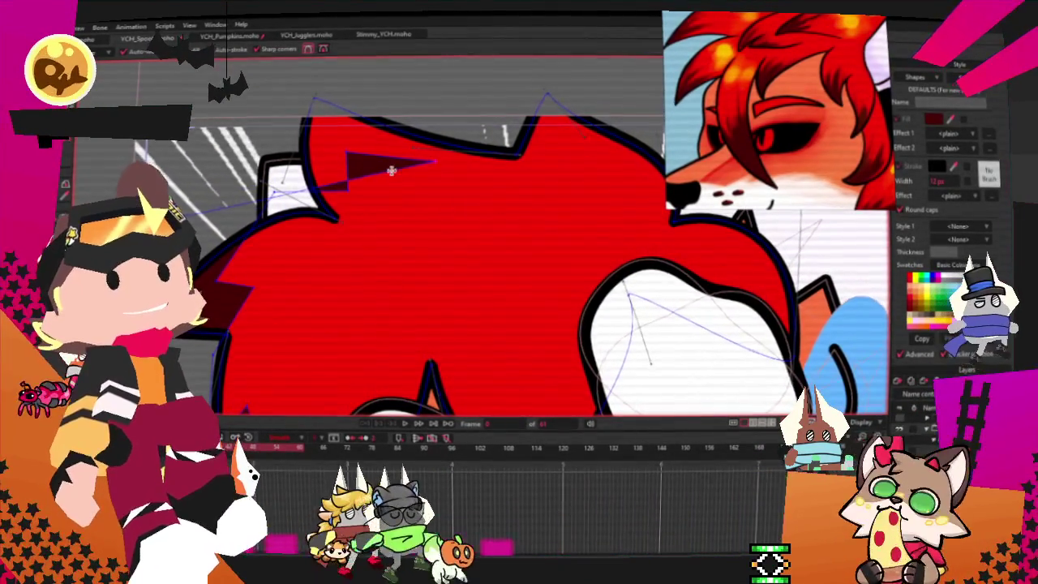
Step: Pull two shading points upward into spikes along the hair's top edge
{"action": "left_click_drag", "start_coordinate": [391, 169], "coordinate": [471, 93]}
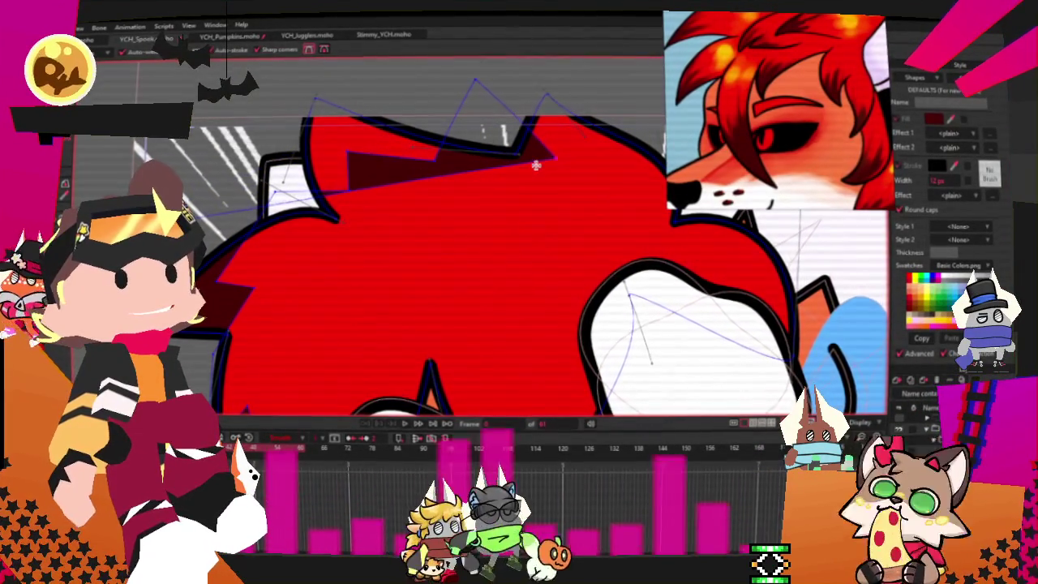
{"action": "mouse_move", "coordinate": [557, 143]}
{"action": "left_mouse_down"}
{"action": "mouse_move", "coordinate": [605, 86]}
{"action": "mouse_move", "coordinate": [605, 65]}
{"action": "left_mouse_up"}
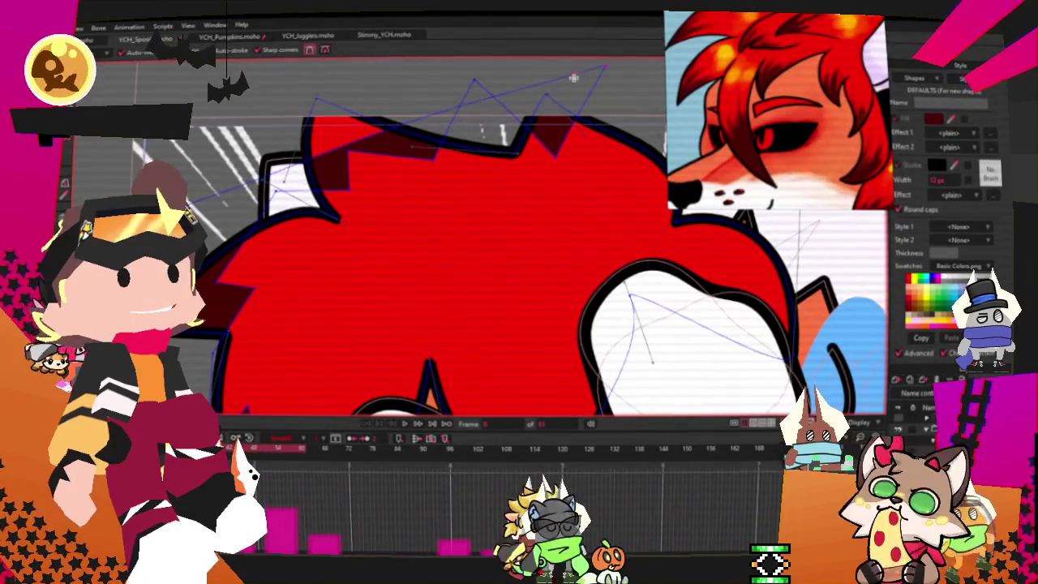
{"action": "scroll", "coordinate": [282, 66], "scroll_direction": "down", "scroll_amount": 10}
{"action": "scroll", "coordinate": [297, 214], "scroll_direction": "up", "scroll_amount": 3}
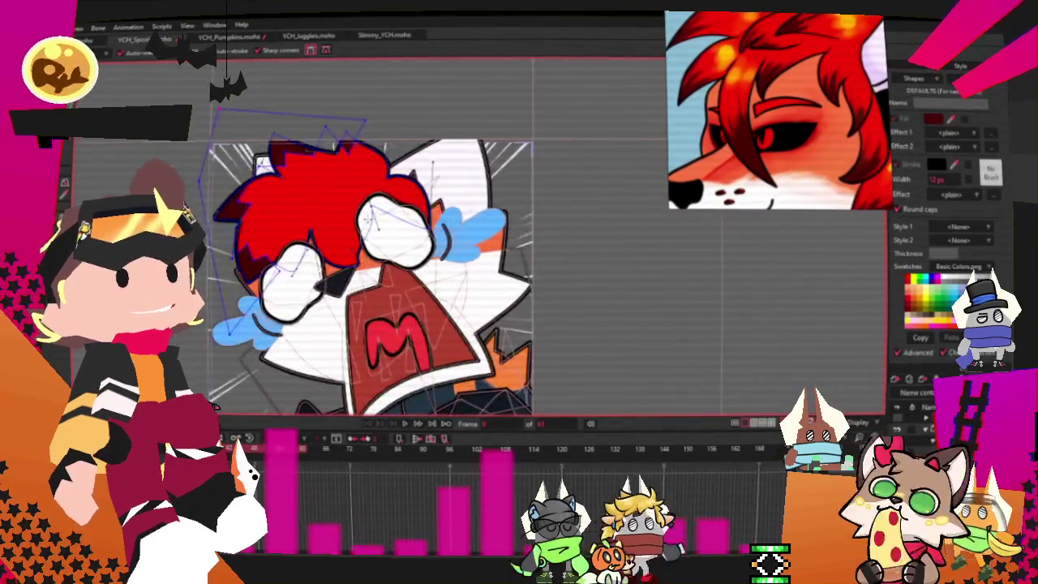
{"action": "scroll", "coordinate": [298, 214], "scroll_direction": "up", "scroll_amount": 3}
{"action": "scroll", "coordinate": [298, 214], "scroll_direction": "up", "scroll_amount": 2}
{"action": "scroll", "coordinate": [297, 214], "scroll_direction": "up", "scroll_amount": 2}
{"action": "scroll", "coordinate": [298, 214], "scroll_direction": "down", "scroll_amount": 2}
{"action": "scroll", "coordinate": [298, 215], "scroll_direction": "up", "scroll_amount": 3}
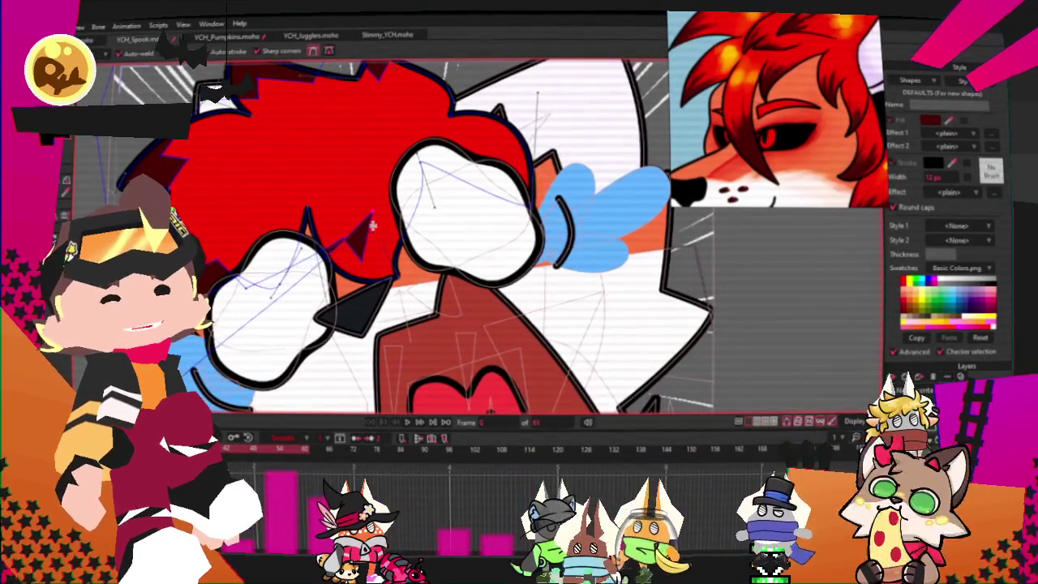
Step: Play back the animation to check the shading, then stop and rewind to frame 0
{"action": "key", "text": "space"}
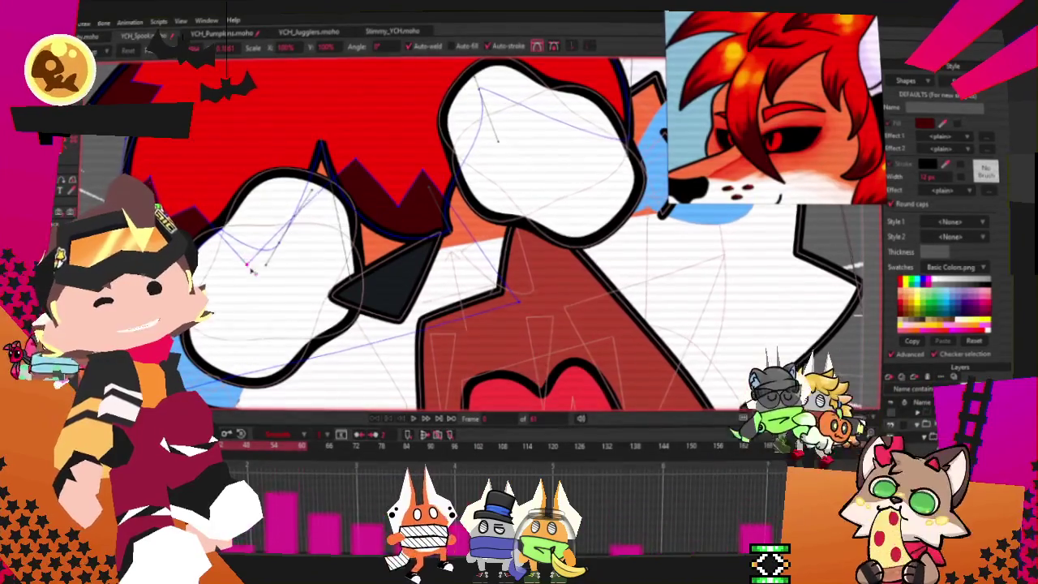
{"action": "scroll", "coordinate": [305, 250], "scroll_direction": "down", "scroll_amount": 5}
{"action": "scroll", "coordinate": [364, 229], "scroll_direction": "up", "scroll_amount": 3}
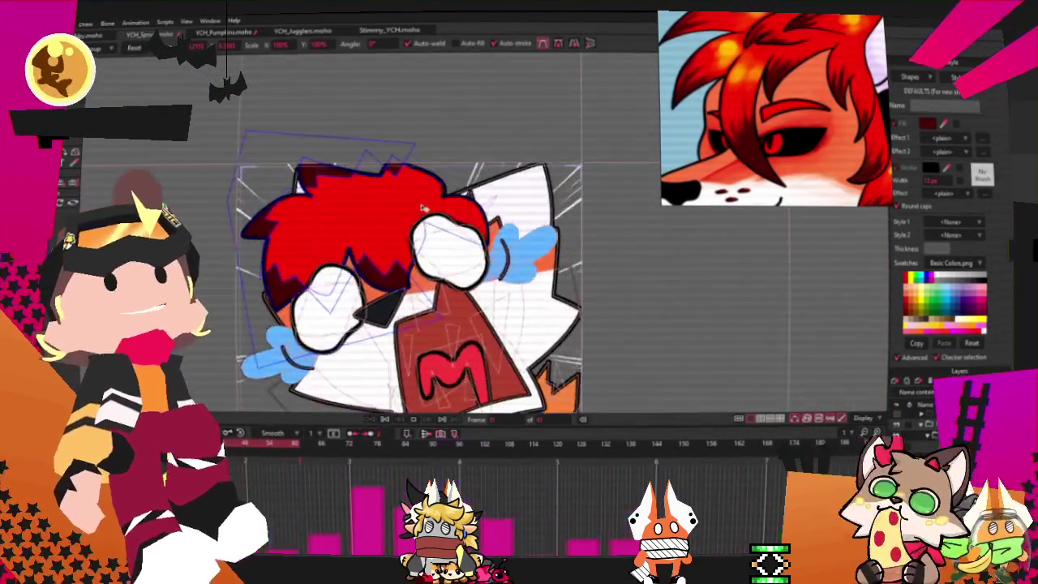
{"action": "scroll", "coordinate": [434, 174], "scroll_direction": "up", "scroll_amount": 3}
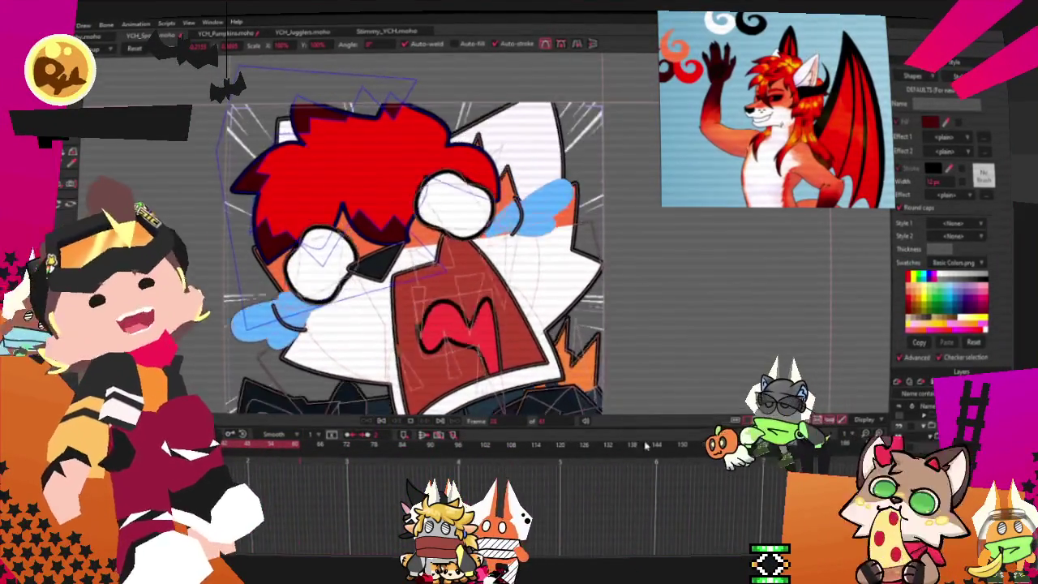
{"action": "left_click", "coordinate": [381, 422]}
{"action": "left_click", "coordinate": [381, 423]}
{"action": "left_click", "coordinate": [381, 423]}
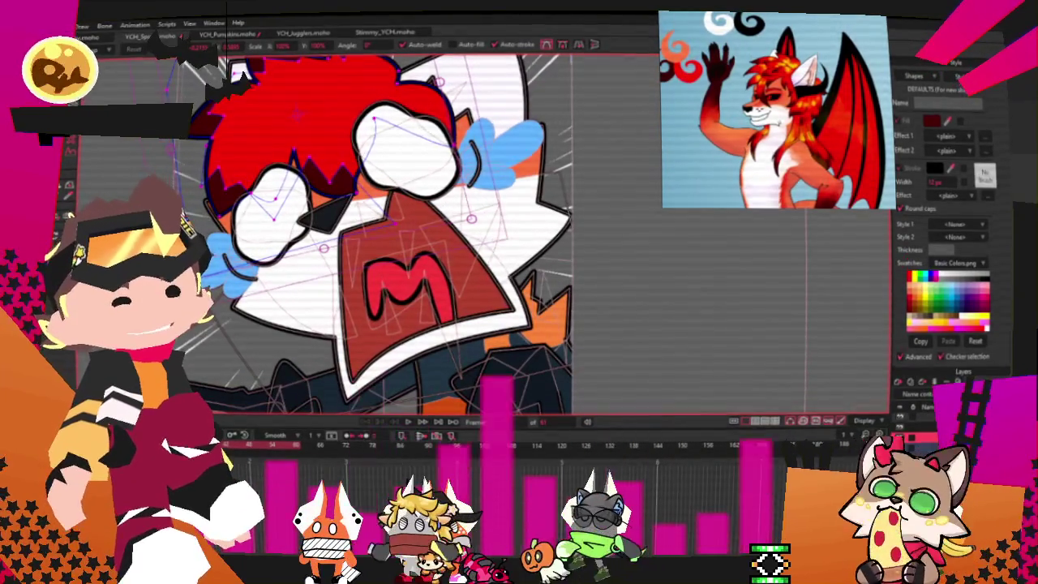
Step: Select the M-shaped tongue inside the mouth and fill it with a saturated pink
{"action": "key", "text": "g"}
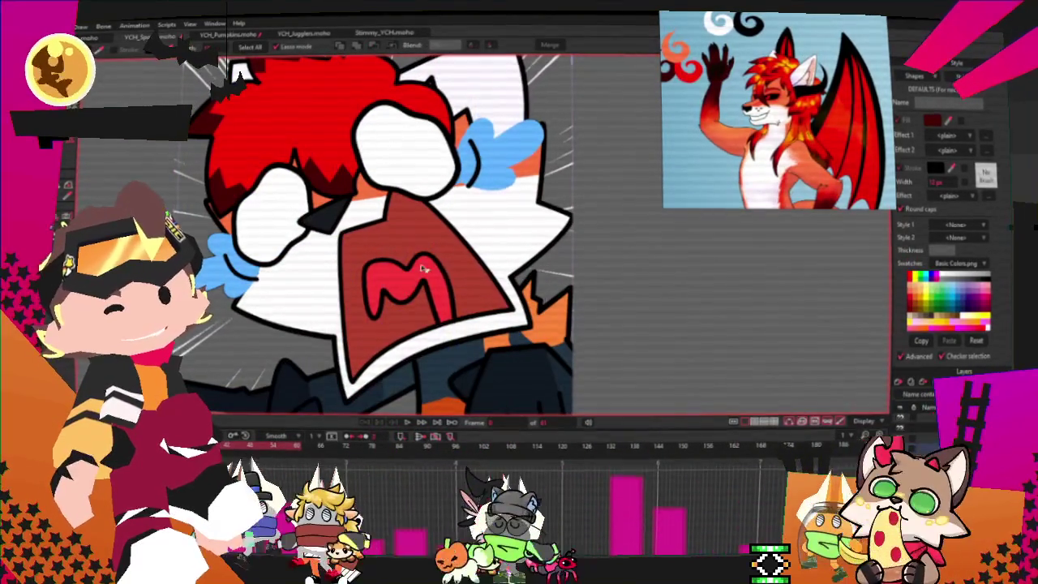
{"action": "left_click", "coordinate": [422, 269]}
{"action": "left_click", "coordinate": [932, 120]}
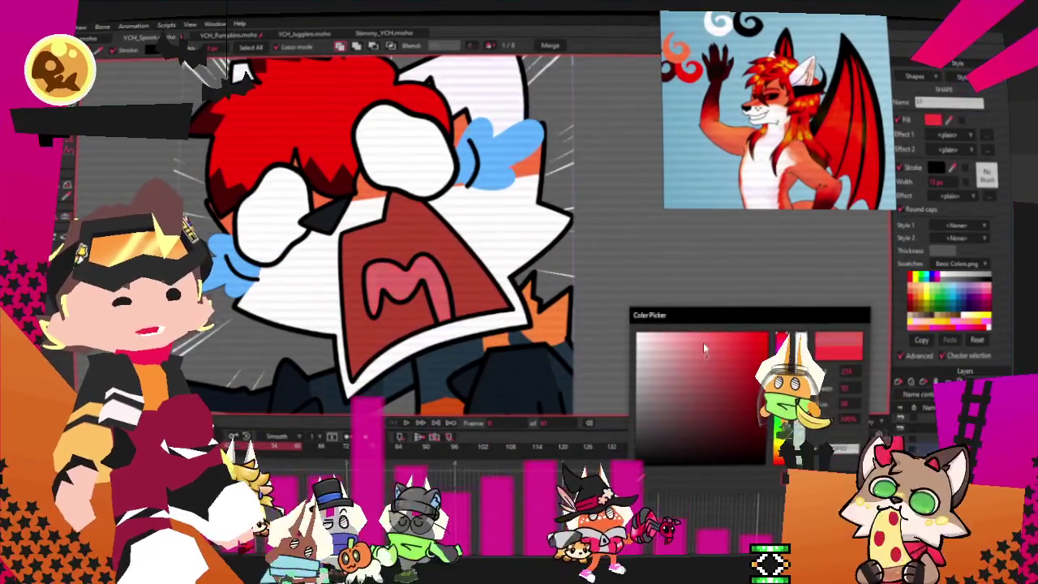
{"action": "left_click", "coordinate": [706, 357]}
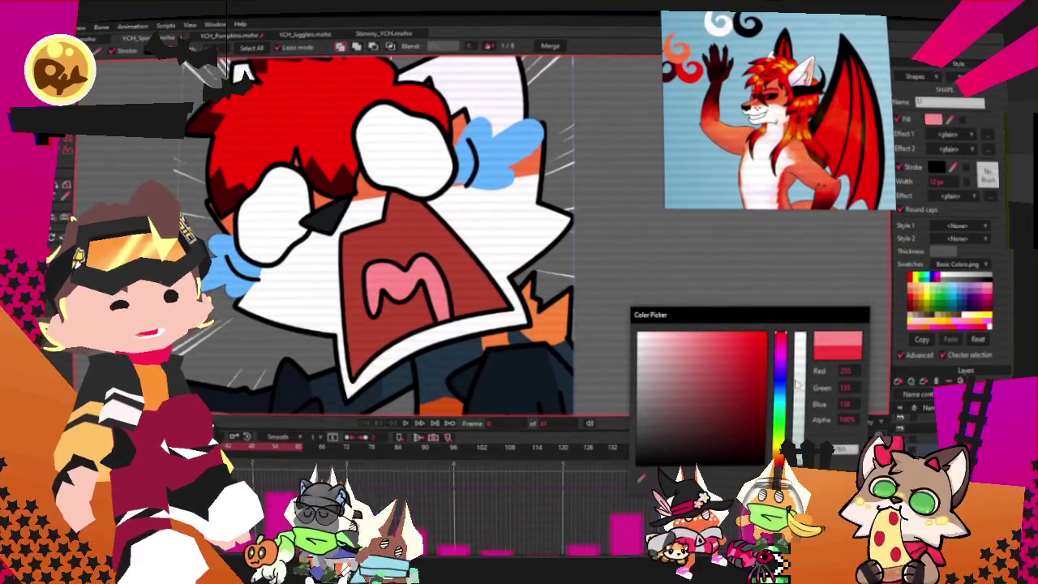
{"action": "mouse_move", "coordinate": [780, 383]}
{"action": "left_mouse_down"}
{"action": "mouse_move", "coordinate": [780, 409]}
{"action": "mouse_move", "coordinate": [780, 382]}
{"action": "left_mouse_up"}
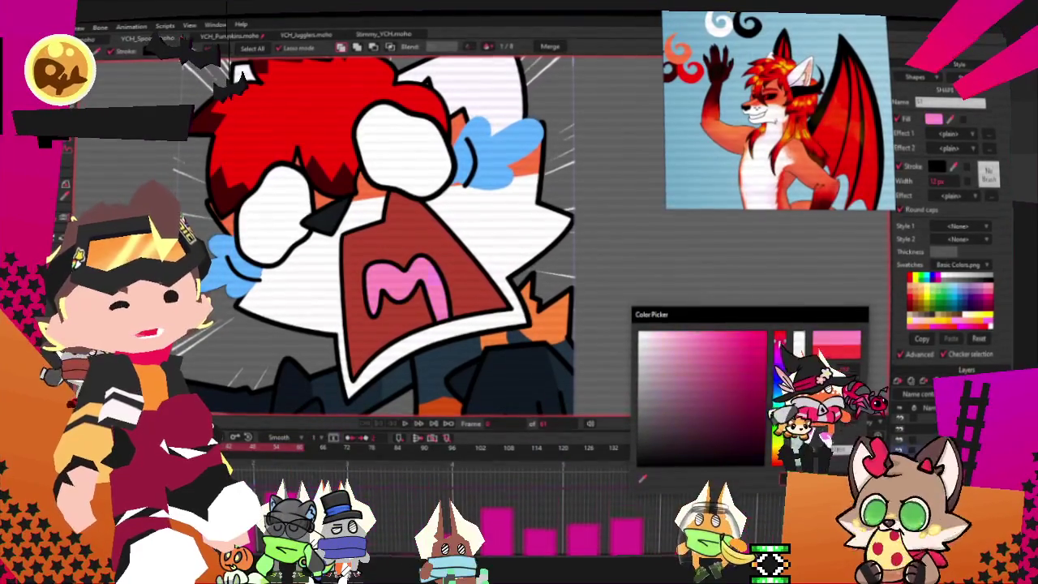
{"action": "left_click", "coordinate": [717, 334]}
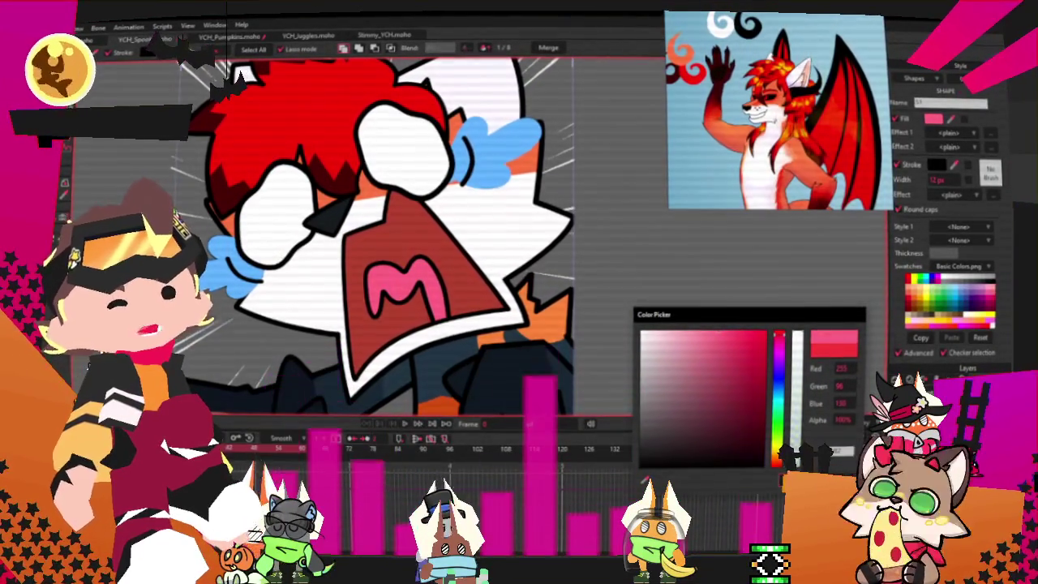
{"action": "key", "text": "Return"}
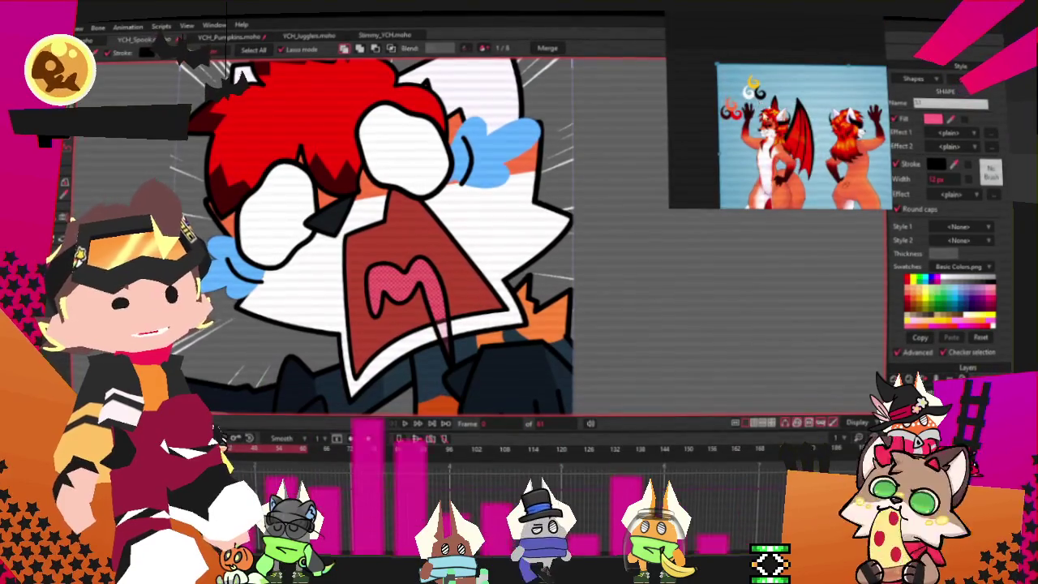
Step: Recolour the mouth shape's fill from peach to a saturated dark crimson red
{"action": "scroll", "coordinate": [581, 255], "scroll_direction": "up", "scroll_amount": 2}
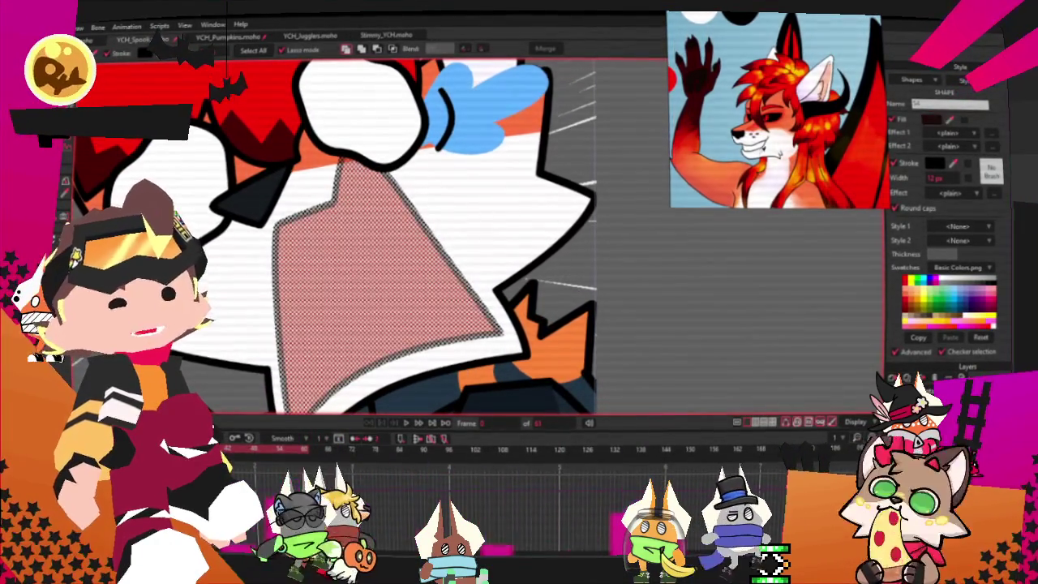
{"action": "left_click", "coordinate": [931, 119]}
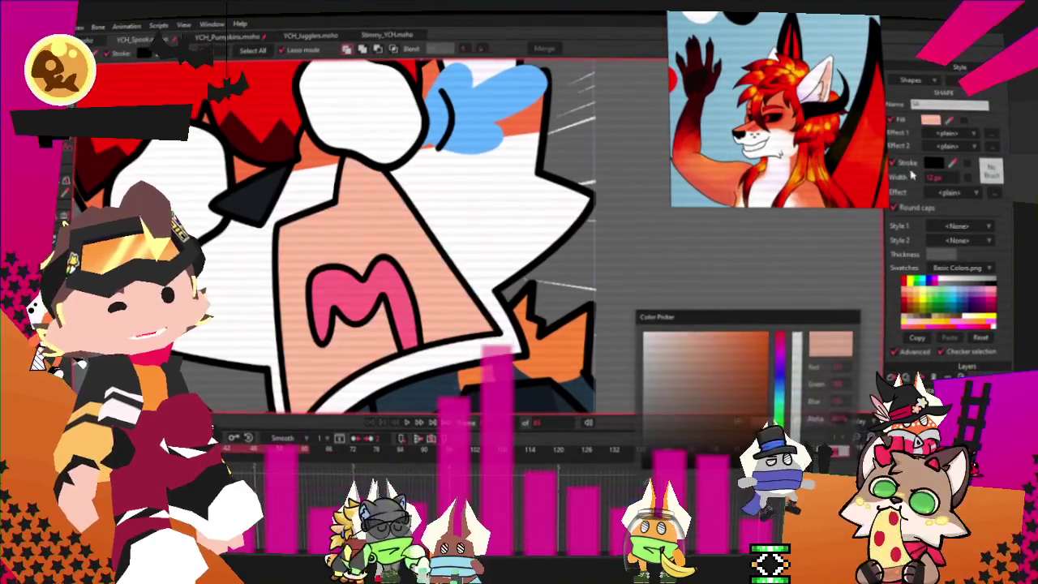
{"action": "left_click_drag", "start_coordinate": [781, 381], "coordinate": [780, 337]}
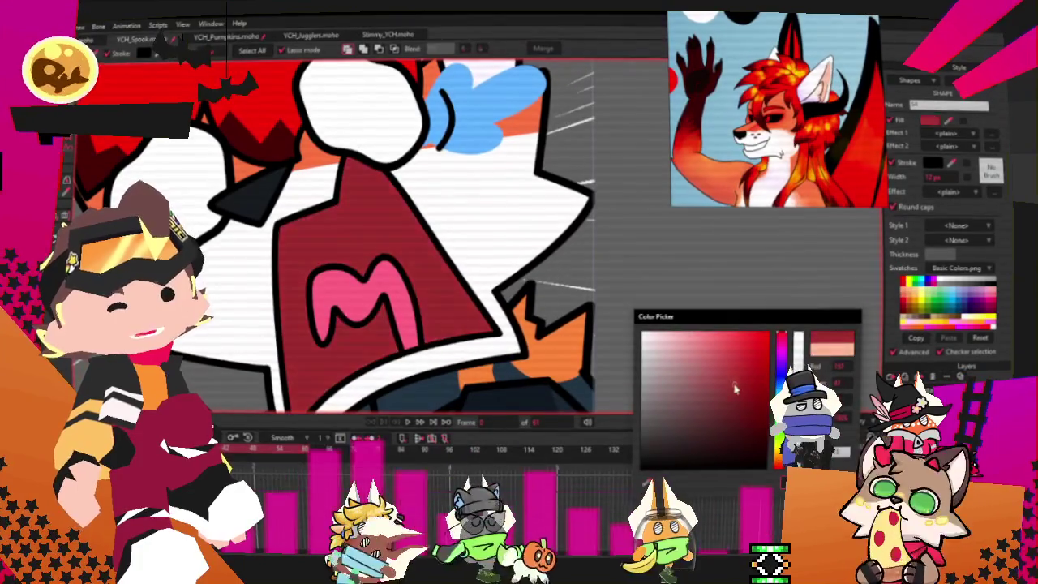
{"action": "left_click_drag", "start_coordinate": [746, 378], "coordinate": [722, 386]}
{"action": "left_click", "coordinate": [784, 347]}
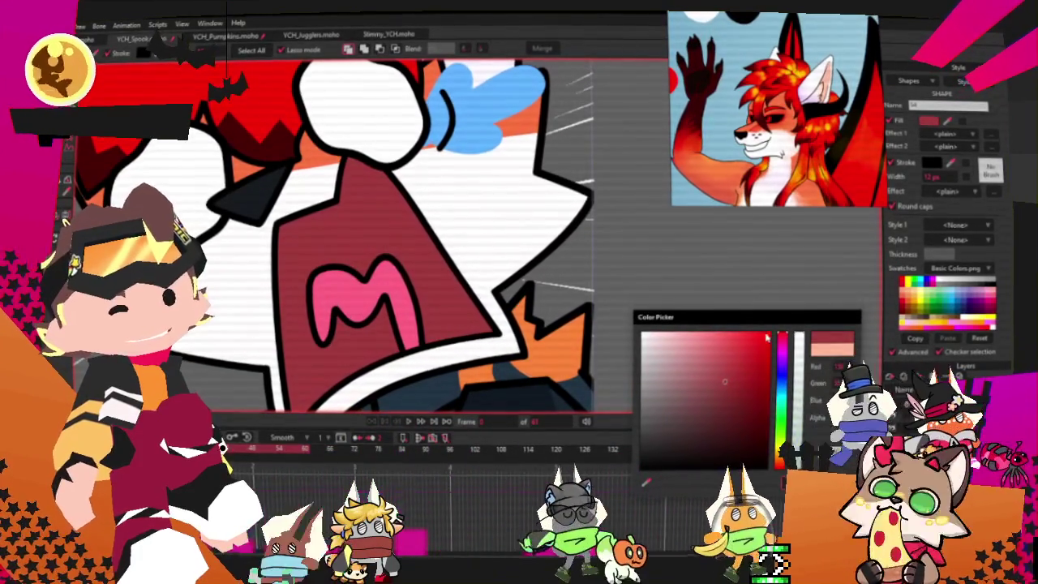
{"action": "left_click", "coordinate": [692, 393]}
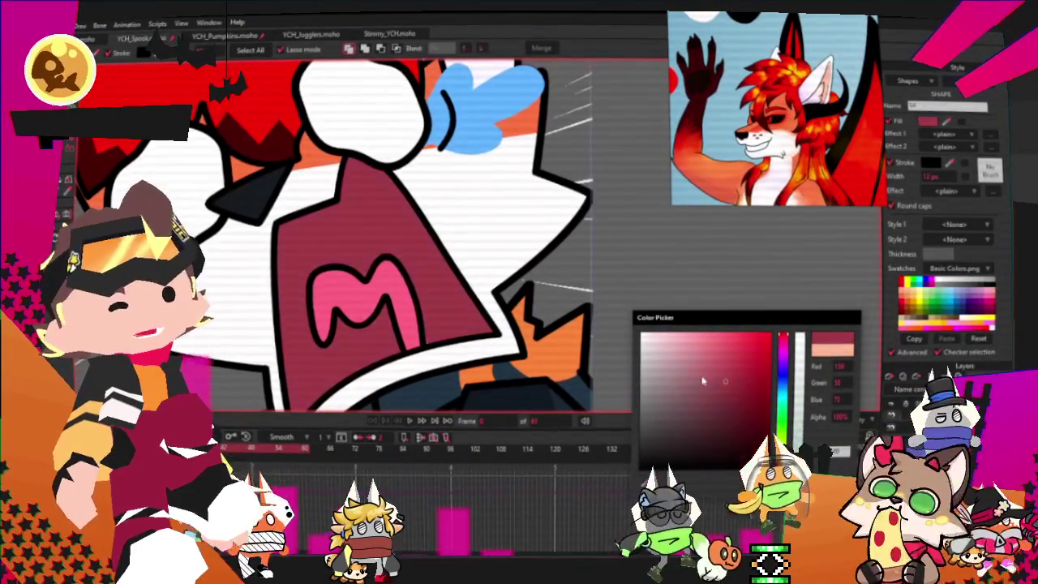
{"action": "left_click_drag", "start_coordinate": [692, 393], "coordinate": [714, 392]}
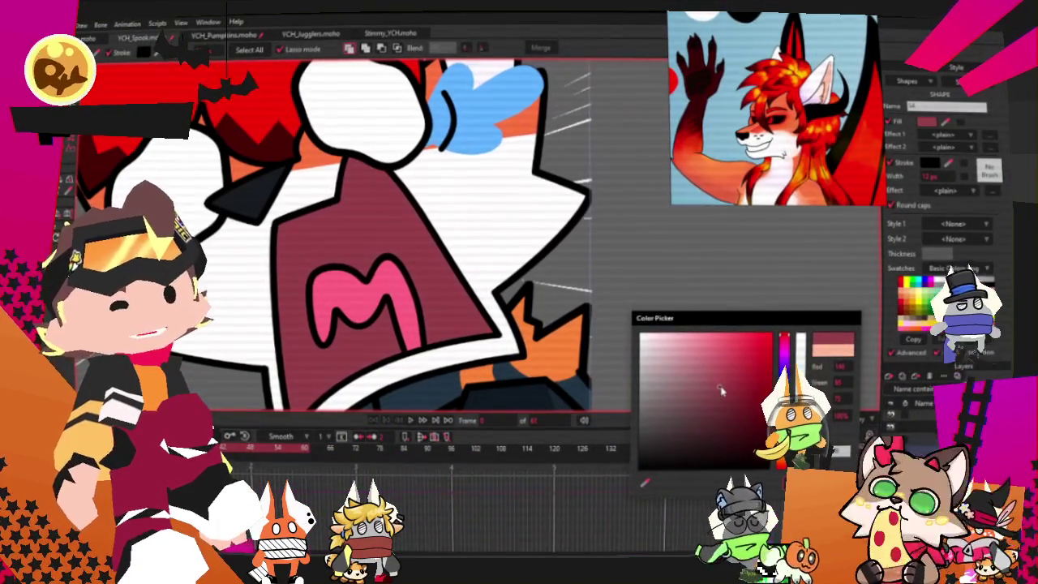
{"action": "scroll", "coordinate": [449, 327], "scroll_direction": "down", "scroll_amount": 5}
{"action": "scroll", "coordinate": [448, 328], "scroll_direction": "up", "scroll_amount": 5}
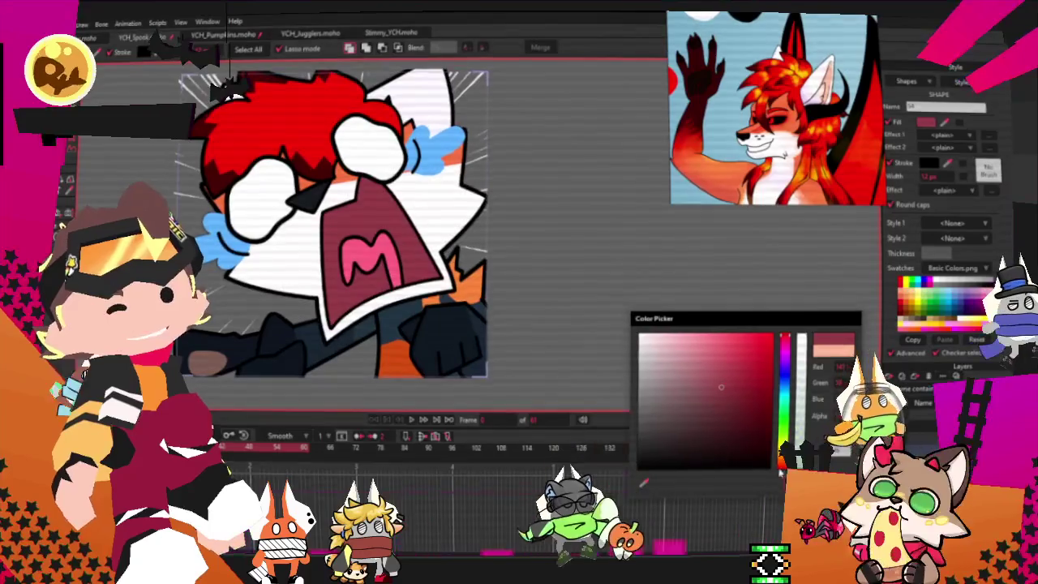
{"action": "left_click", "coordinate": [686, 311]}
{"action": "scroll", "coordinate": [600, 317], "scroll_direction": "down", "scroll_amount": 3}
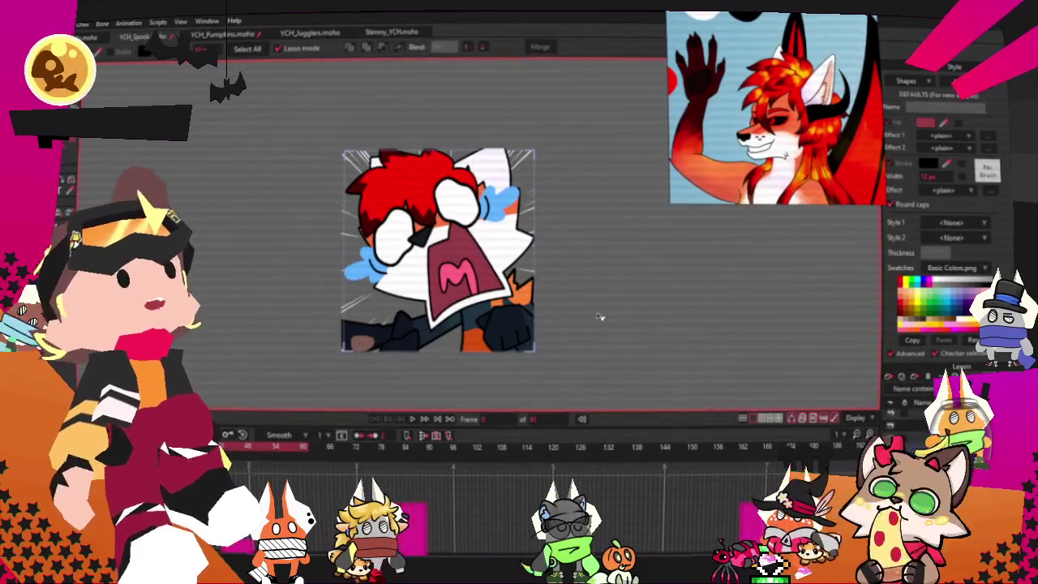
Step: Select the hair shape's points and shift them right and slightly down onto the head
{"action": "scroll", "coordinate": [559, 299], "scroll_direction": "up", "scroll_amount": 2}
{"action": "scroll", "coordinate": [559, 299], "scroll_direction": "up", "scroll_amount": 1}
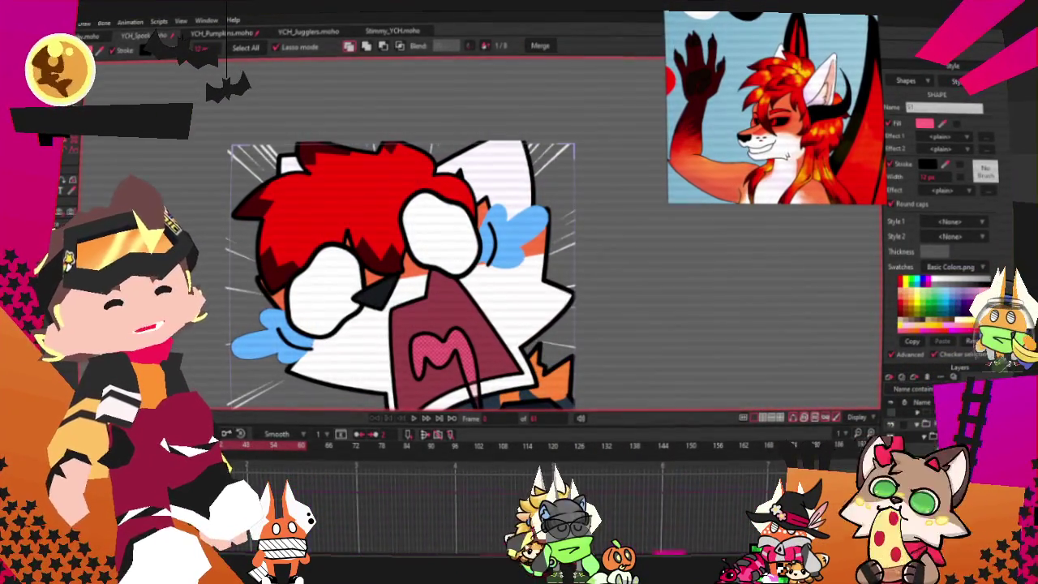
{"action": "key", "text": "ctrl+shift+a"}
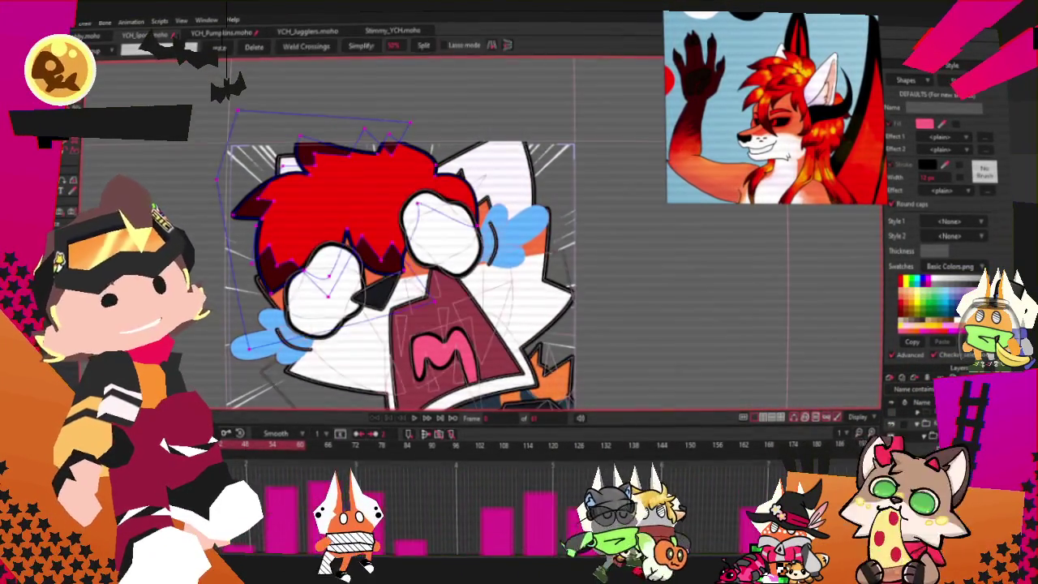
{"action": "scroll", "coordinate": [173, 205], "scroll_direction": "up", "scroll_amount": 2}
{"action": "left_click", "coordinate": [195, 202]}
{"action": "key", "text": "t"}
{"action": "left_click_drag", "start_coordinate": [173, 204], "coordinate": [355, 218]}
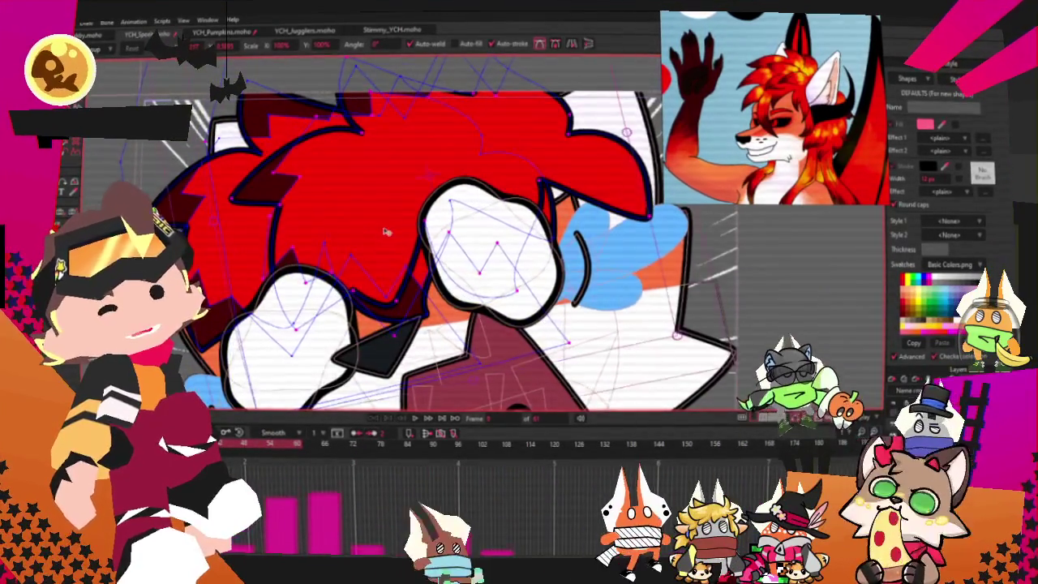
{"action": "scroll", "coordinate": [427, 140], "scroll_direction": "down", "scroll_amount": 2}
{"action": "left_click_drag", "start_coordinate": [392, 69], "coordinate": [460, 205]}
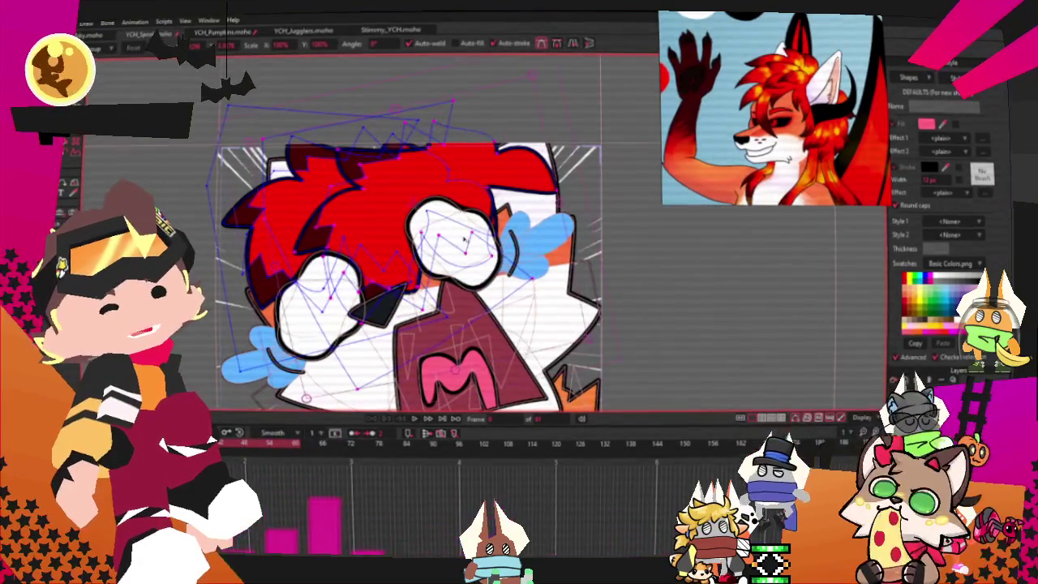
{"action": "scroll", "coordinate": [467, 325], "scroll_direction": "down", "scroll_amount": 2}
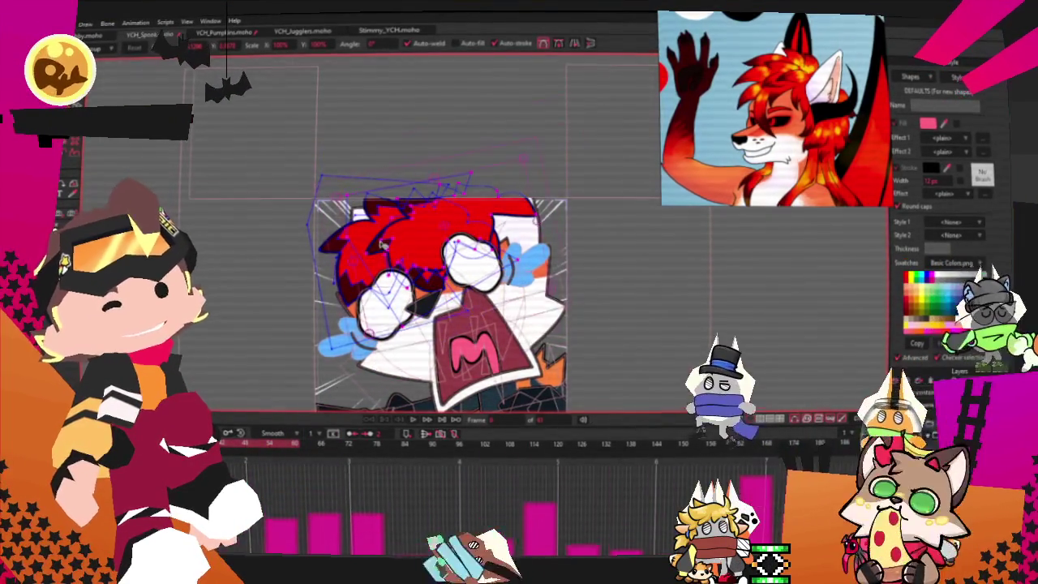
{"action": "scroll", "coordinate": [389, 259], "scroll_direction": "up", "scroll_amount": 2}
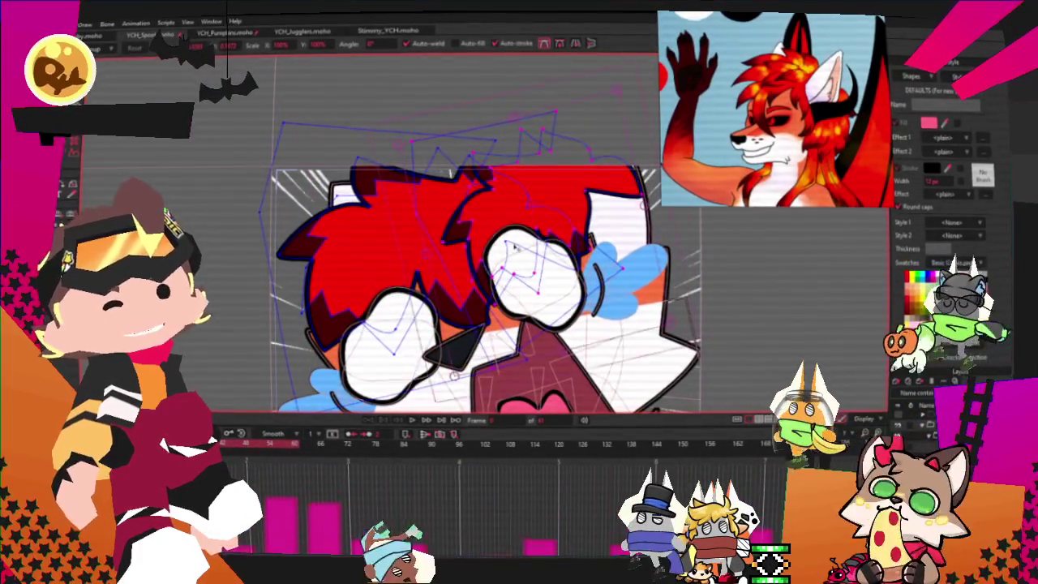
{"action": "scroll", "coordinate": [498, 265], "scroll_direction": "up", "scroll_amount": 1}
Step: Play the animation to check how the repositioned hair looks
{"action": "key", "text": "space"}
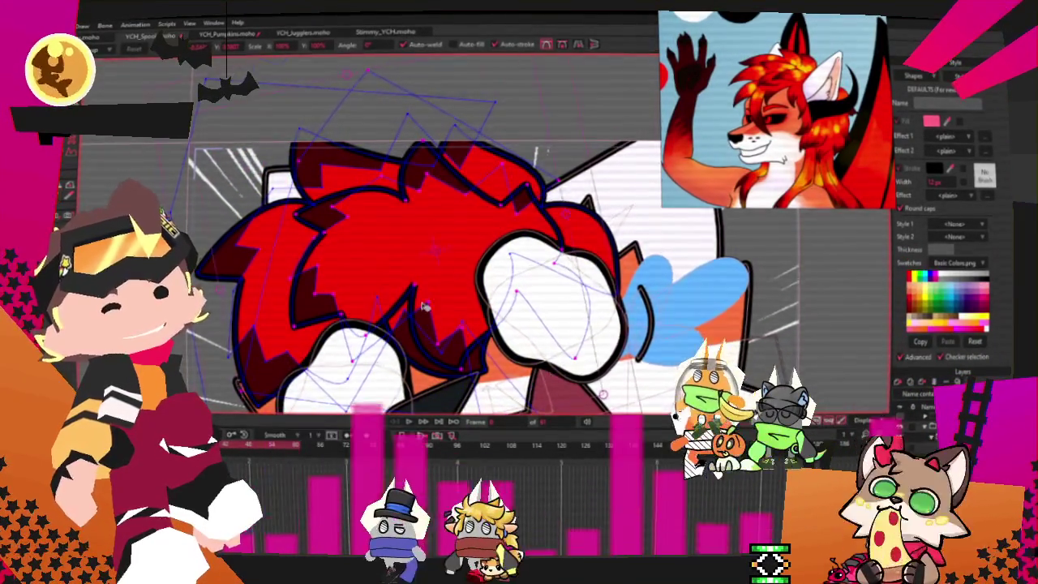
{"action": "scroll", "coordinate": [436, 311], "scroll_direction": "up", "scroll_amount": 1}
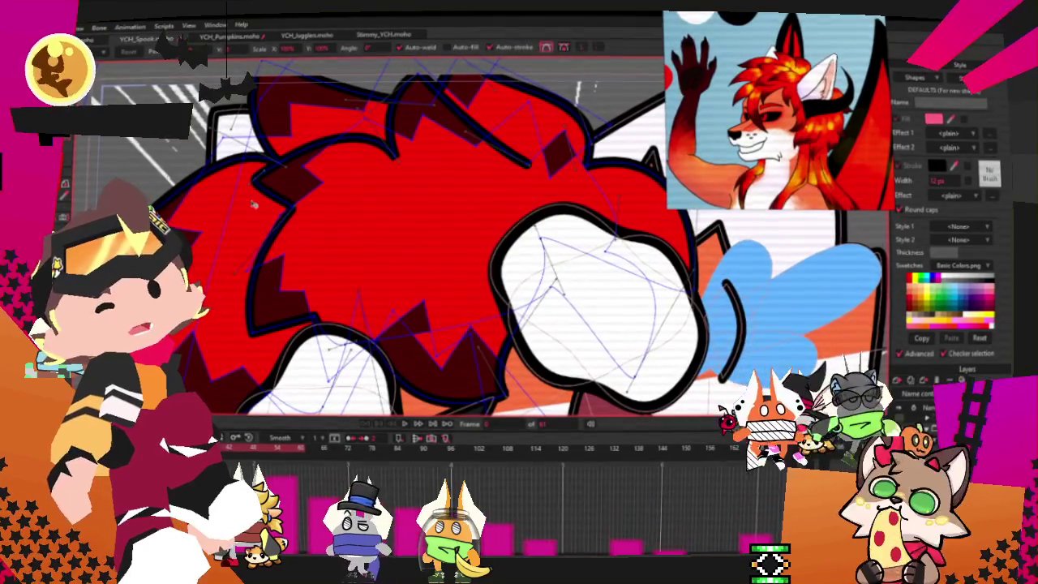
{"action": "scroll", "coordinate": [397, 320], "scroll_direction": "up", "scroll_amount": 2}
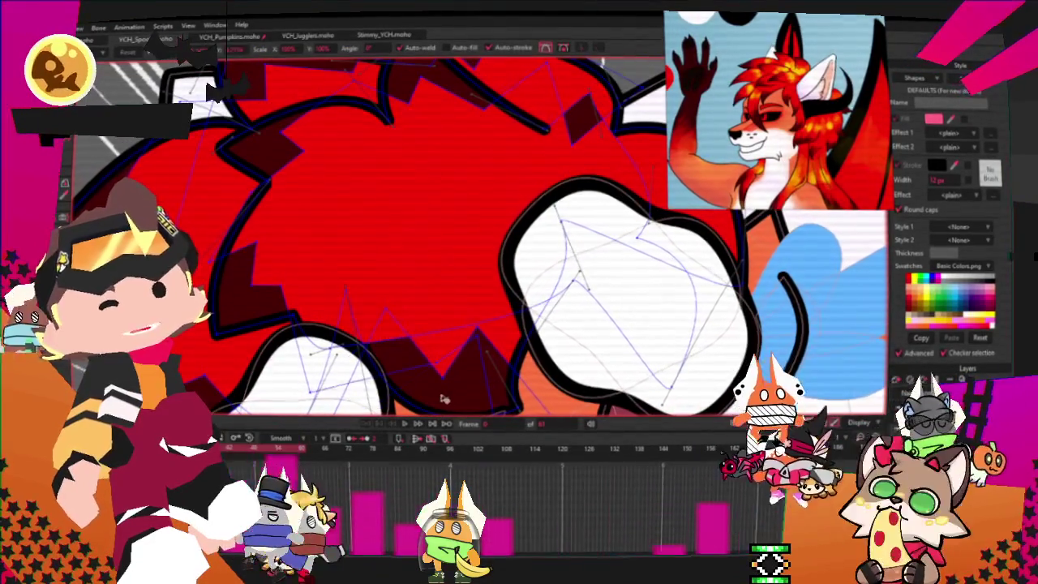
{"action": "scroll", "coordinate": [387, 391], "scroll_direction": "down", "scroll_amount": 3}
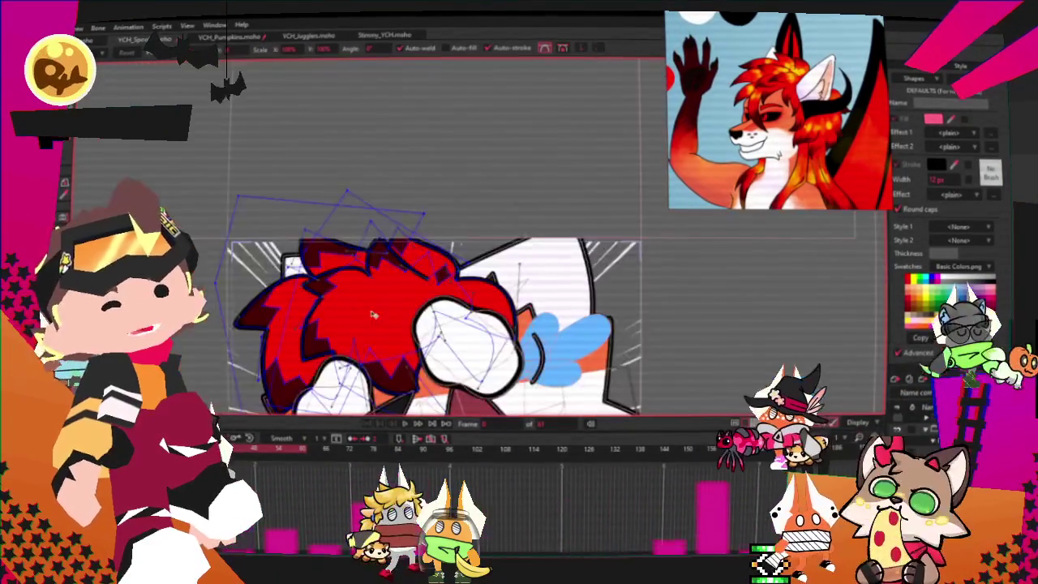
{"action": "scroll", "coordinate": [373, 357], "scroll_direction": "down", "scroll_amount": 1}
{"action": "scroll", "coordinate": [357, 324], "scroll_direction": "down", "scroll_amount": 1}
{"action": "scroll", "coordinate": [342, 293], "scroll_direction": "up", "scroll_amount": 3}
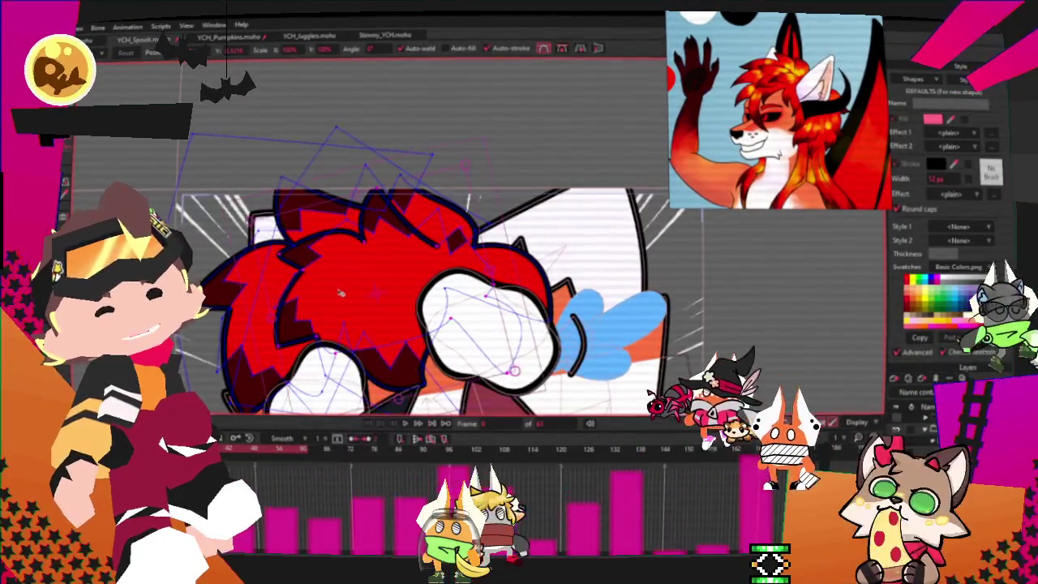
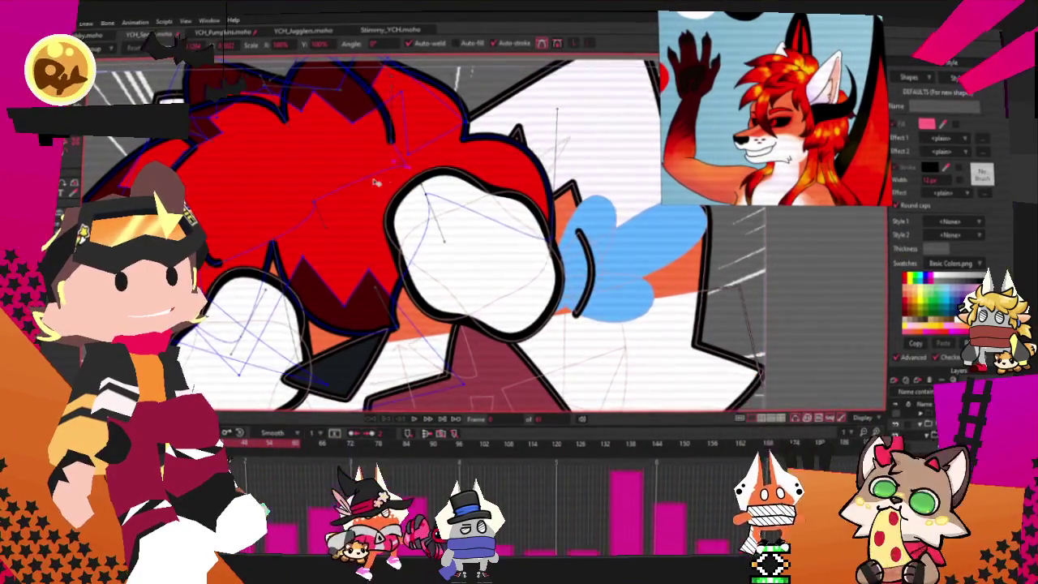
Step: Drag a point on the red hair's left spikes to reshape its spiky left outline
{"action": "scroll", "coordinate": [411, 172], "scroll_direction": "down", "scroll_amount": 2}
{"action": "scroll", "coordinate": [274, 223], "scroll_direction": "down", "scroll_amount": 1}
{"action": "scroll", "coordinate": [274, 223], "scroll_direction": "up", "scroll_amount": 1}
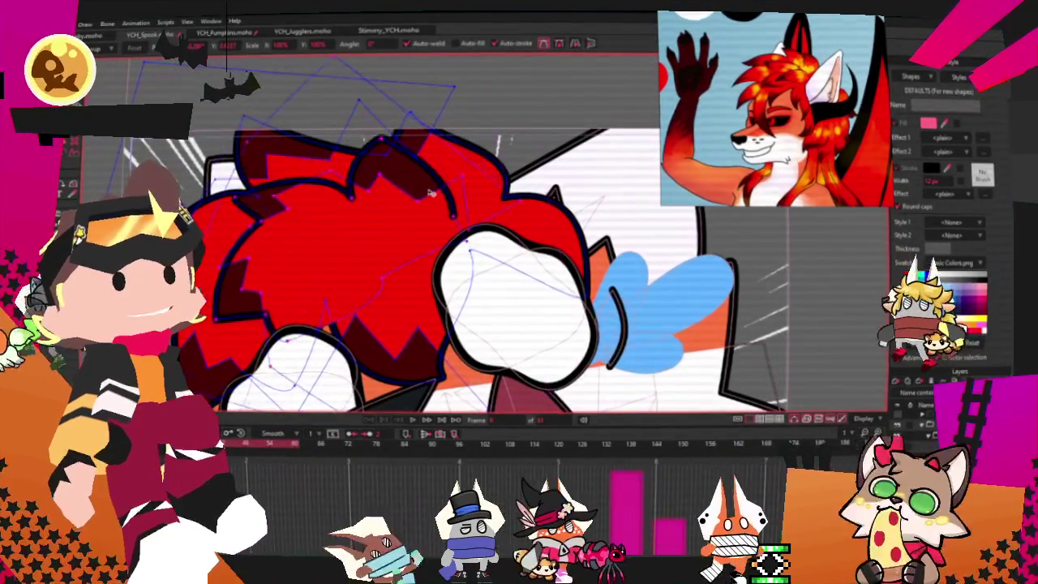
{"action": "left_click_drag", "start_coordinate": [414, 175], "coordinate": [419, 189]}
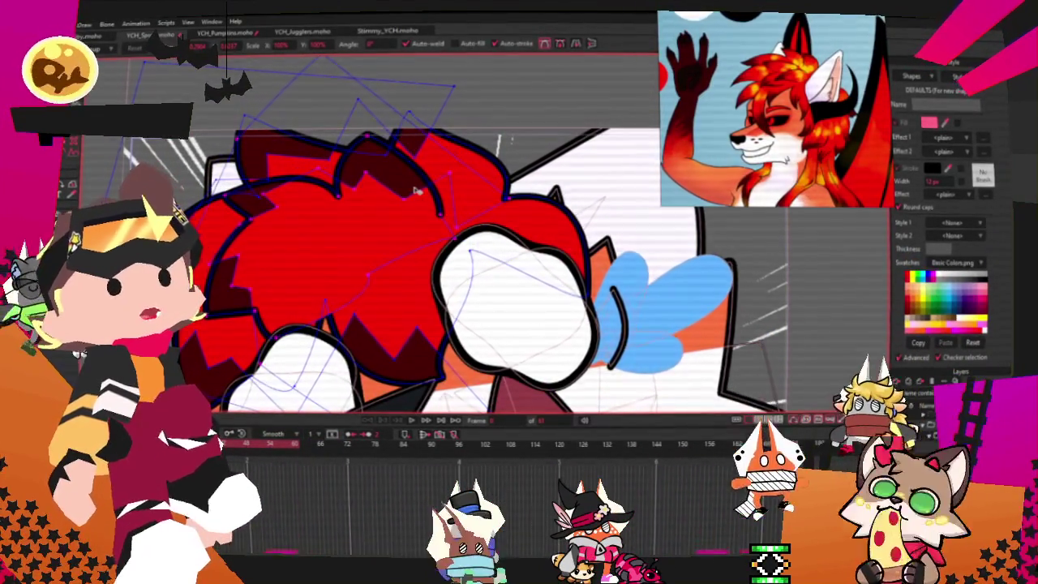
{"action": "scroll", "coordinate": [415, 190], "scroll_direction": "up", "scroll_amount": 1}
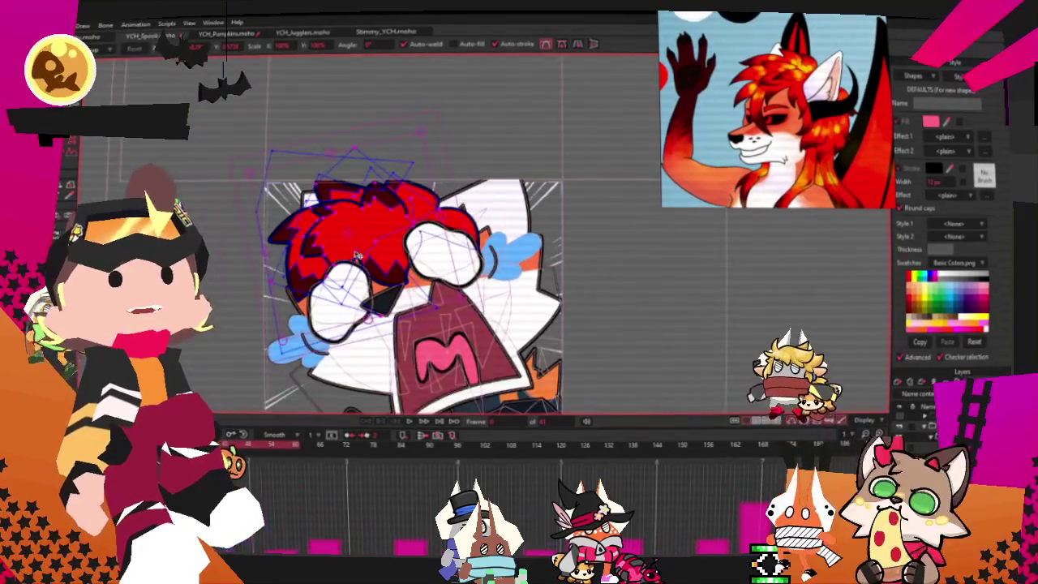
{"action": "scroll", "coordinate": [426, 259], "scroll_direction": "up", "scroll_amount": 2}
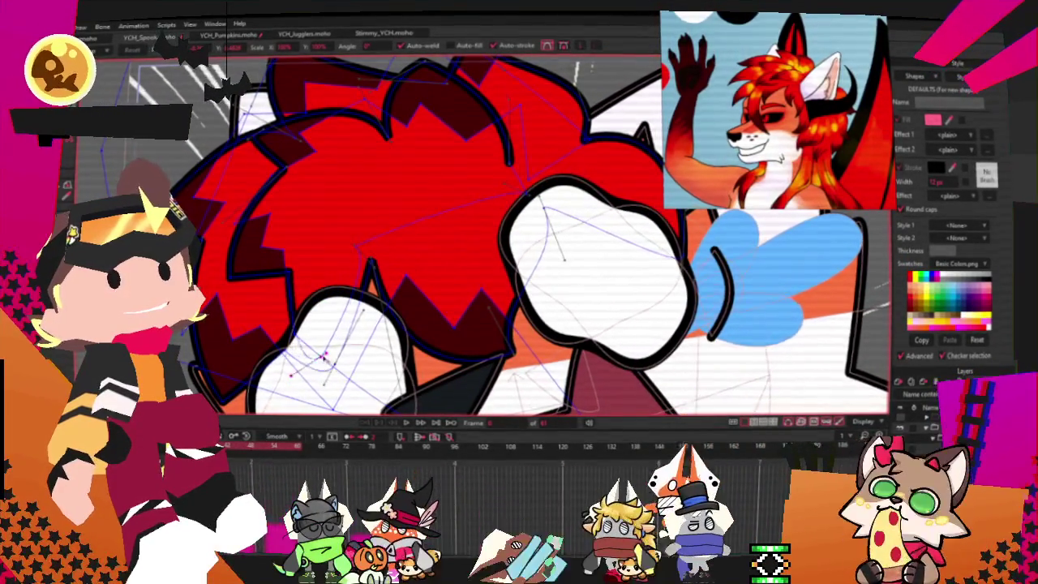
{"action": "scroll", "coordinate": [328, 328], "scroll_direction": "down", "scroll_amount": 1}
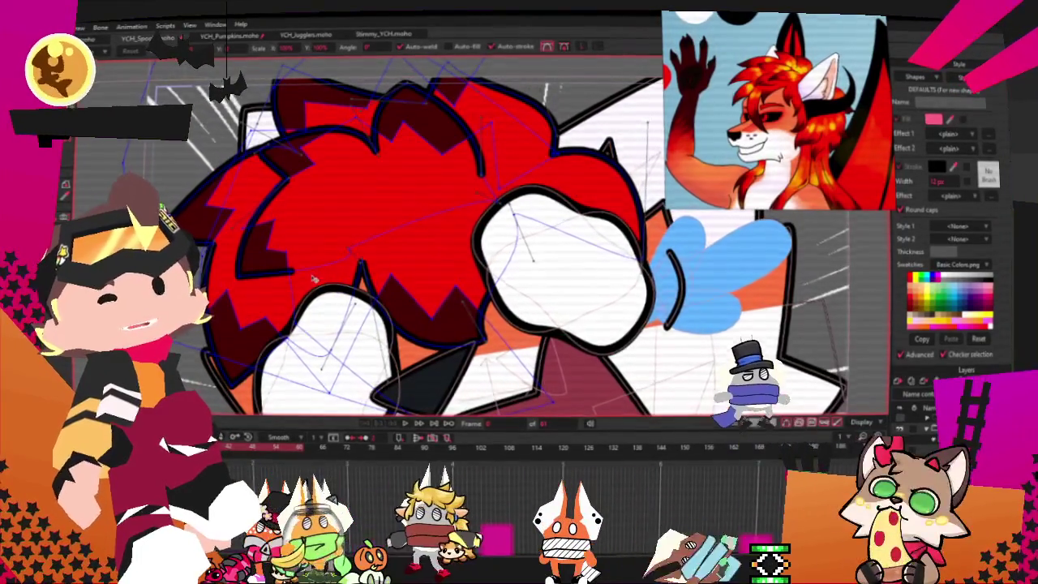
{"action": "scroll", "coordinate": [340, 243], "scroll_direction": "down", "scroll_amount": 2}
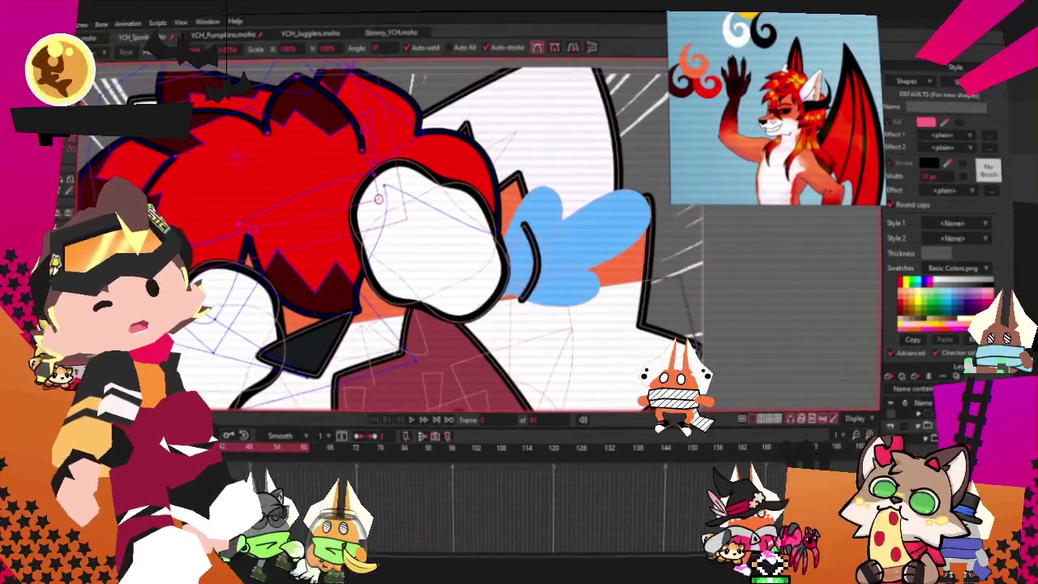
{"action": "scroll", "coordinate": [395, 142], "scroll_direction": "up", "scroll_amount": 2}
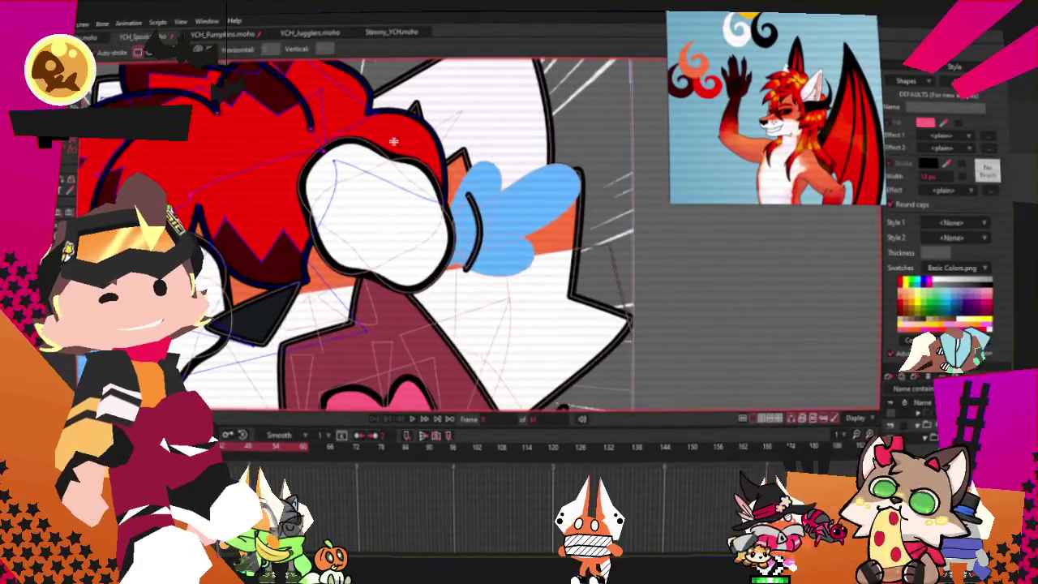
Step: Draw a large four-point outline beside the face and fill it as a red shape
{"action": "left_click_drag", "start_coordinate": [395, 143], "coordinate": [631, 397]}
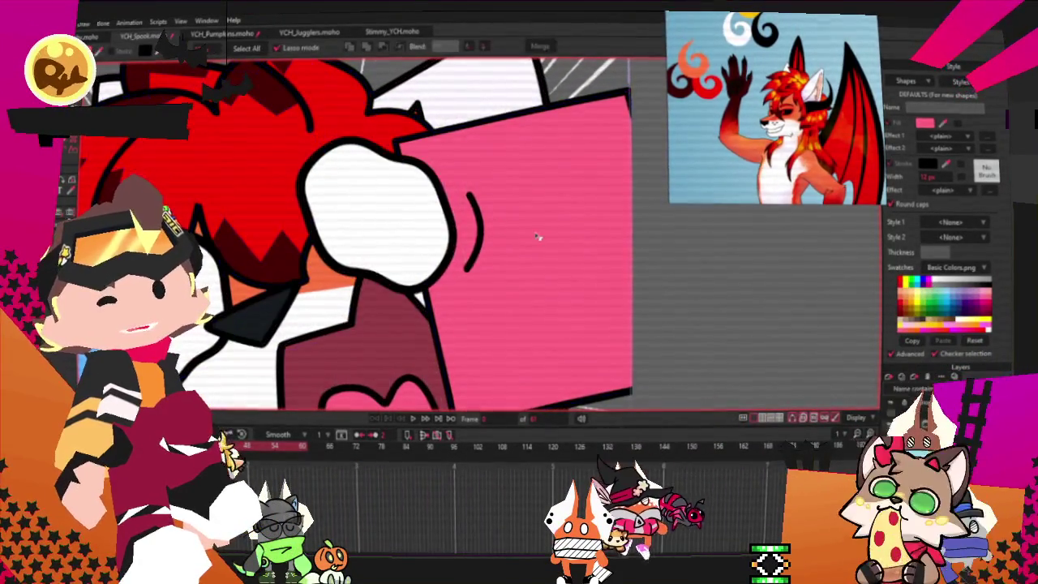
{"action": "key", "text": "ctrl+a"}
{"action": "scroll", "coordinate": [350, 117], "scroll_direction": "down", "scroll_amount": 2}
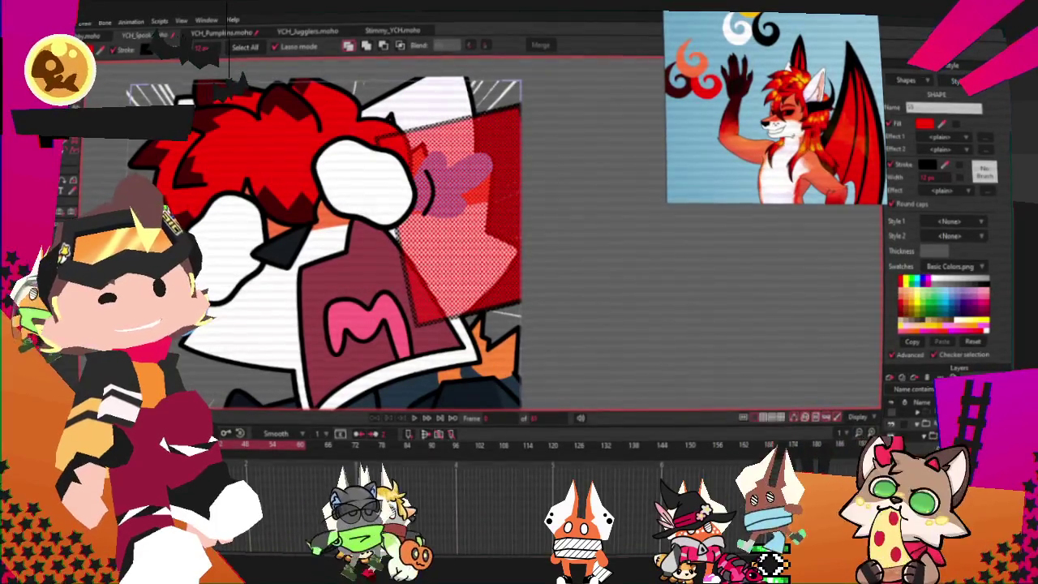
{"action": "key", "text": "ctrl+d"}
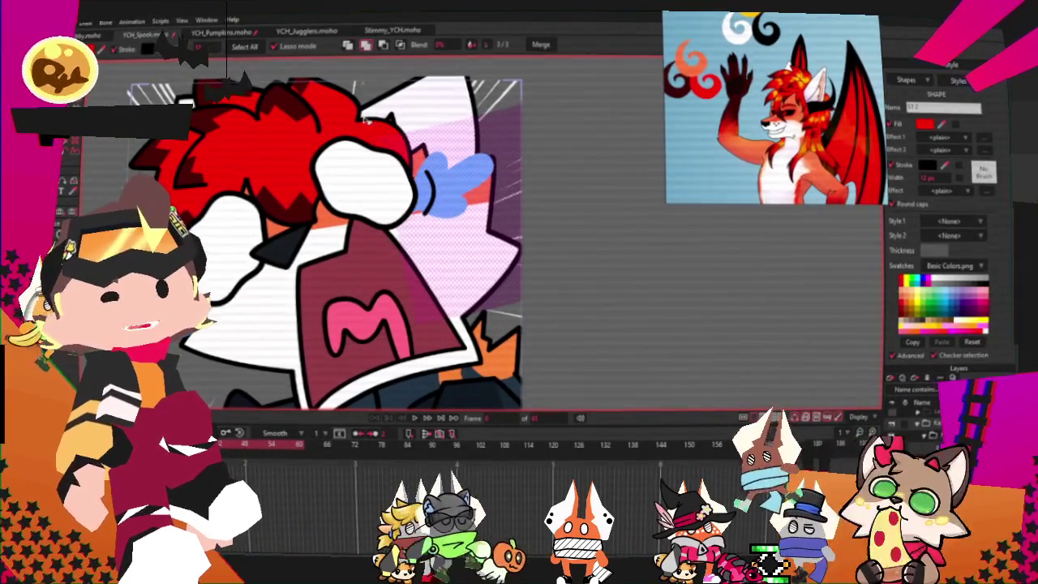
{"action": "key", "text": "ctrl+z"}
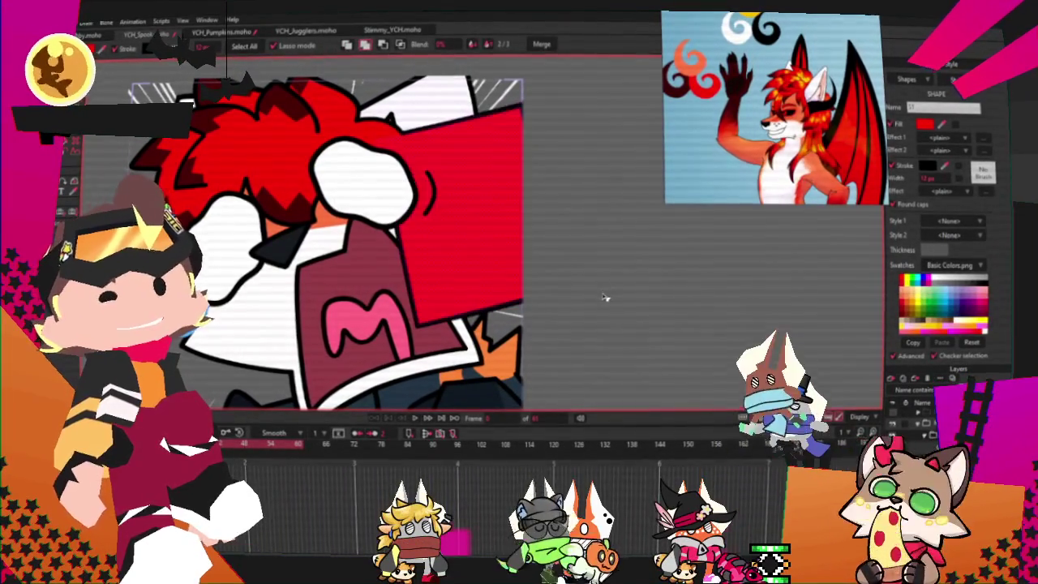
Step: Drag the red shape's corners into a narrow wedge with its tip pointing down-left
{"action": "key", "text": "t"}
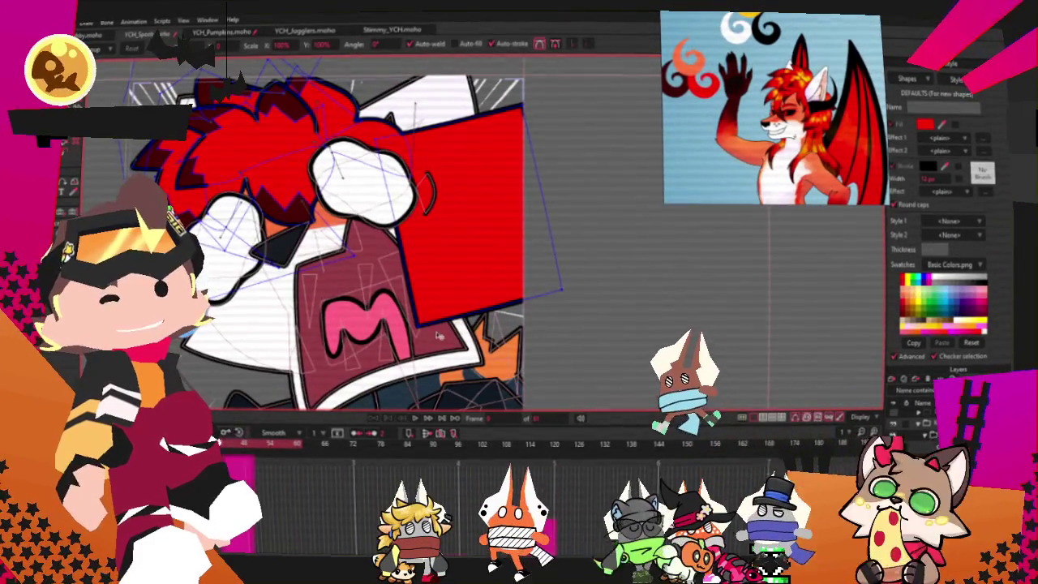
{"action": "left_click_drag", "start_coordinate": [457, 182], "coordinate": [367, 137]}
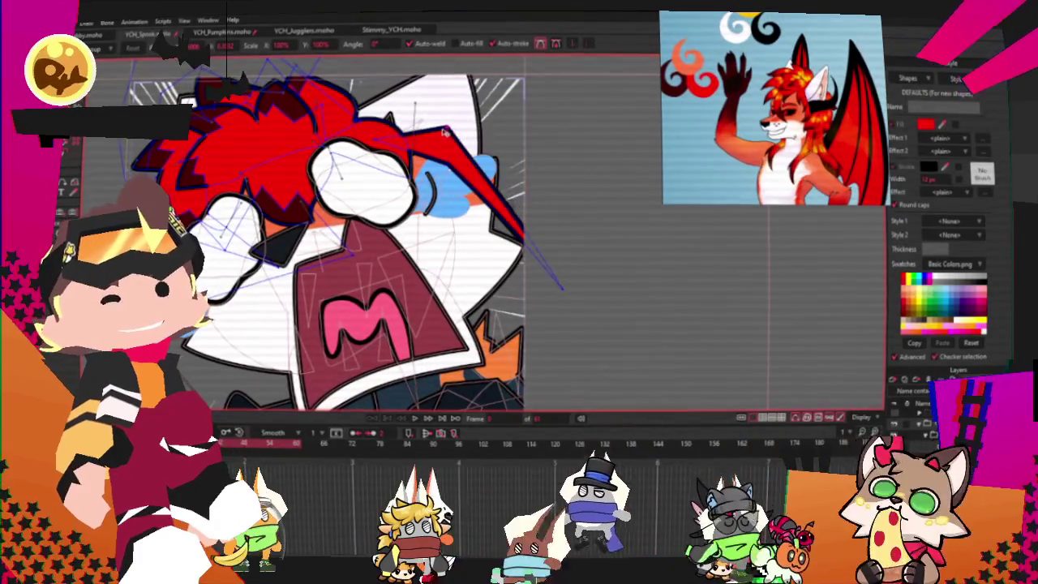
{"action": "left_click_drag", "start_coordinate": [450, 128], "coordinate": [488, 162]}
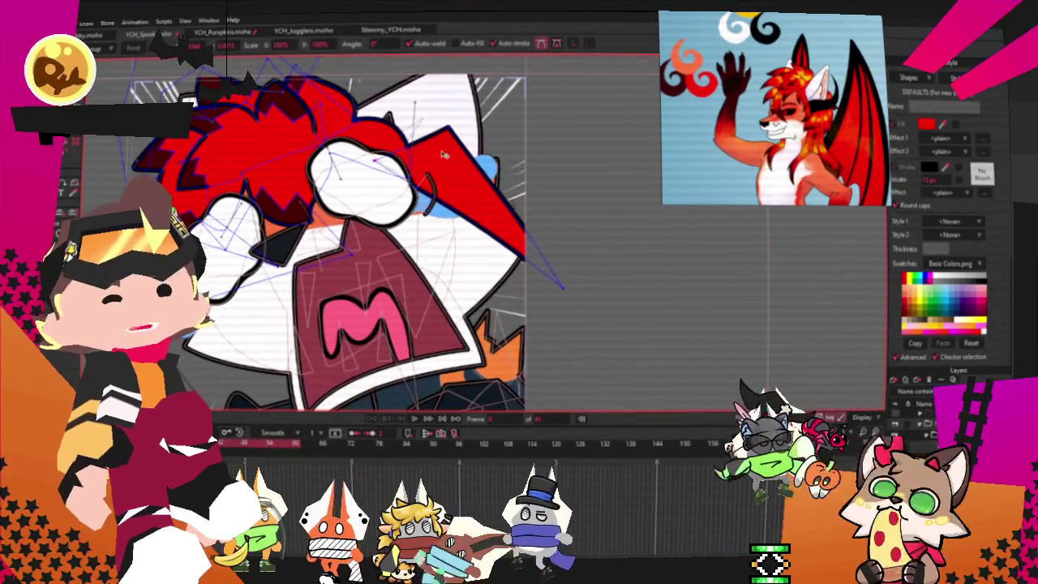
{"action": "left_click_drag", "start_coordinate": [527, 258], "coordinate": [504, 318]}
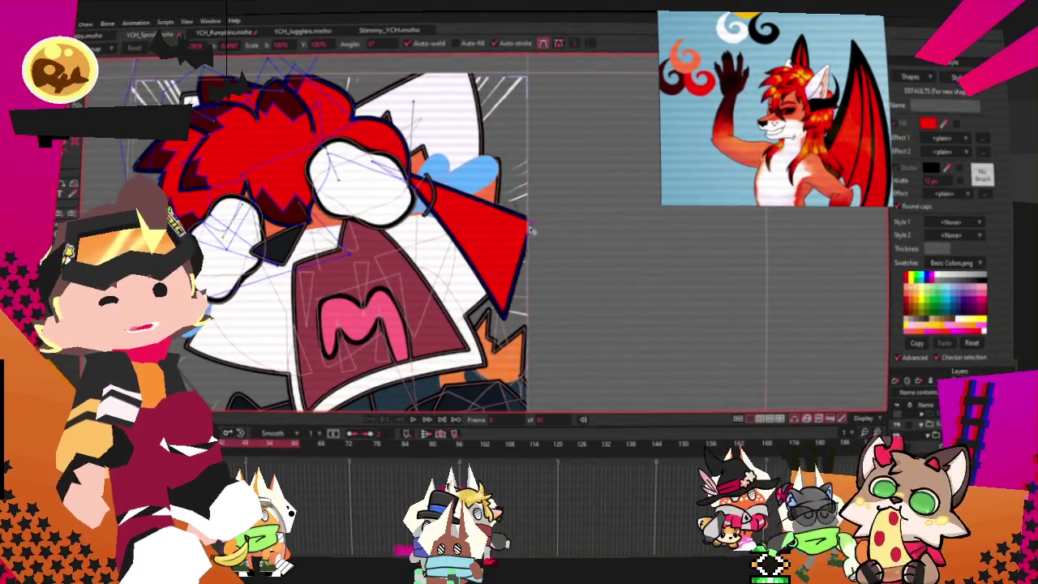
{"action": "scroll", "coordinate": [466, 235], "scroll_direction": "up", "scroll_amount": 2}
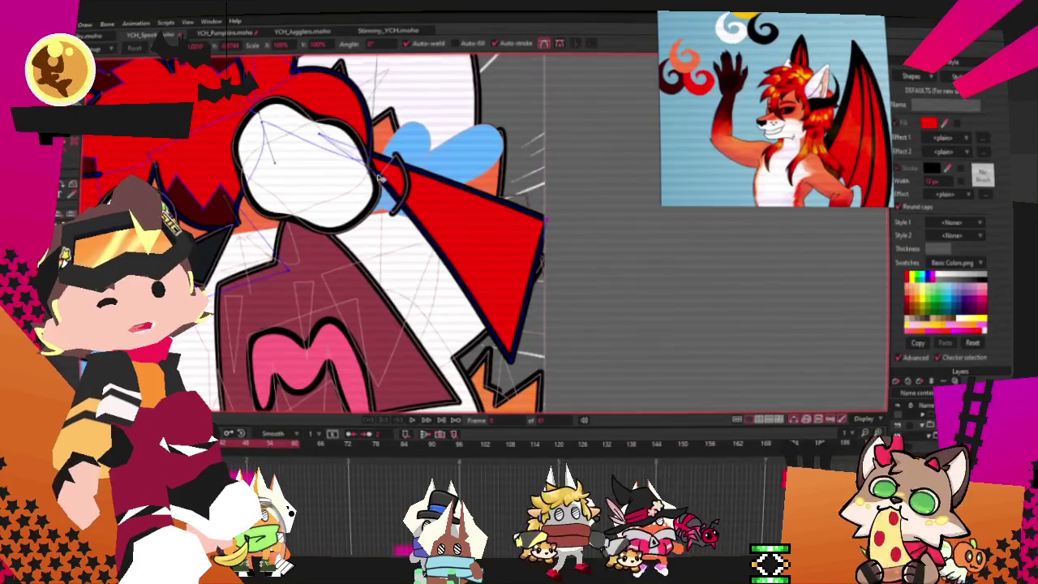
{"action": "left_click_drag", "start_coordinate": [541, 217], "coordinate": [531, 190]}
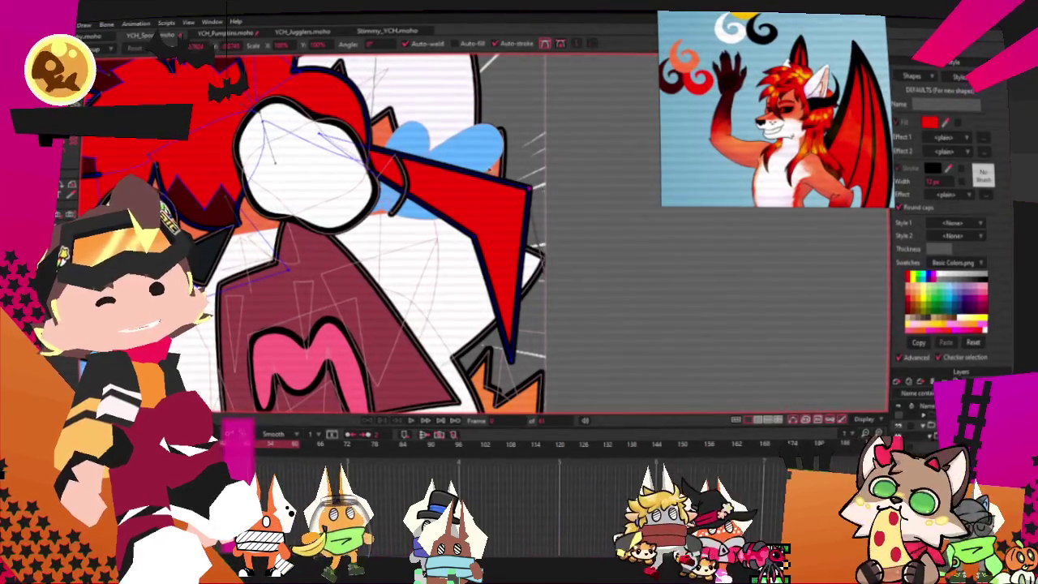
Step: Round the wedge into a curved hair strand and add a notch point near its tip
{"action": "key", "text": "c"}
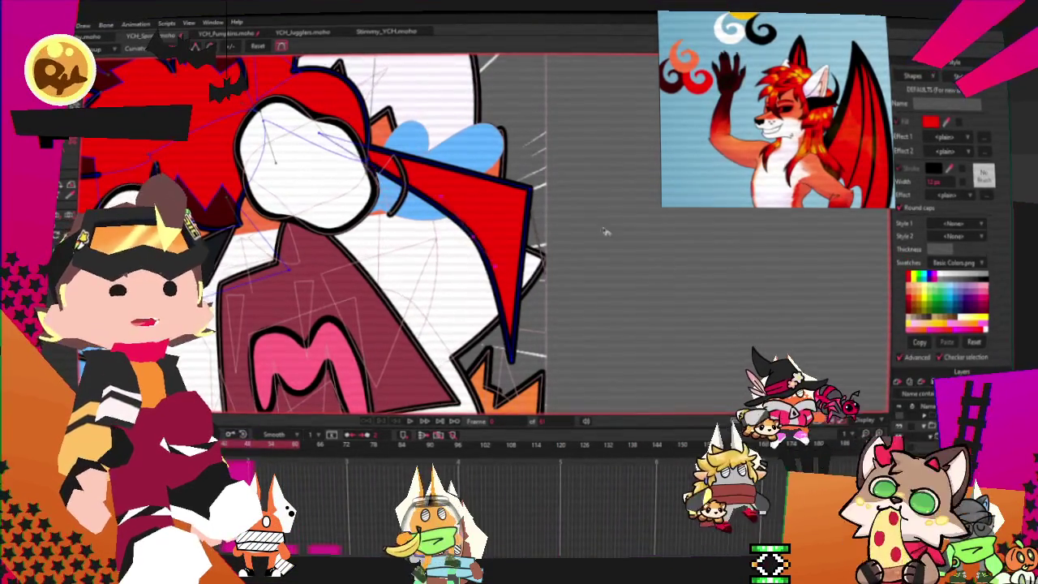
{"action": "left_click_drag", "start_coordinate": [653, 257], "coordinate": [584, 257]}
{"action": "scroll", "coordinate": [460, 261], "scroll_direction": "down", "scroll_amount": 1}
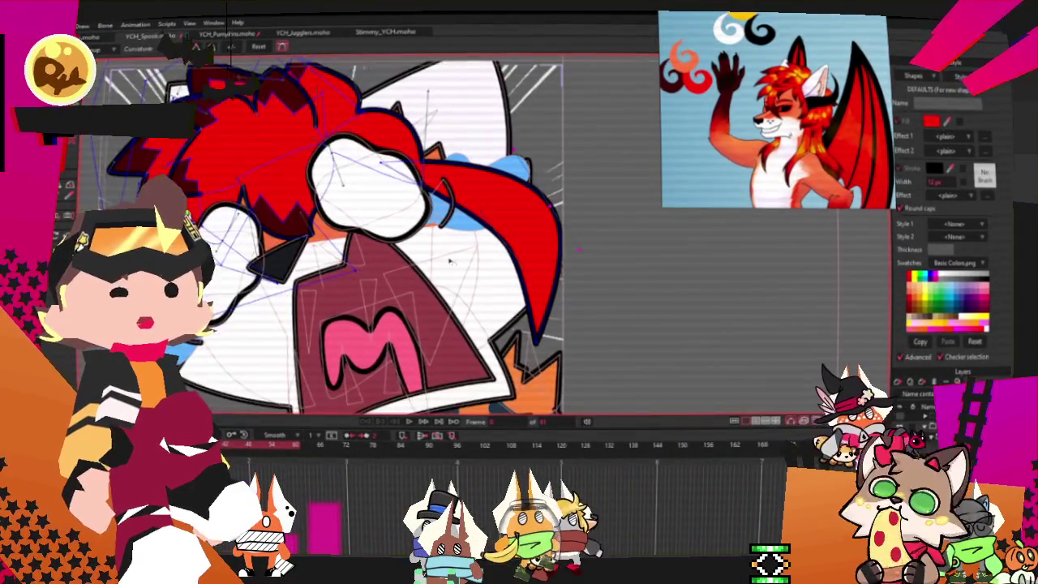
{"action": "scroll", "coordinate": [579, 249], "scroll_direction": "up", "scroll_amount": 1}
{"action": "key", "text": "a"}
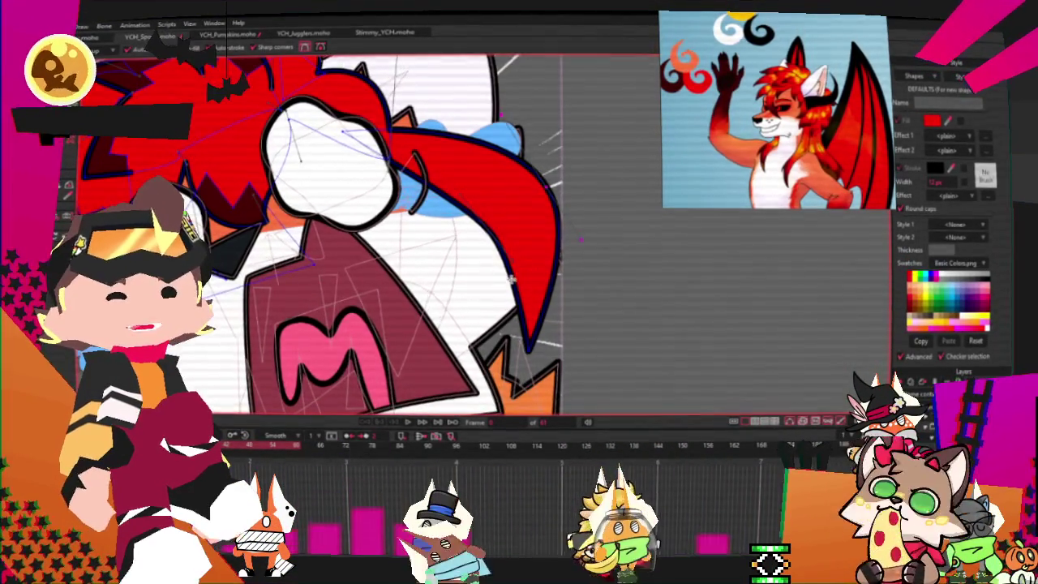
{"action": "left_click_drag", "start_coordinate": [517, 323], "coordinate": [520, 261]}
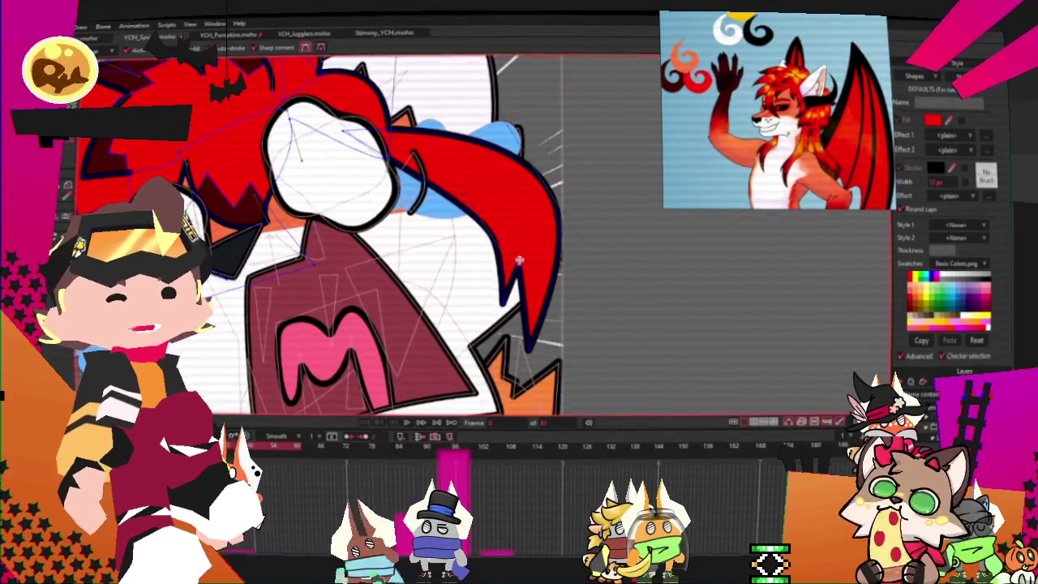
{"action": "scroll", "coordinate": [521, 262], "scroll_direction": "down", "scroll_amount": 1}
Step: Widen the strand and reshape its lower spike with Transform Points
{"action": "key", "text": "t"}
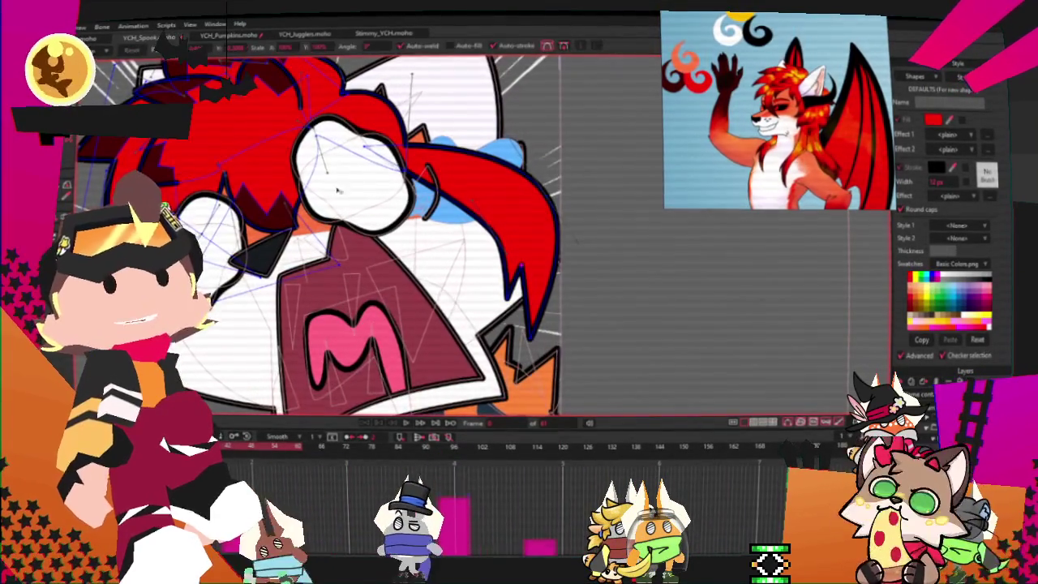
{"action": "scroll", "coordinate": [478, 243], "scroll_direction": "up", "scroll_amount": 1}
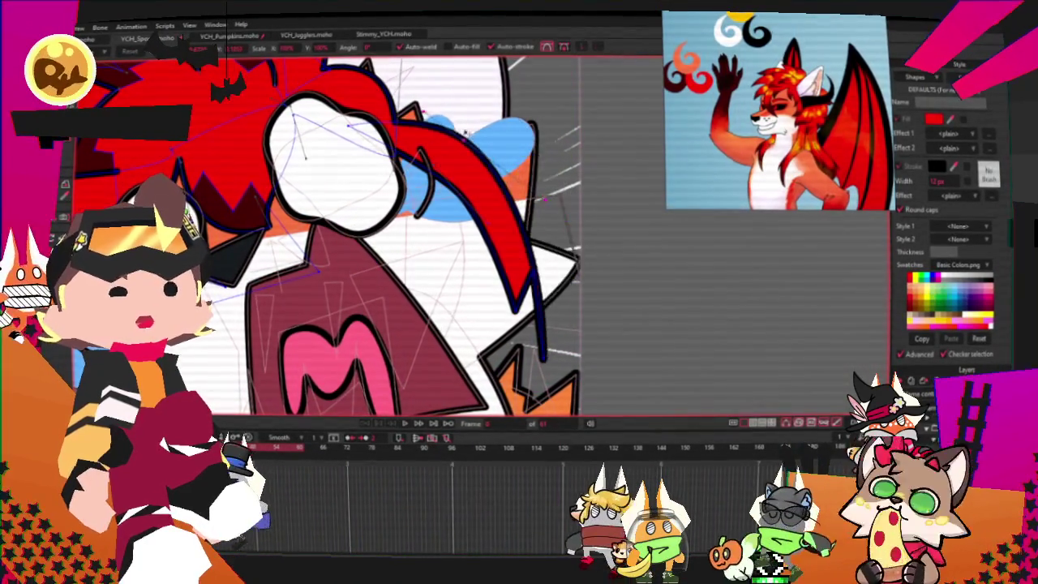
{"action": "left_click_drag", "start_coordinate": [517, 210], "coordinate": [537, 219]}
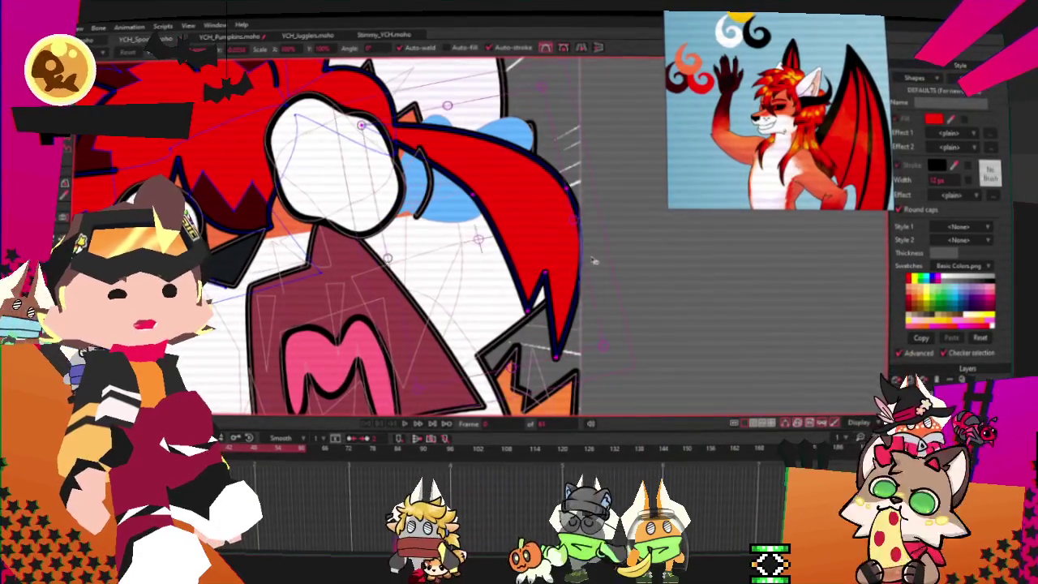
{"action": "mouse_move", "coordinate": [537, 219]}
{"action": "left_mouse_down"}
{"action": "mouse_move", "coordinate": [564, 250]}
{"action": "mouse_move", "coordinate": [559, 189]}
{"action": "mouse_move", "coordinate": [575, 310]}
{"action": "mouse_move", "coordinate": [445, 326]}
{"action": "left_mouse_up"}
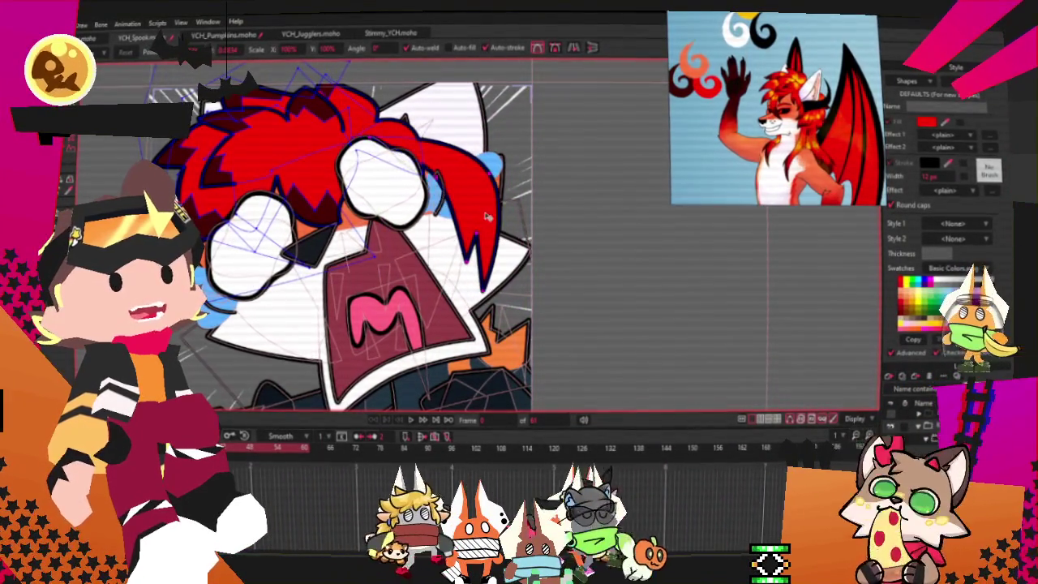
Step: Zoom in on the mouth area and switch to the Transform Points tool
{"action": "scroll", "coordinate": [479, 201], "scroll_direction": "up", "scroll_amount": 2}
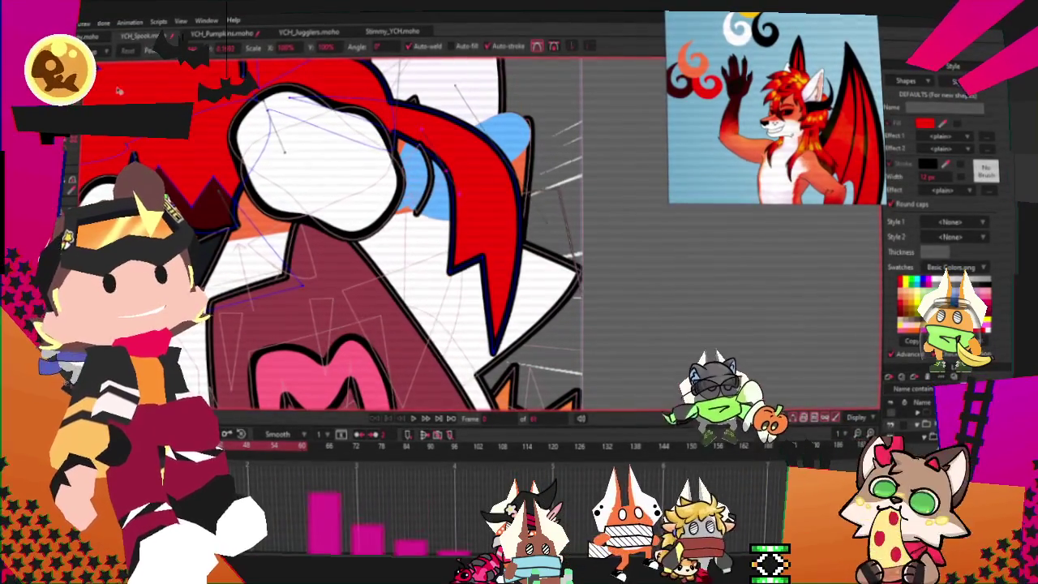
{"action": "key", "text": "a"}
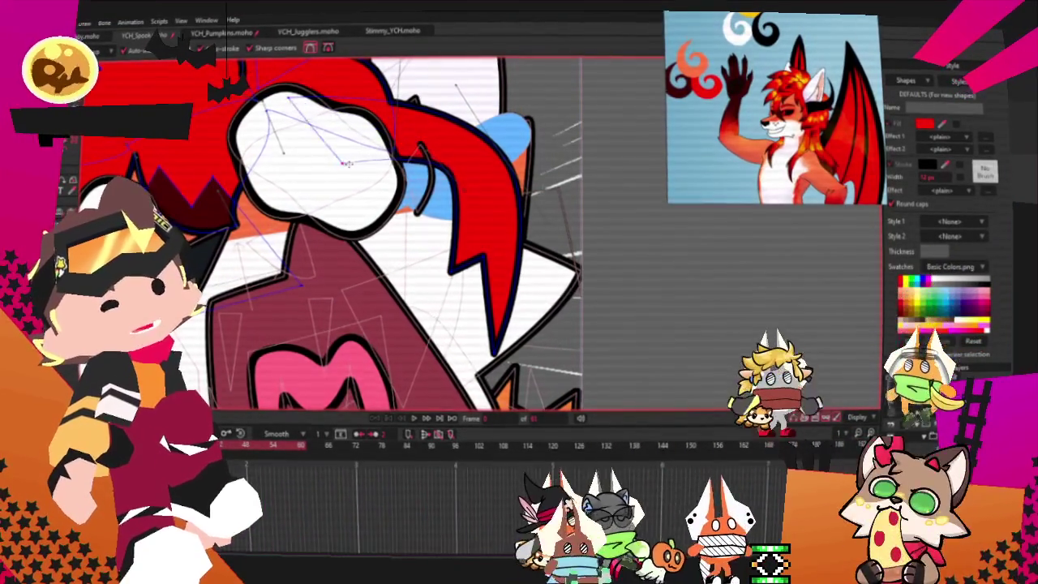
{"action": "scroll", "coordinate": [367, 142], "scroll_direction": "down", "scroll_amount": 2}
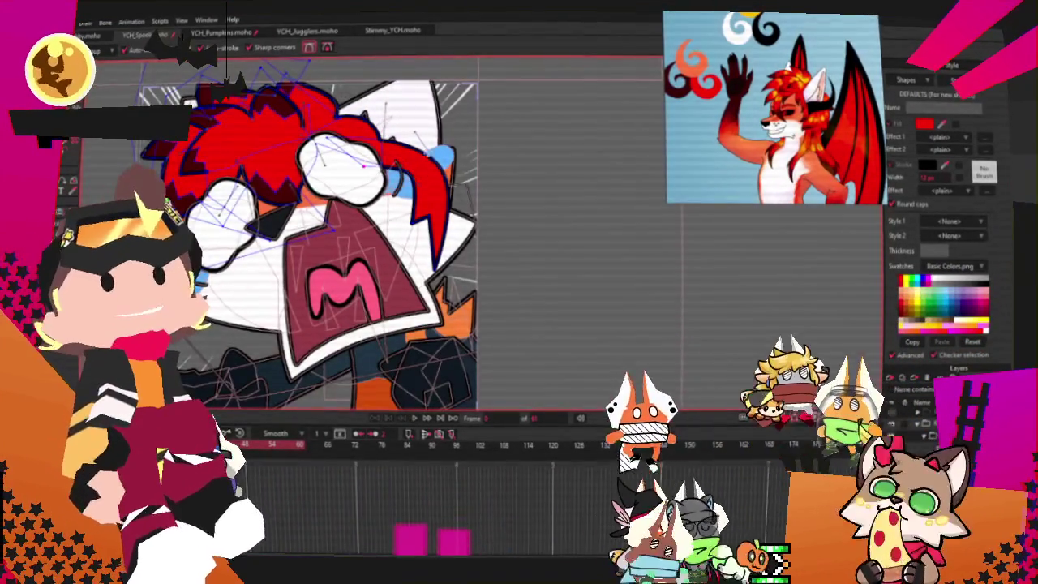
{"action": "scroll", "coordinate": [317, 242], "scroll_direction": "up", "scroll_amount": 2}
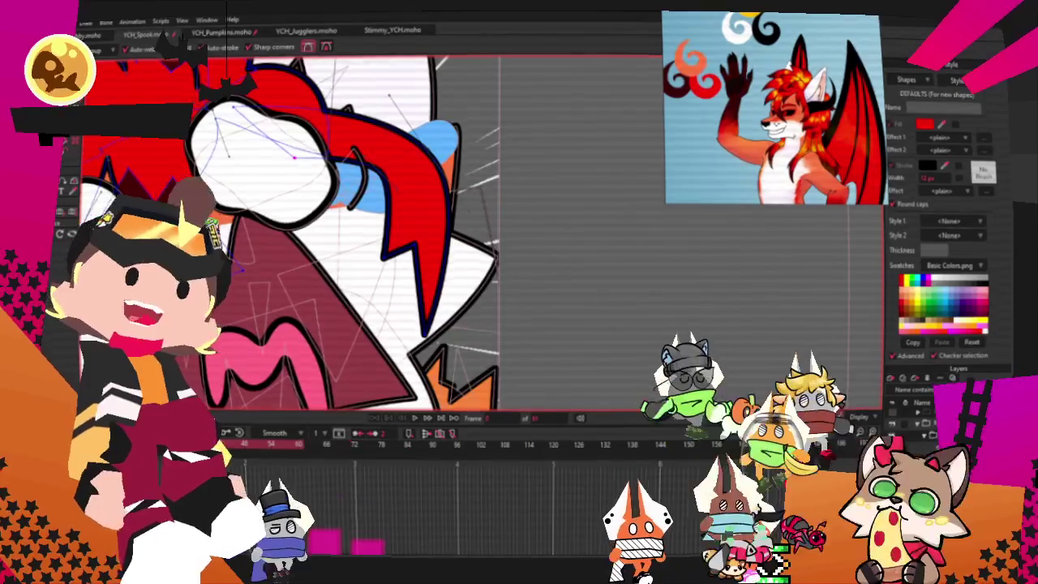
{"action": "scroll", "coordinate": [365, 284], "scroll_direction": "down", "scroll_amount": 3}
{"action": "scroll", "coordinate": [419, 333], "scroll_direction": "up", "scroll_amount": 3}
{"action": "key", "text": "t"}
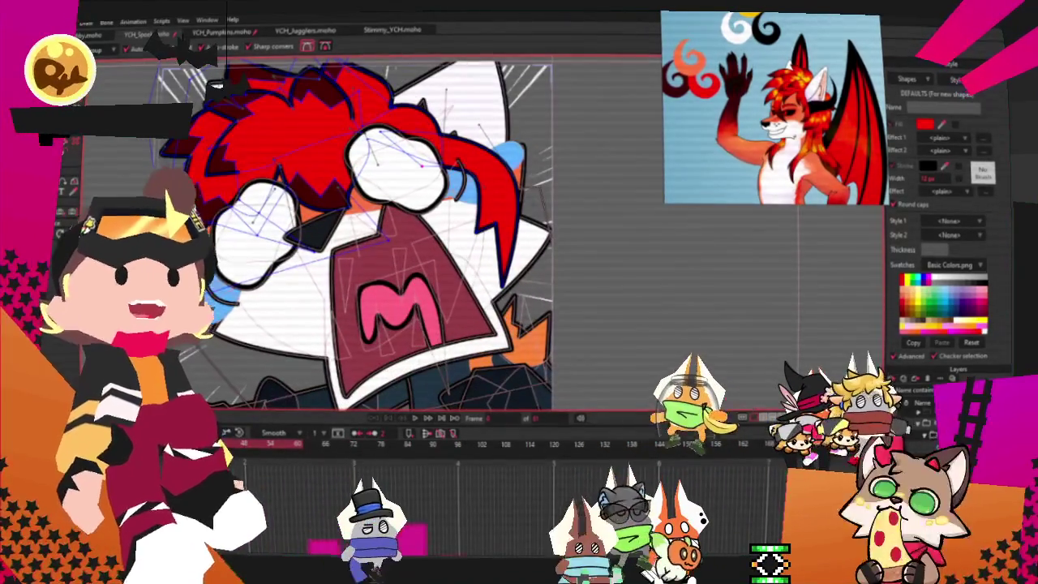
{"action": "scroll", "coordinate": [444, 274], "scroll_direction": "up", "scroll_amount": 2}
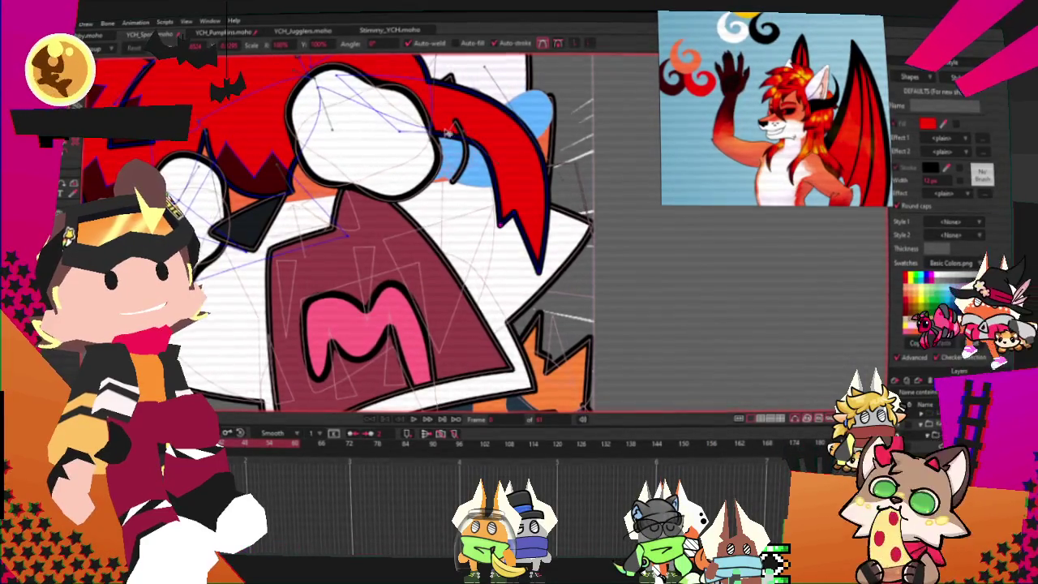
Step: Pull the right hair edge inward and shape its lower edge into a drip tip
{"action": "scroll", "coordinate": [448, 132], "scroll_direction": "down", "scroll_amount": 3}
{"action": "scroll", "coordinate": [512, 233], "scroll_direction": "up", "scroll_amount": 3}
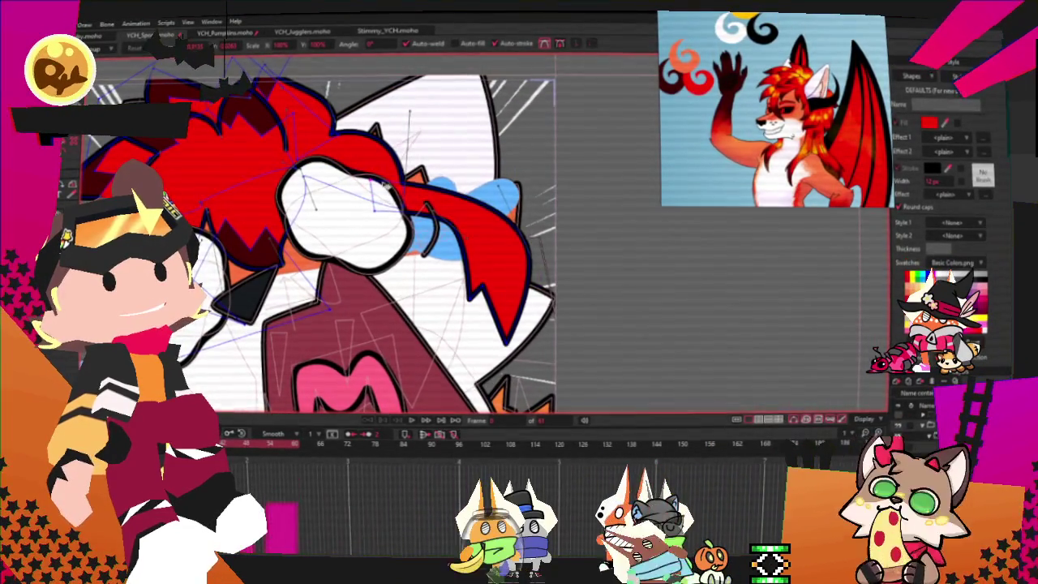
{"action": "left_click_drag", "start_coordinate": [518, 243], "coordinate": [503, 231]}
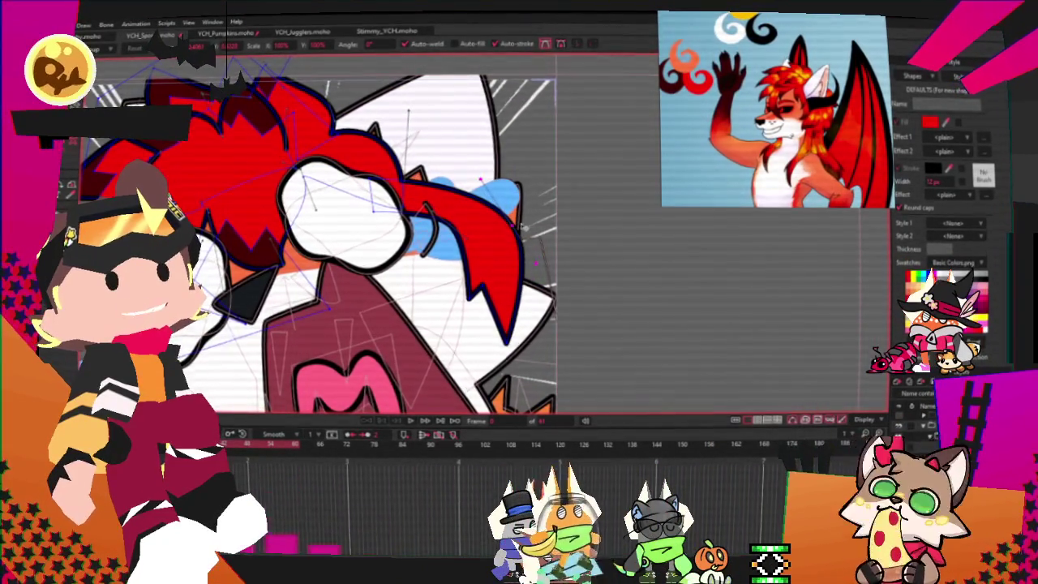
{"action": "scroll", "coordinate": [522, 229], "scroll_direction": "down", "scroll_amount": 3}
{"action": "scroll", "coordinate": [442, 196], "scroll_direction": "up", "scroll_amount": 4}
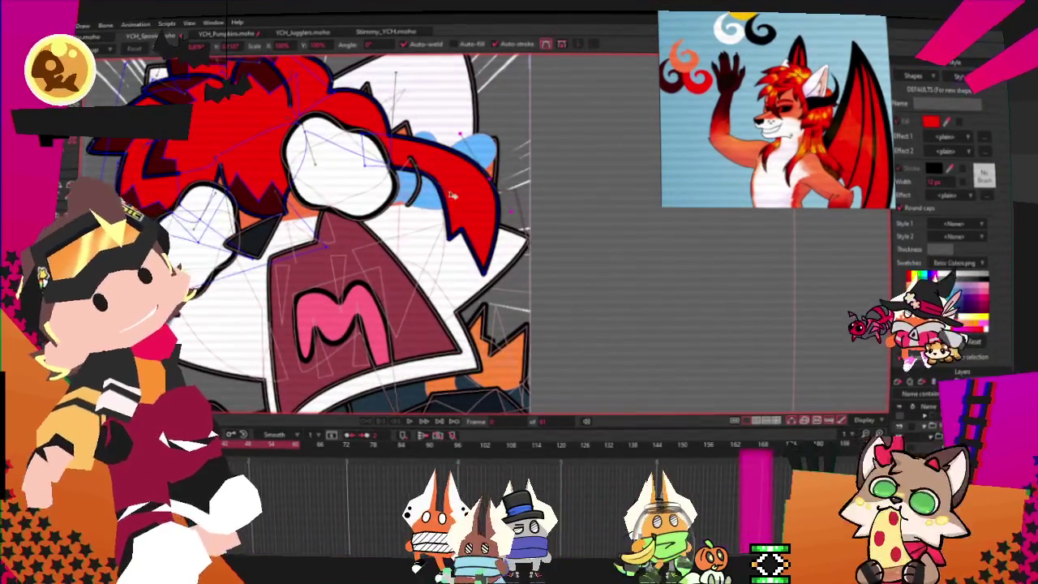
{"action": "scroll", "coordinate": [443, 198], "scroll_direction": "up", "scroll_amount": 3}
{"action": "scroll", "coordinate": [454, 203], "scroll_direction": "down", "scroll_amount": 3}
{"action": "scroll", "coordinate": [486, 219], "scroll_direction": "up", "scroll_amount": 3}
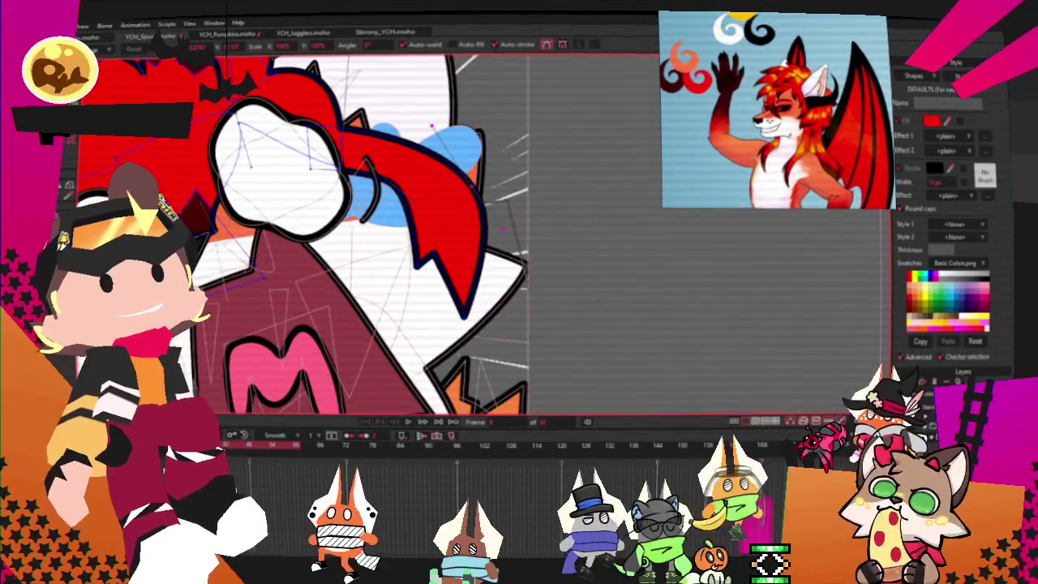
{"action": "scroll", "coordinate": [519, 324], "scroll_direction": "up", "scroll_amount": 2}
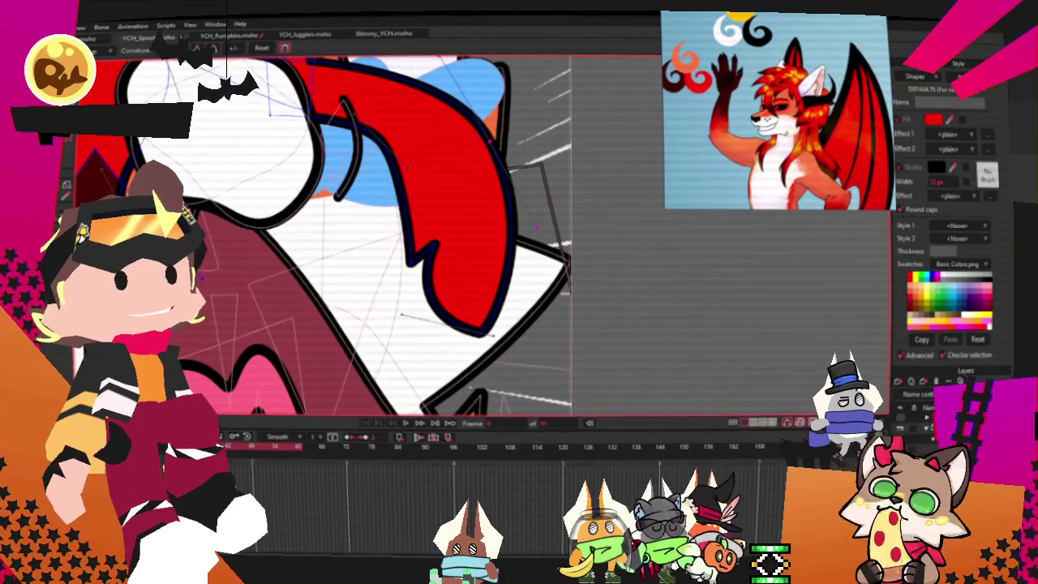
{"action": "left_click_drag", "start_coordinate": [504, 301], "coordinate": [463, 268]}
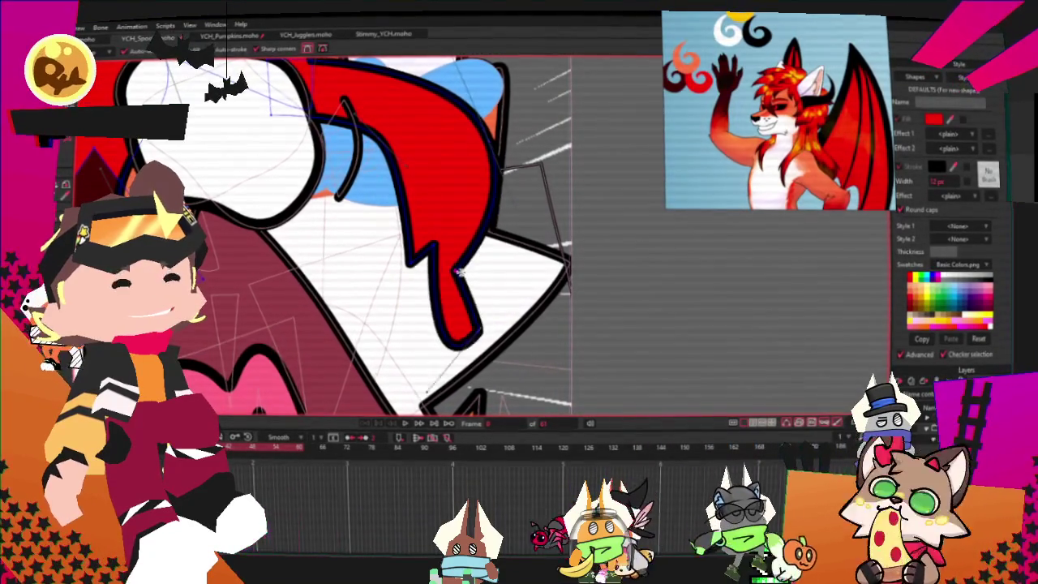
Step: Smooth the curve around the drip notch, reposition the notch point, and bend the tip
{"action": "key", "text": "c"}
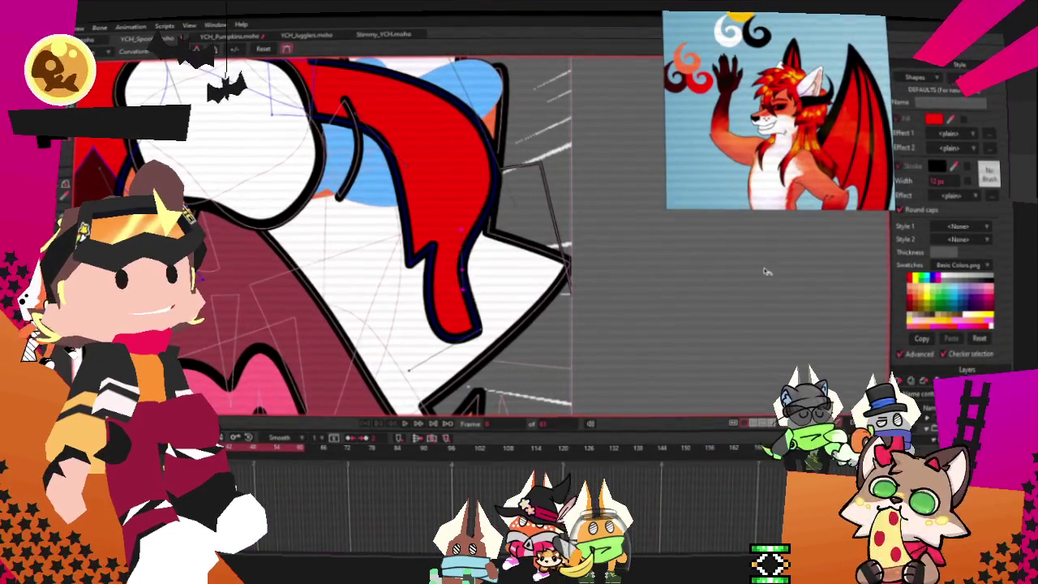
{"action": "left_click_drag", "start_coordinate": [477, 331], "coordinate": [360, 305]}
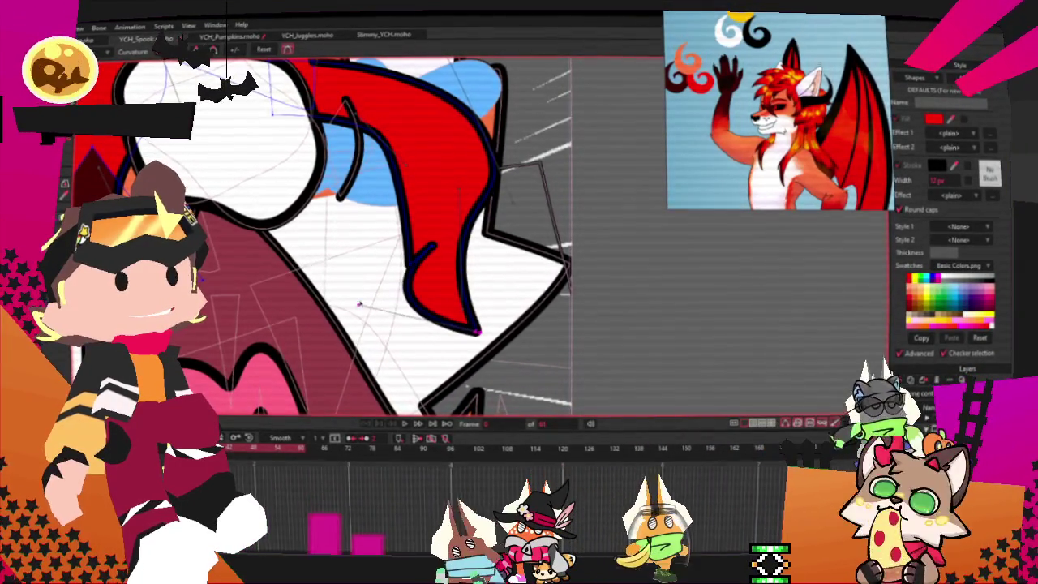
{"action": "key", "text": "t"}
{"action": "left_click_drag", "start_coordinate": [436, 212], "coordinate": [438, 221]}
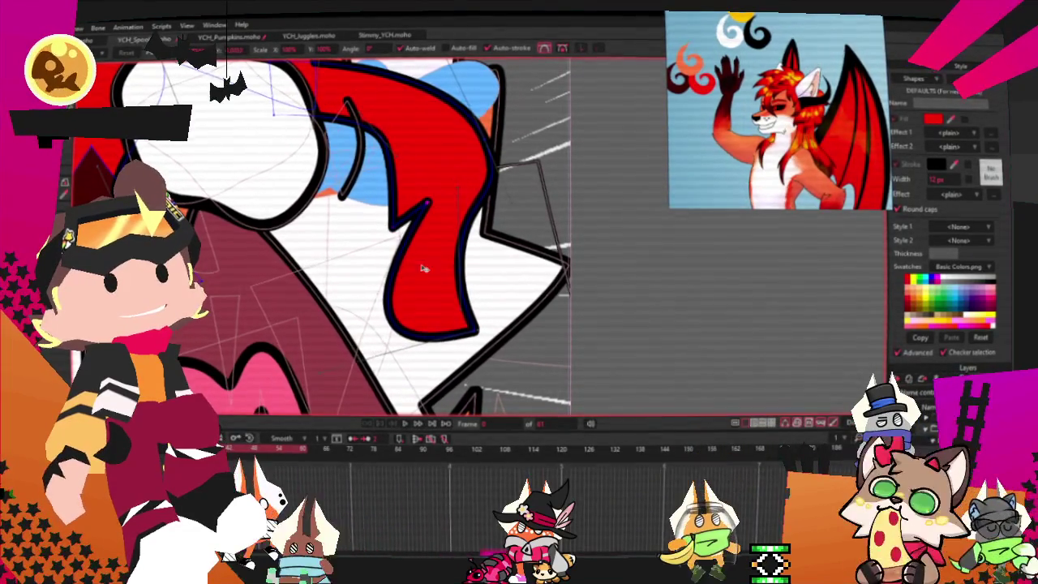
{"action": "left_click_drag", "start_coordinate": [477, 330], "coordinate": [375, 316]}
Step: Pull the hair's upper outline near the white fist up and right, then play back to check
{"action": "scroll", "coordinate": [413, 295], "scroll_direction": "down", "scroll_amount": 2}
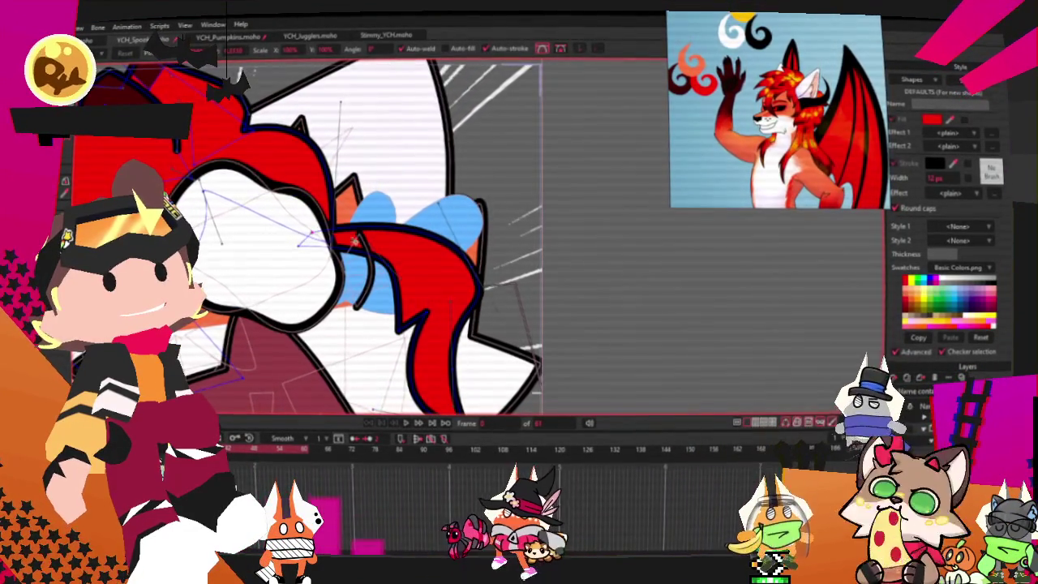
{"action": "scroll", "coordinate": [312, 201], "scroll_direction": "down", "scroll_amount": 2}
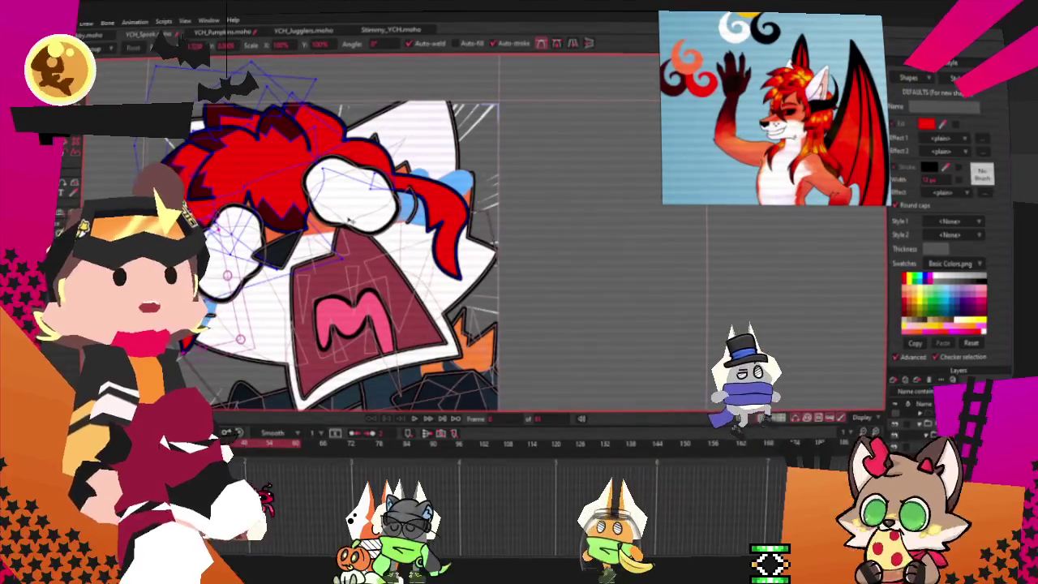
{"action": "scroll", "coordinate": [296, 155], "scroll_direction": "up", "scroll_amount": 2}
{"action": "scroll", "coordinate": [296, 155], "scroll_direction": "up", "scroll_amount": 1}
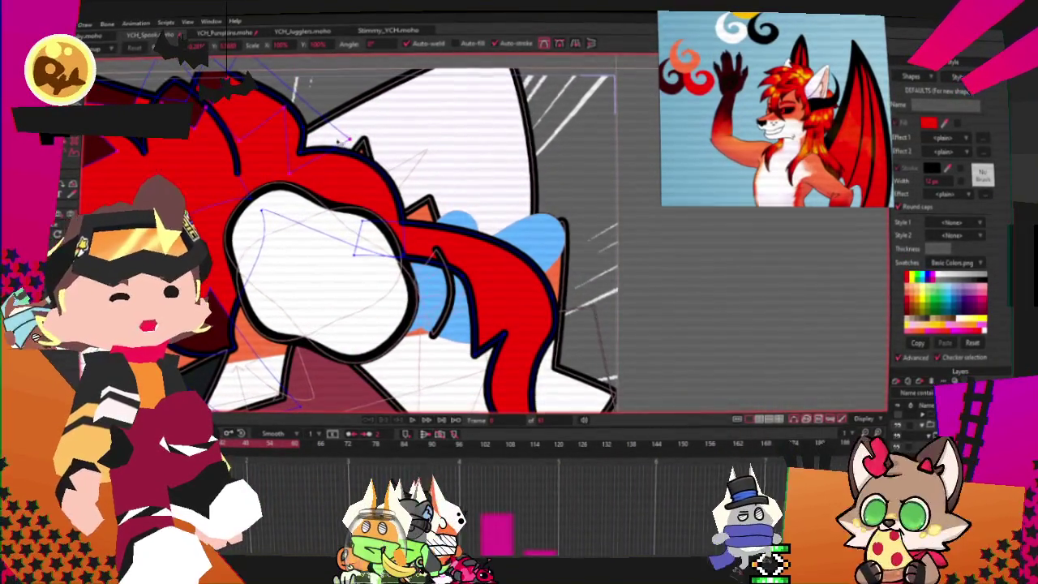
{"action": "left_click", "coordinate": [312, 154]}
{"action": "scroll", "coordinate": [312, 154], "scroll_direction": "up", "scroll_amount": 2}
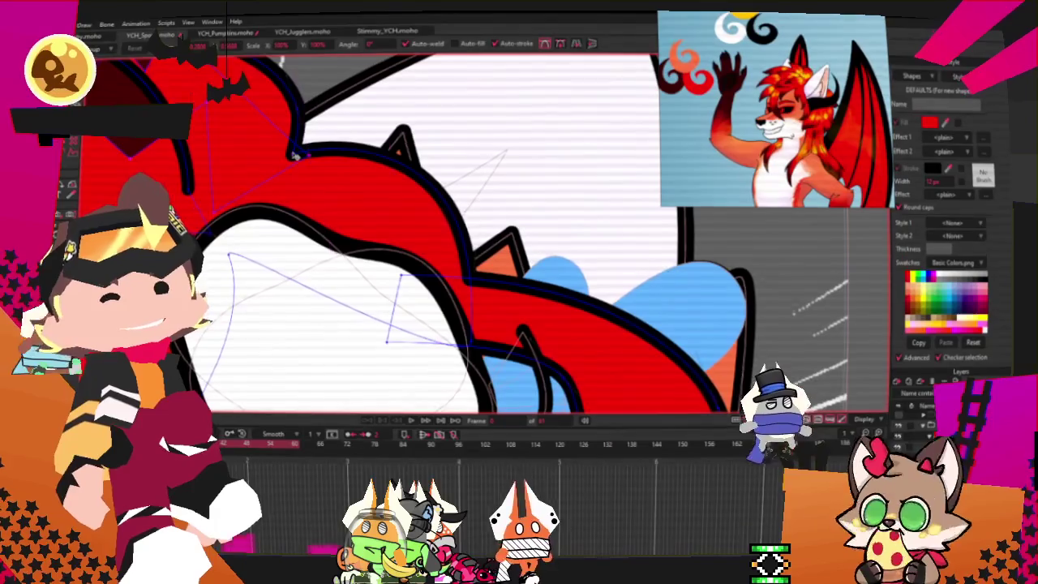
{"action": "mouse_move", "coordinate": [294, 155]}
{"action": "left_mouse_down"}
{"action": "mouse_move", "coordinate": [518, 326]}
{"action": "mouse_move", "coordinate": [430, 236]}
{"action": "left_mouse_up"}
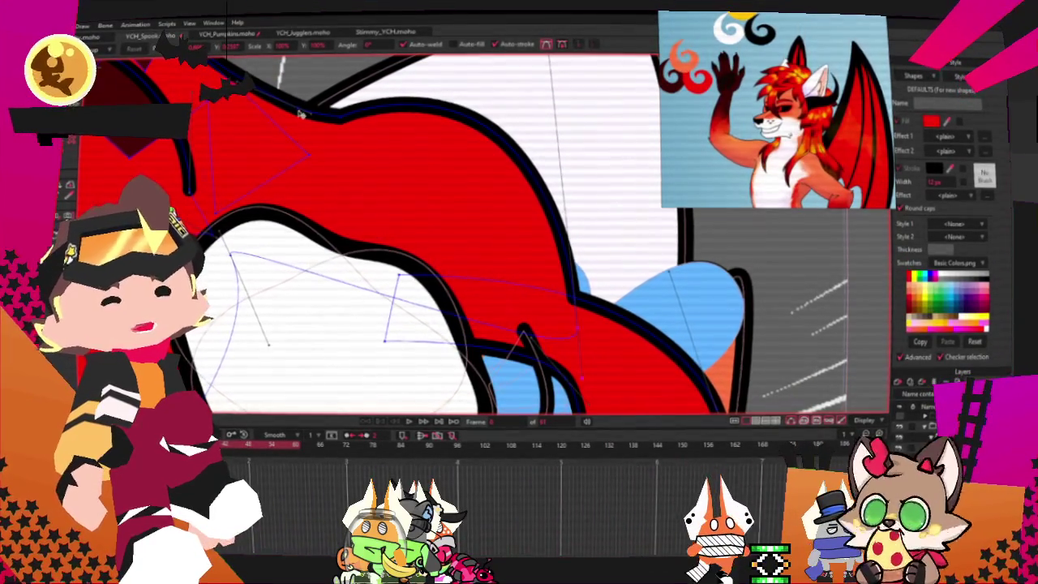
{"action": "scroll", "coordinate": [484, 283], "scroll_direction": "down", "scroll_amount": 1}
{"action": "scroll", "coordinate": [484, 284], "scroll_direction": "down", "scroll_amount": 1}
{"action": "scroll", "coordinate": [484, 283], "scroll_direction": "down", "scroll_amount": 1}
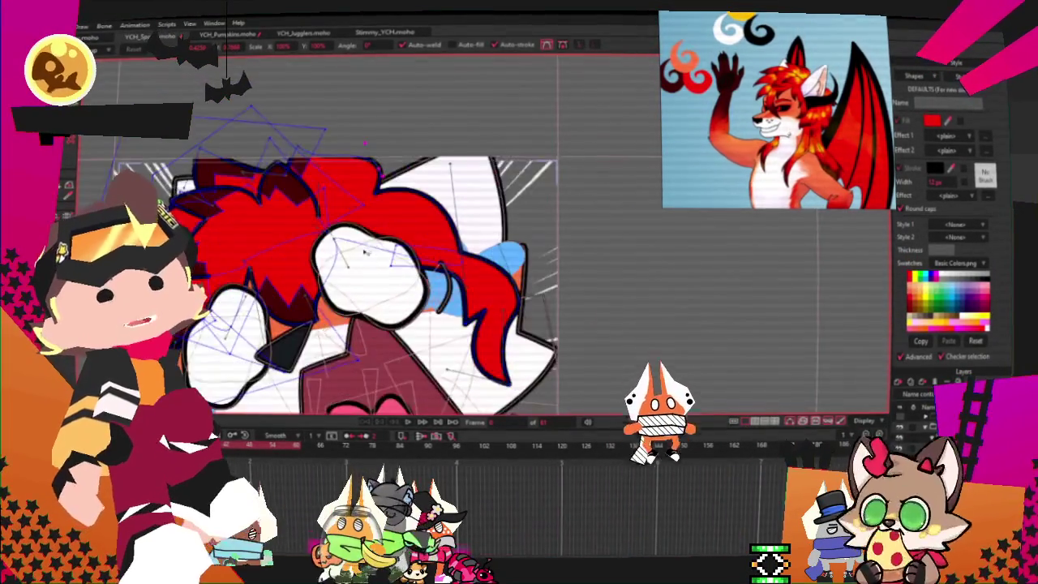
{"action": "left_click_drag", "start_coordinate": [484, 284], "coordinate": [475, 258]}
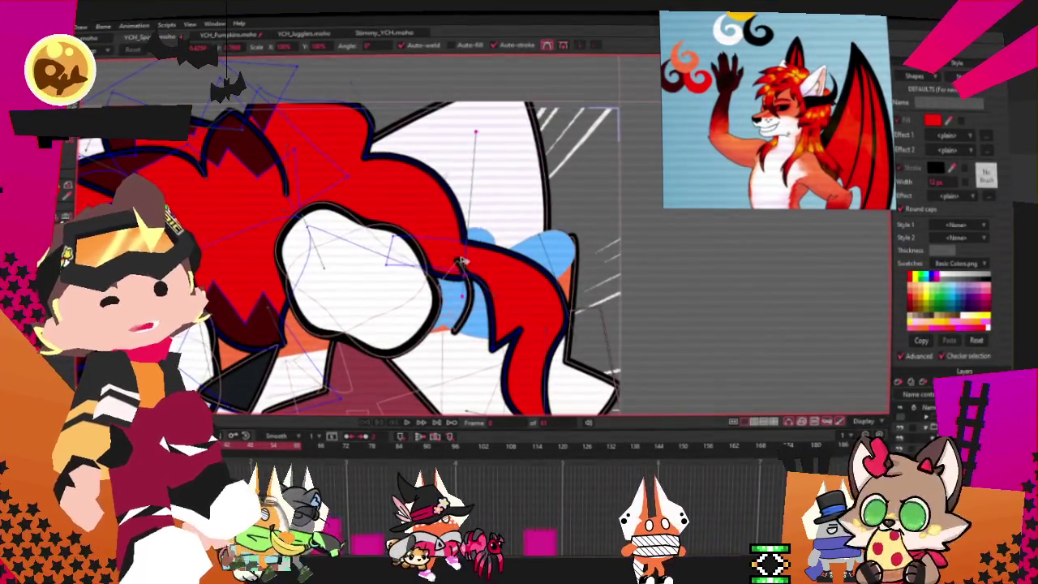
{"action": "key", "text": "space"}
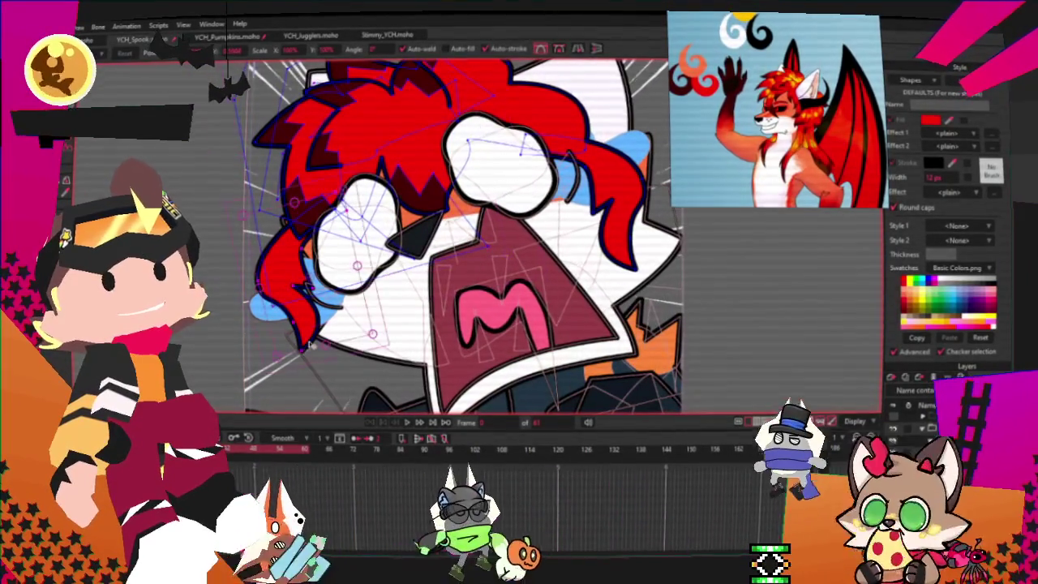
Step: Select and reshape the left red hair strand, settling its position with undo and redo
{"action": "left_click", "coordinate": [341, 366]}
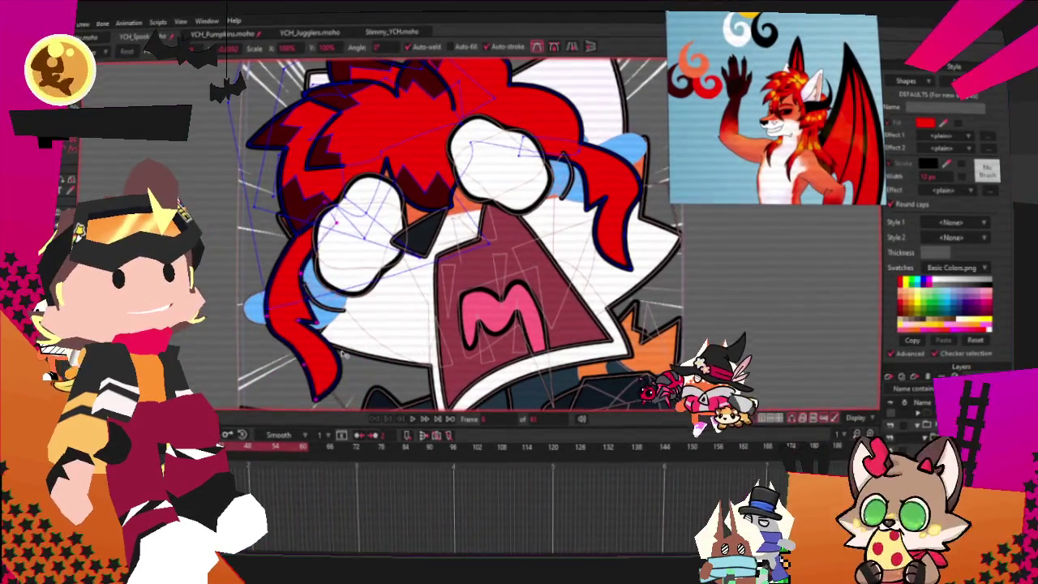
{"action": "left_click_drag", "start_coordinate": [330, 347], "coordinate": [373, 338]}
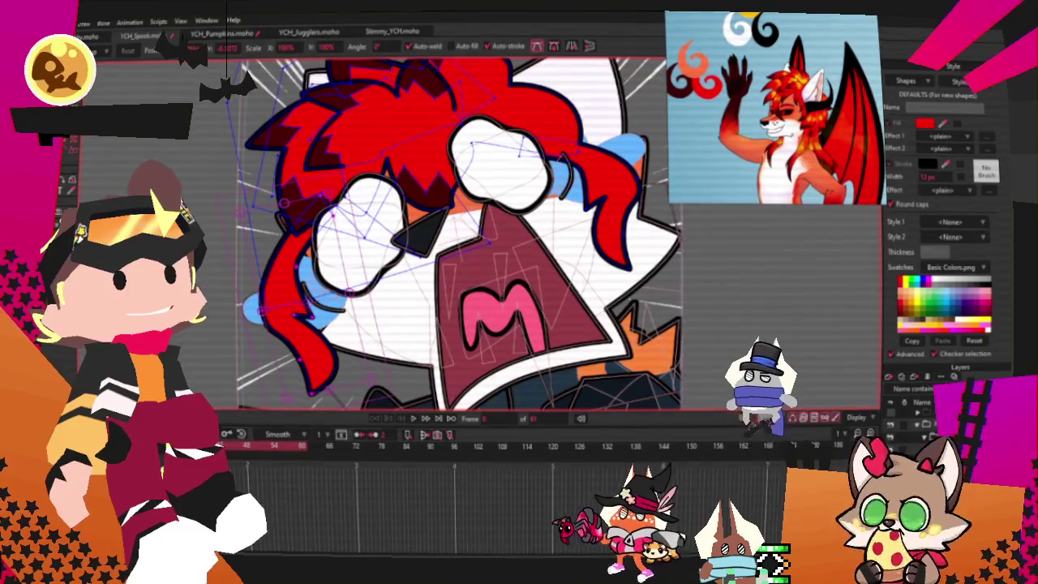
{"action": "left_click", "coordinate": [514, 185]}
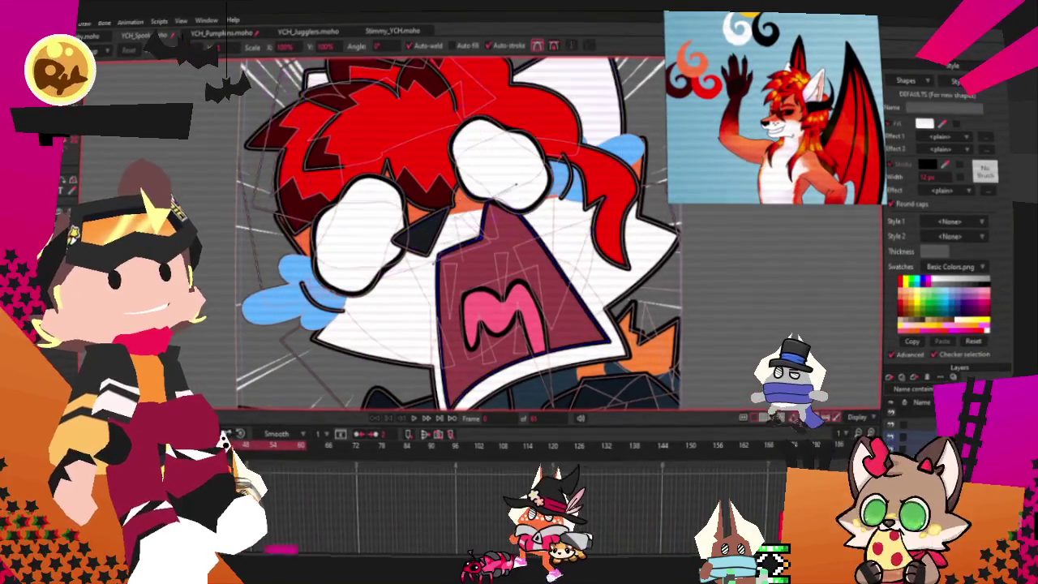
{"action": "key", "text": "ctrl+a"}
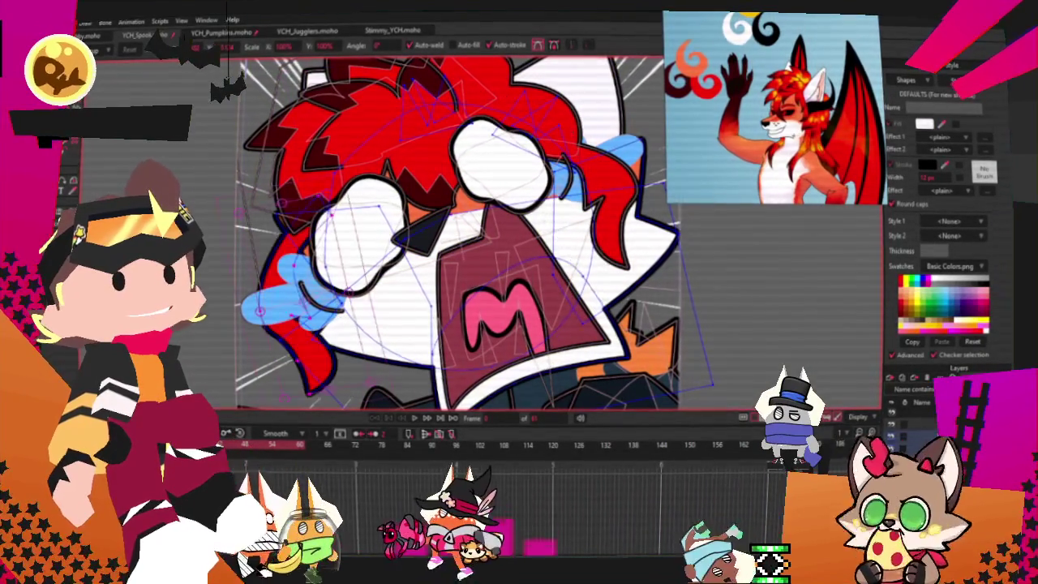
{"action": "mouse_move", "coordinate": [298, 365]}
{"action": "left_mouse_down"}
{"action": "mouse_move", "coordinate": [320, 360]}
{"action": "mouse_move", "coordinate": [299, 350]}
{"action": "left_mouse_up"}
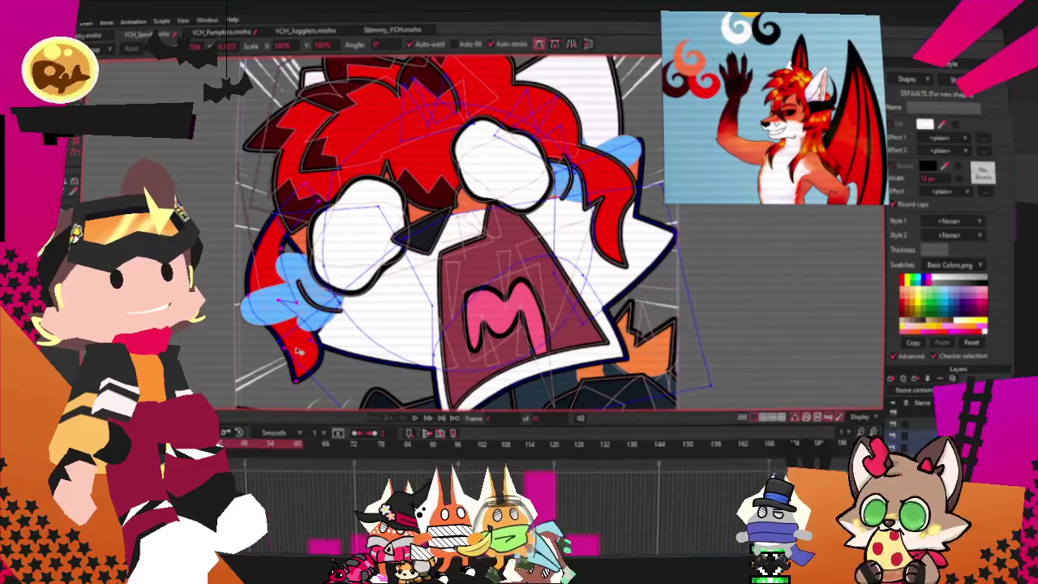
{"action": "key", "text": "ctrl+z"}
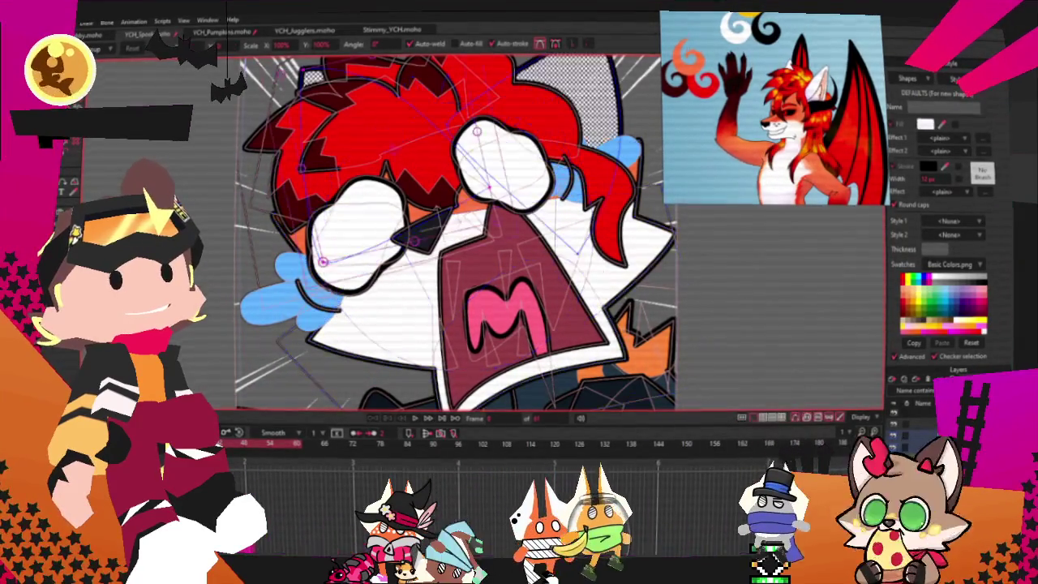
{"action": "key", "text": "ctrl+z"}
{"action": "key", "text": "ctrl+z"}
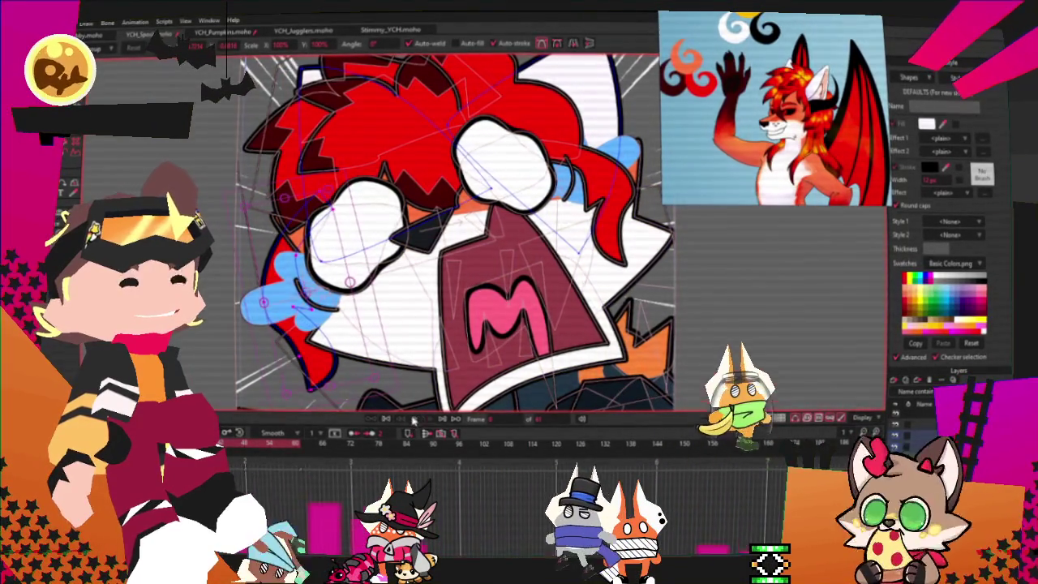
{"action": "scroll", "coordinate": [322, 254], "scroll_direction": "down", "scroll_amount": 3}
{"action": "key", "text": "ctrl+z"}
{"action": "key", "text": "ctrl+z"}
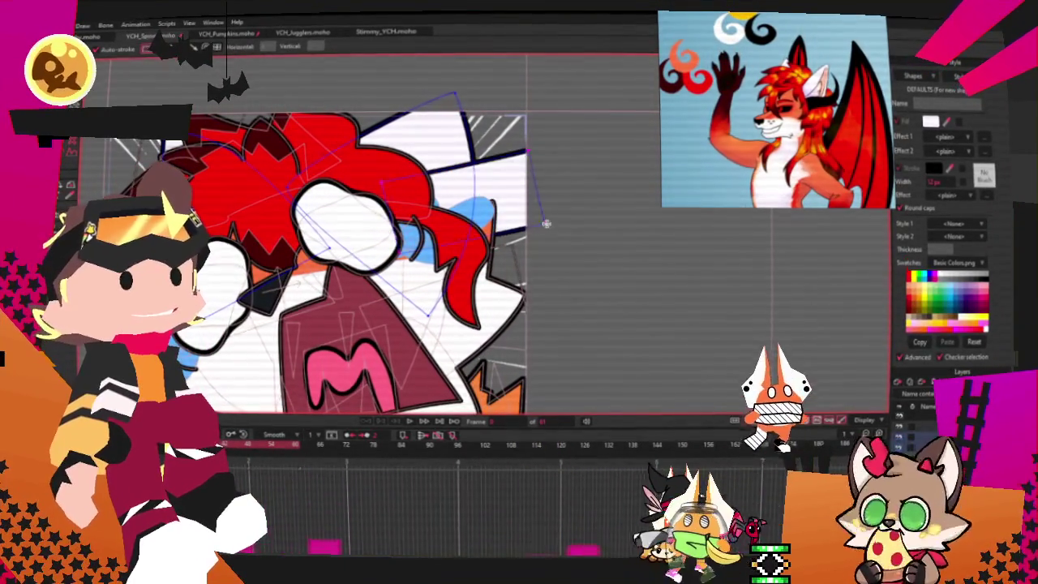
Step: Add a point extending the right curve upward and pull the dark shape beside the hair inward
{"action": "key", "text": "q"}
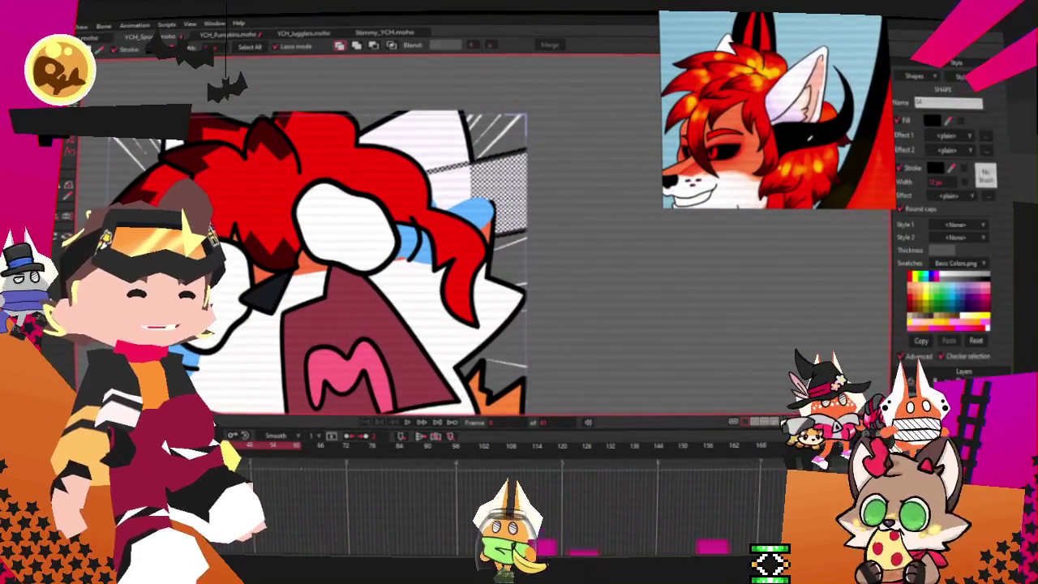
{"action": "key", "text": "a"}
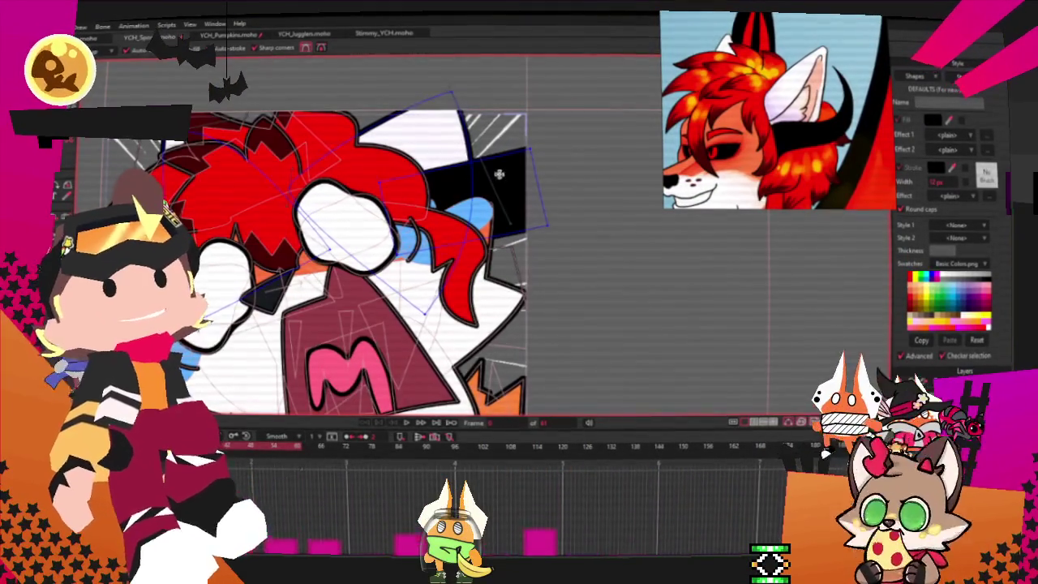
{"action": "left_click_drag", "start_coordinate": [503, 151], "coordinate": [572, 90]}
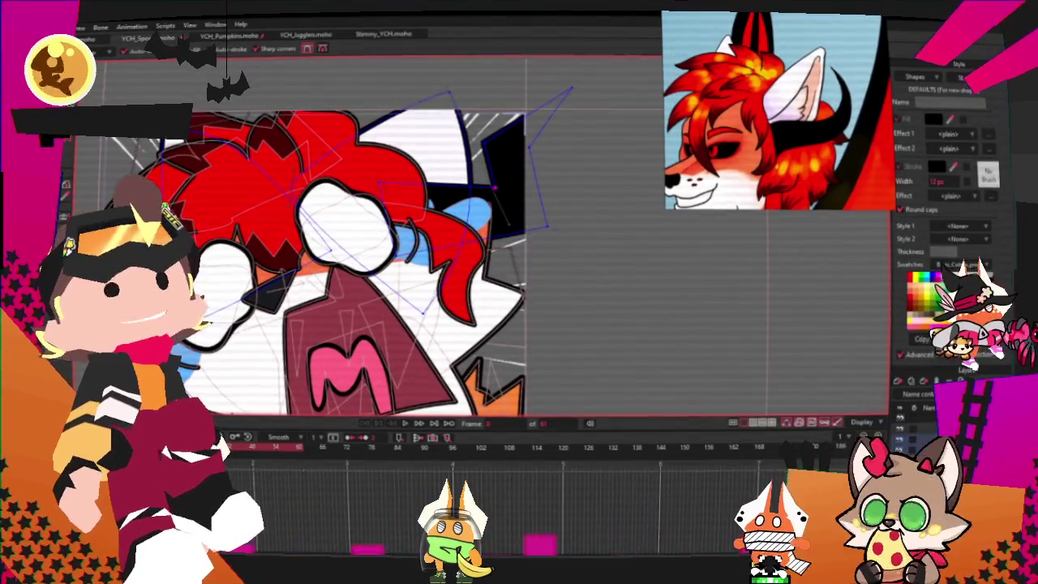
{"action": "mouse_move", "coordinate": [575, 233]}
{"action": "left_mouse_down"}
{"action": "mouse_move", "coordinate": [547, 131]}
{"action": "mouse_move", "coordinate": [557, 144]}
{"action": "left_mouse_up"}
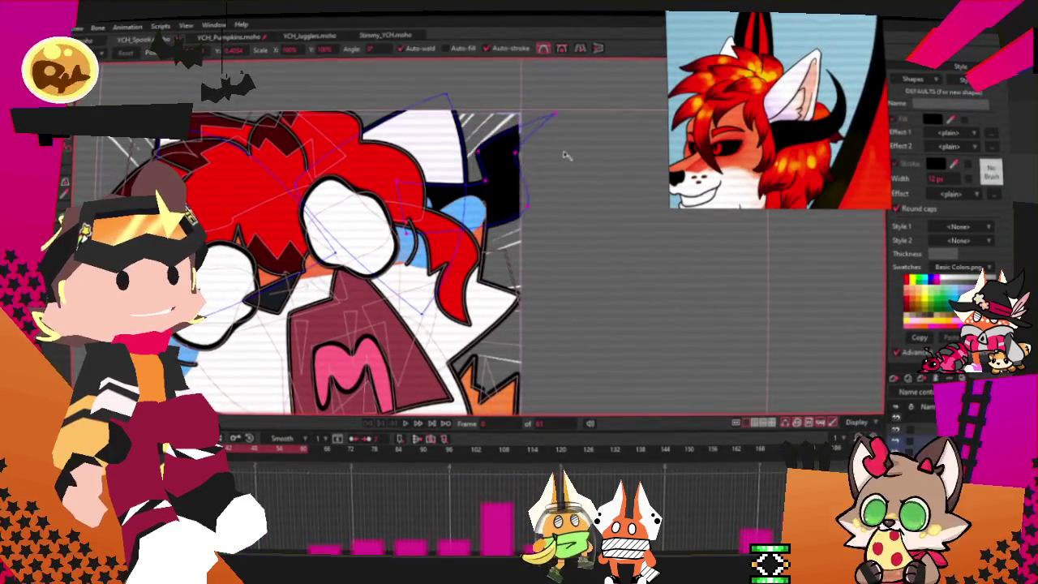
{"action": "left_click_drag", "start_coordinate": [565, 157], "coordinate": [496, 187]}
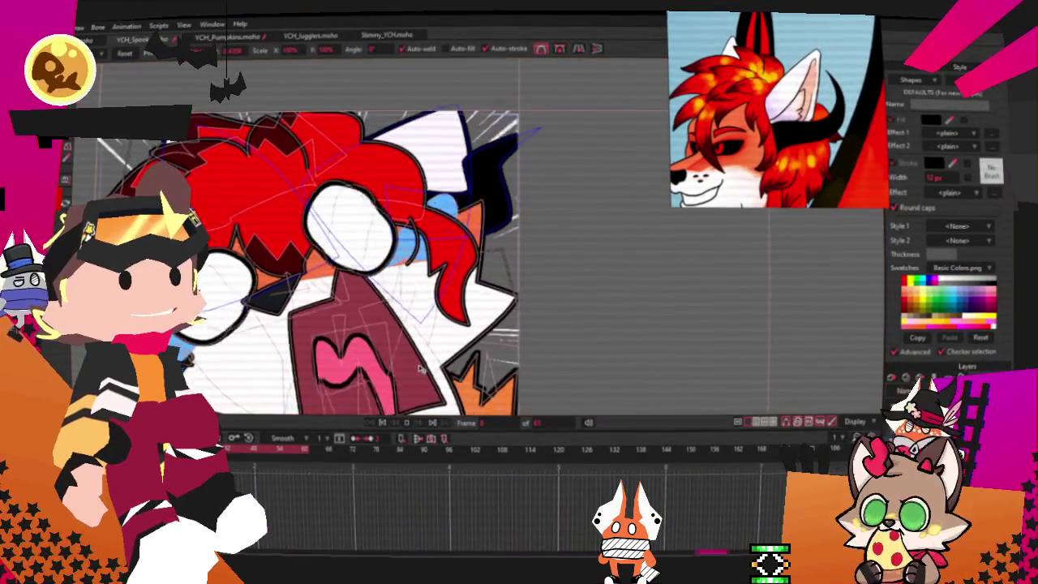
Step: Nudge a point on the hand's outline up and to the right
{"action": "scroll", "coordinate": [413, 394], "scroll_direction": "down", "scroll_amount": 3}
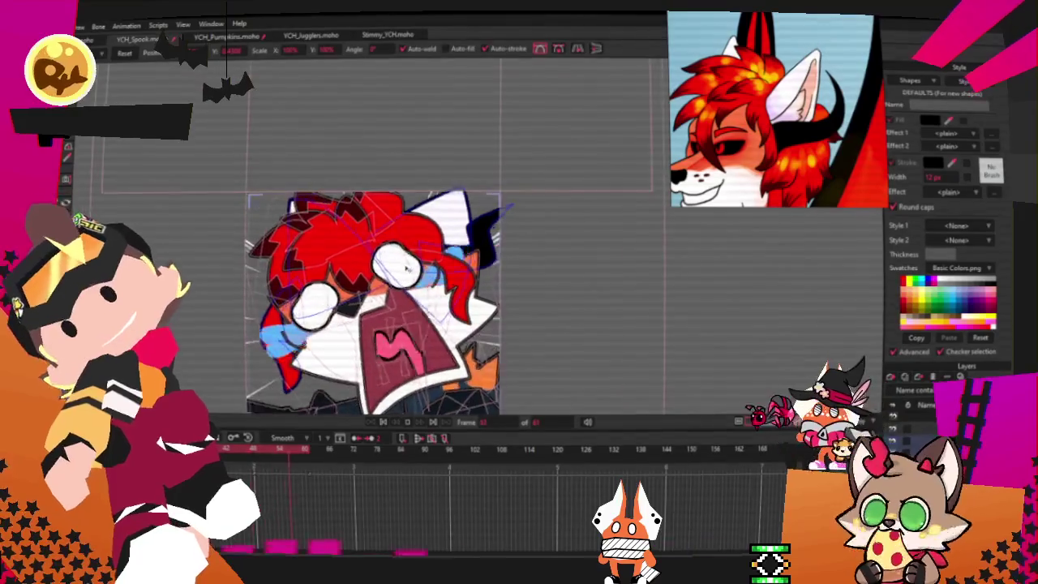
{"action": "scroll", "coordinate": [373, 300], "scroll_direction": "up", "scroll_amount": 2}
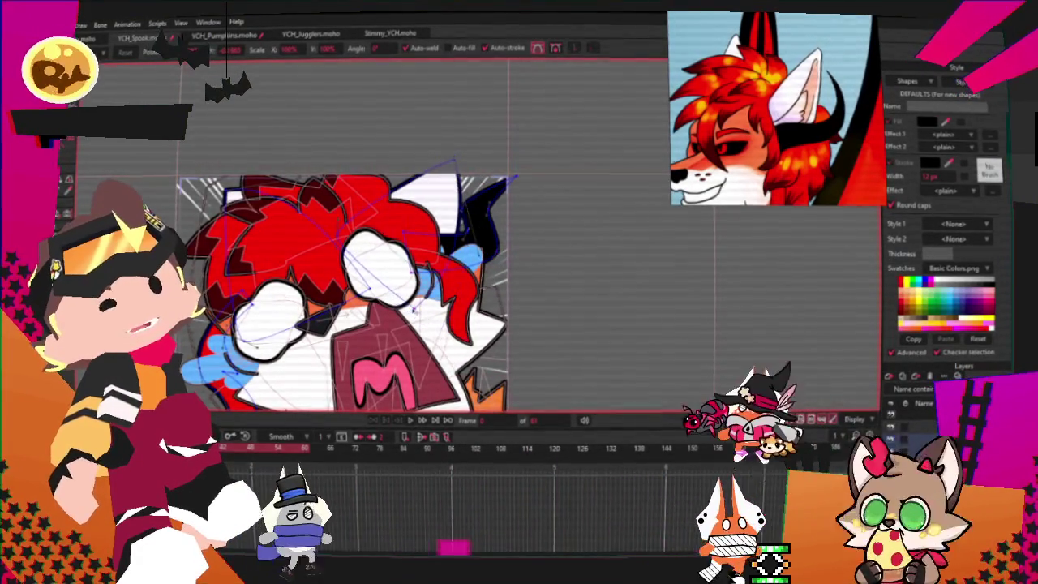
{"action": "scroll", "coordinate": [448, 193], "scroll_direction": "up", "scroll_amount": 2}
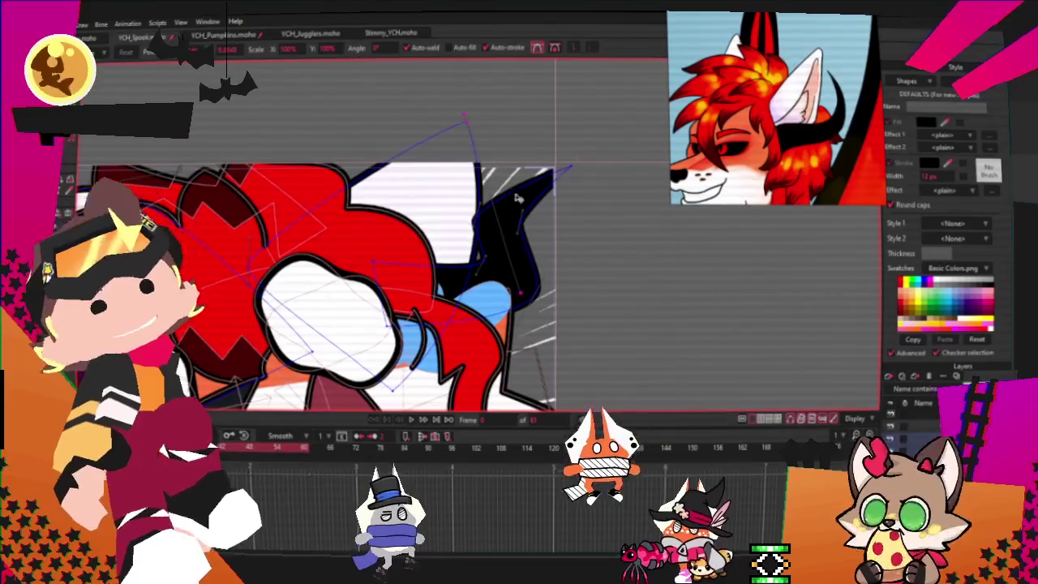
{"action": "scroll", "coordinate": [517, 215], "scroll_direction": "down", "scroll_amount": 2}
{"action": "scroll", "coordinate": [511, 235], "scroll_direction": "up", "scroll_amount": 2}
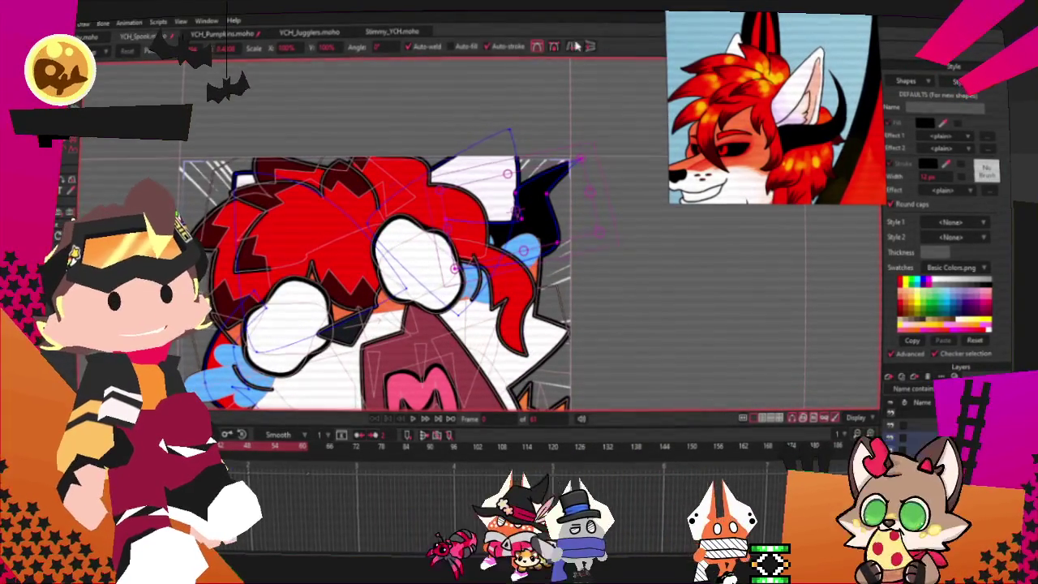
{"action": "left_click", "coordinate": [251, 265]}
{"action": "scroll", "coordinate": [251, 274], "scroll_direction": "up", "scroll_amount": 2}
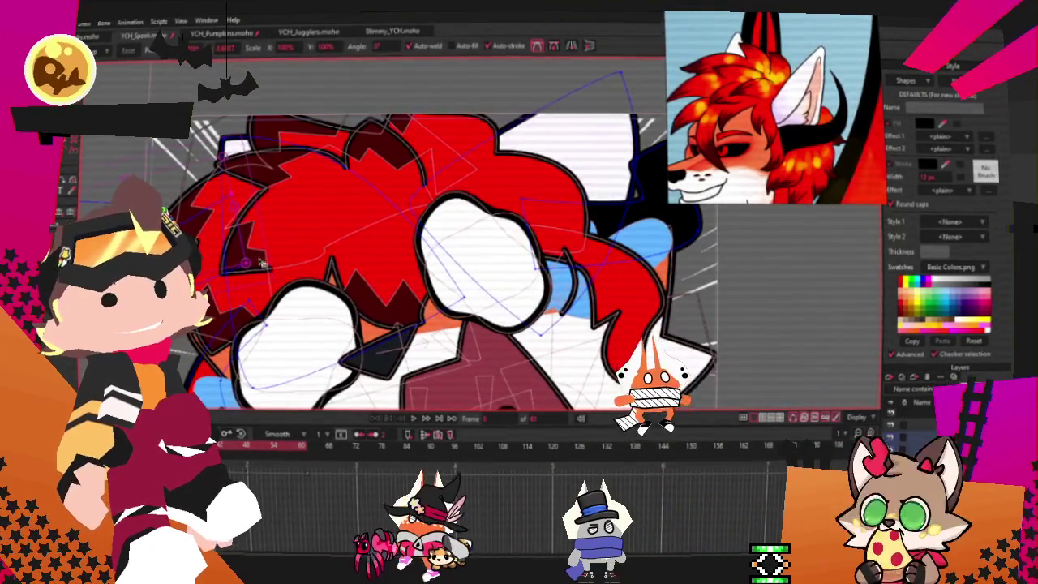
{"action": "left_click_drag", "start_coordinate": [231, 310], "coordinate": [265, 306]}
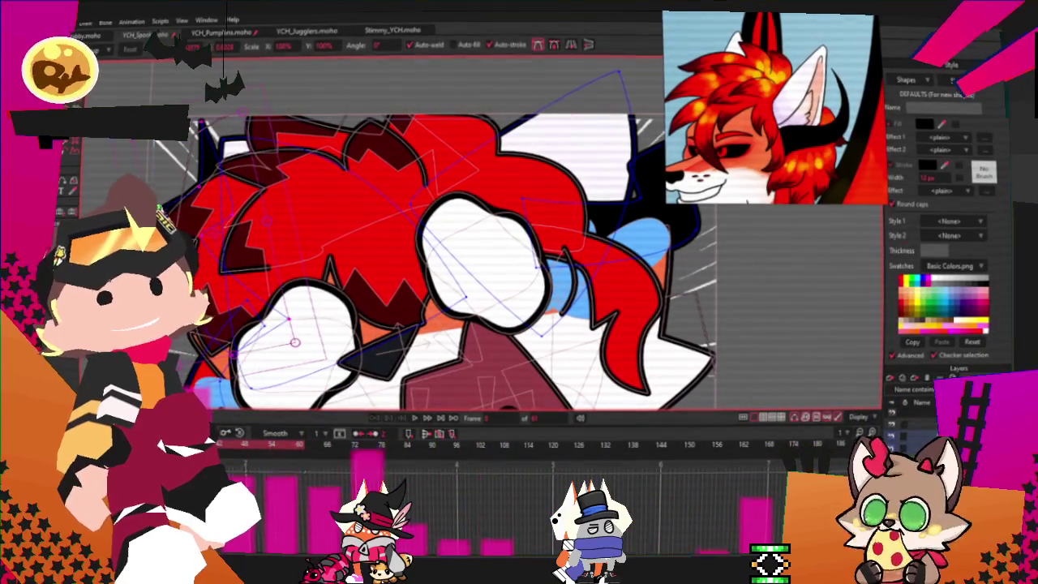
{"action": "key", "text": "q"}
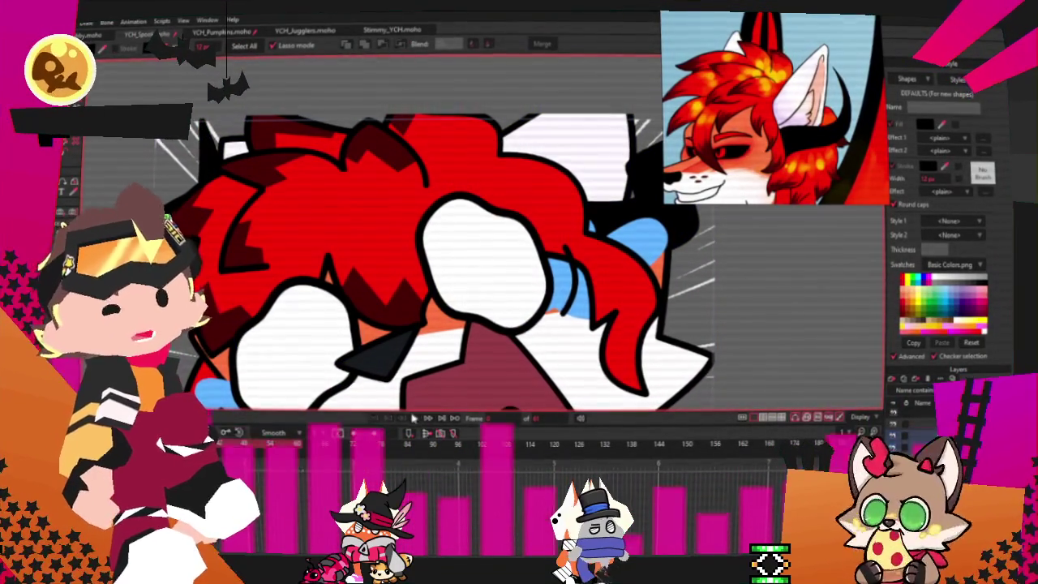
Step: Reorder the red hair shape over the white ear area and play the animation to review the layering
{"action": "left_click", "coordinate": [419, 419]}
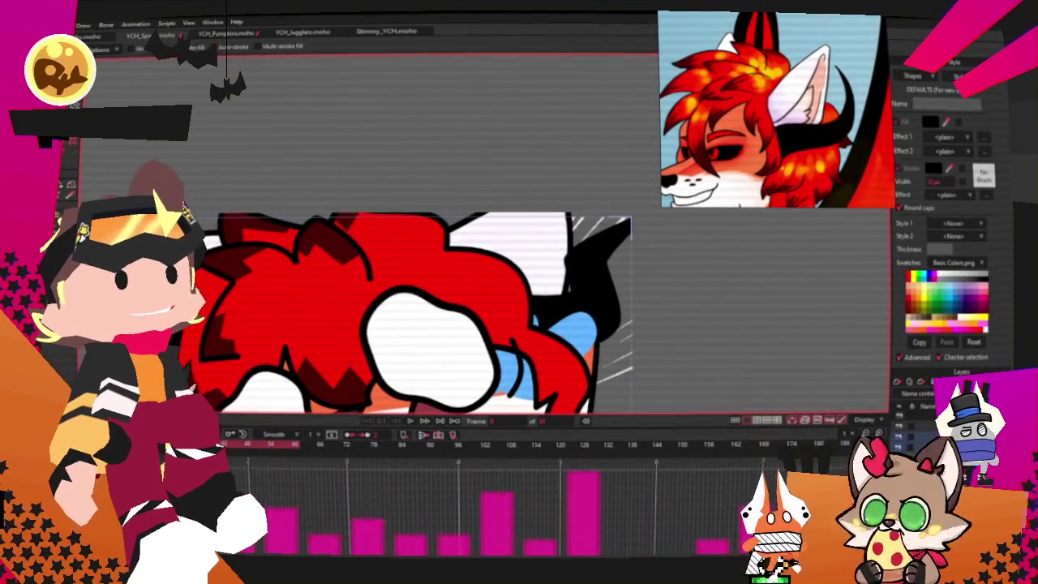
{"action": "key", "text": "g"}
{"action": "scroll", "coordinate": [438, 264], "scroll_direction": "up", "scroll_amount": 2}
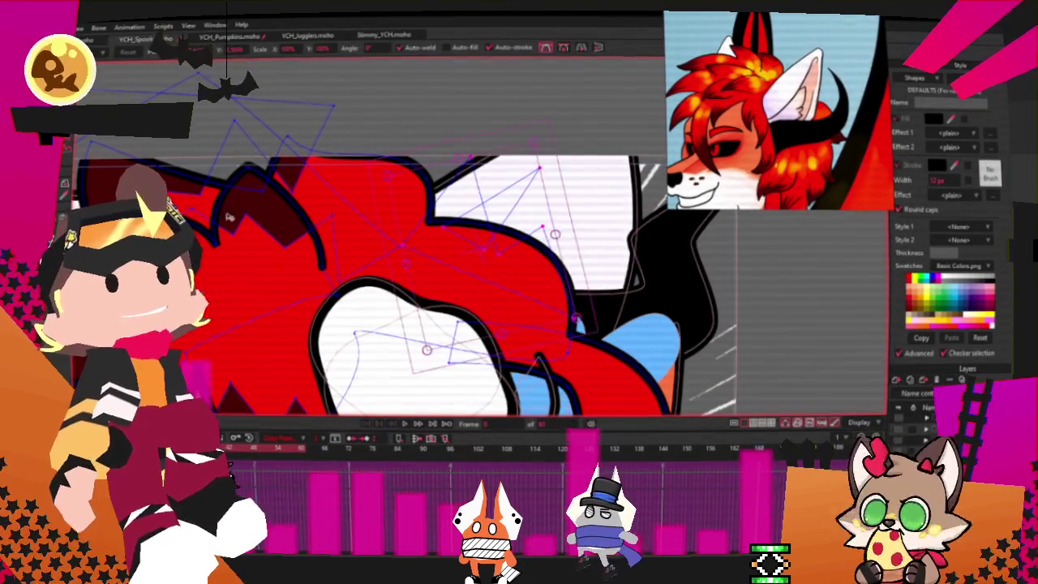
{"action": "key", "text": "q"}
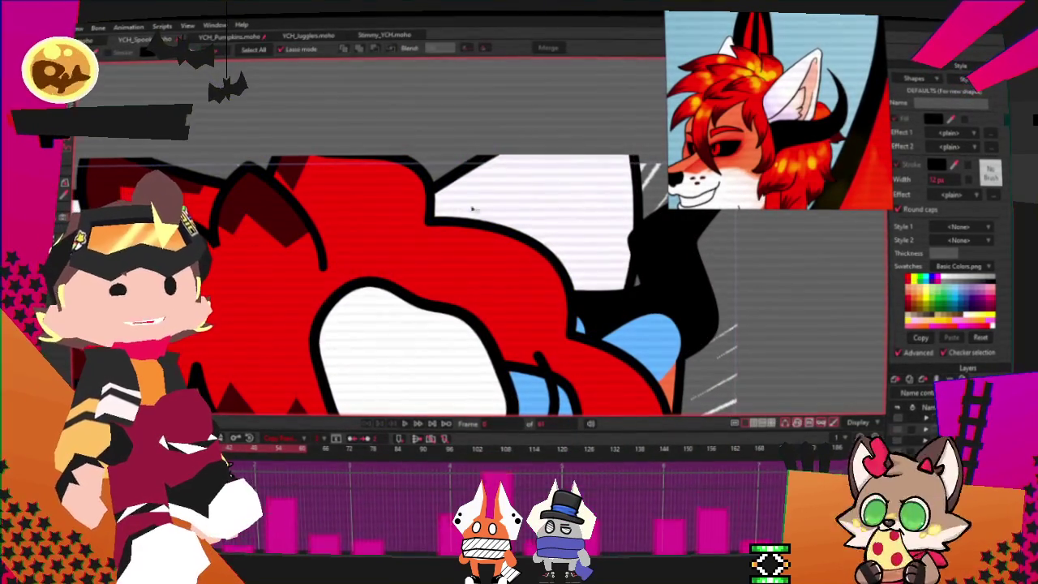
{"action": "key", "text": "Down"}
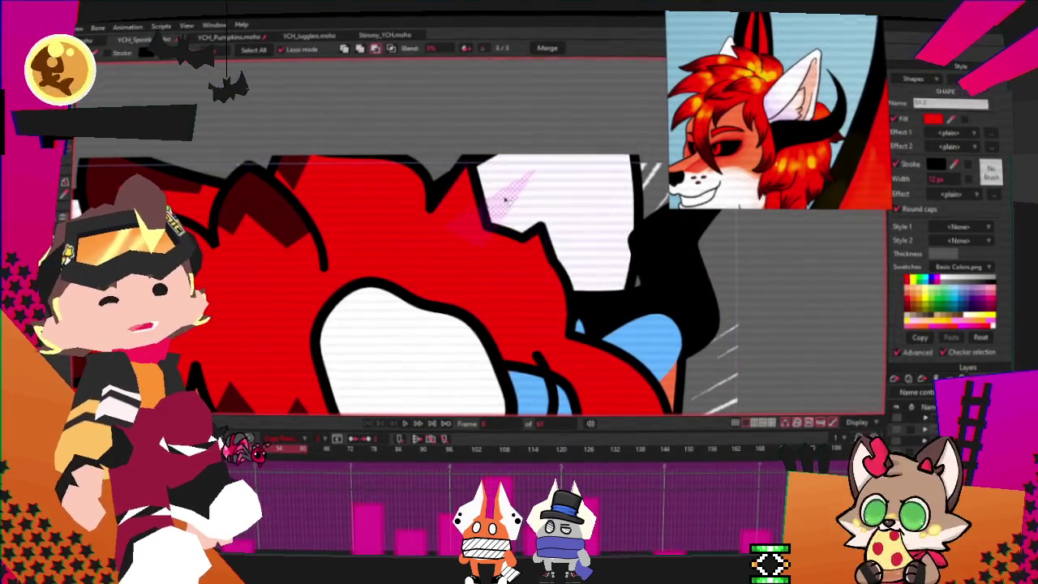
{"action": "left_click", "coordinate": [505, 199]}
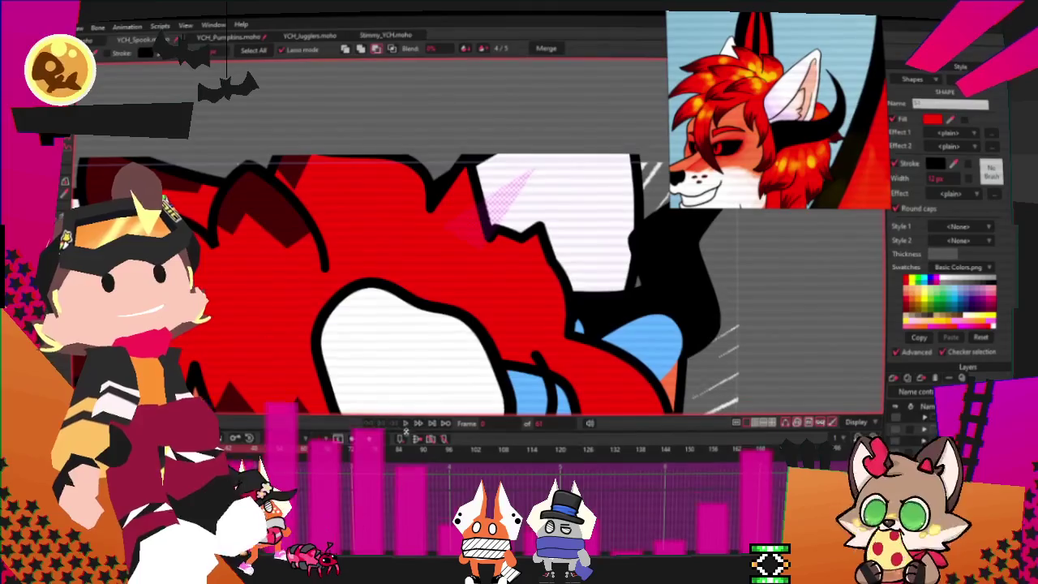
{"action": "key", "text": "space"}
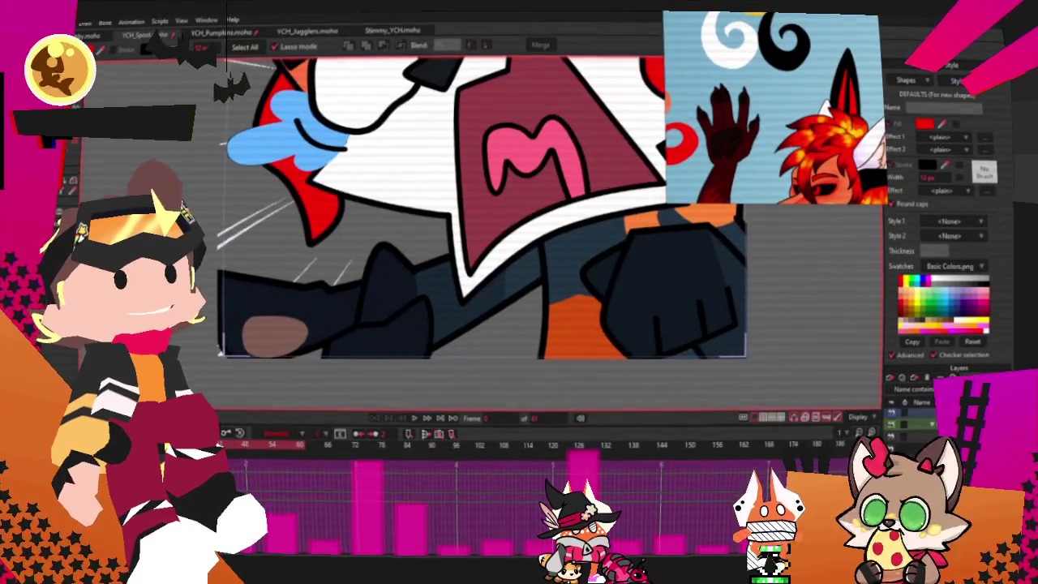
Step: Delete the brown oval on the arm and fill the dark arm shape dark red
{"action": "left_click", "coordinate": [274, 334]}
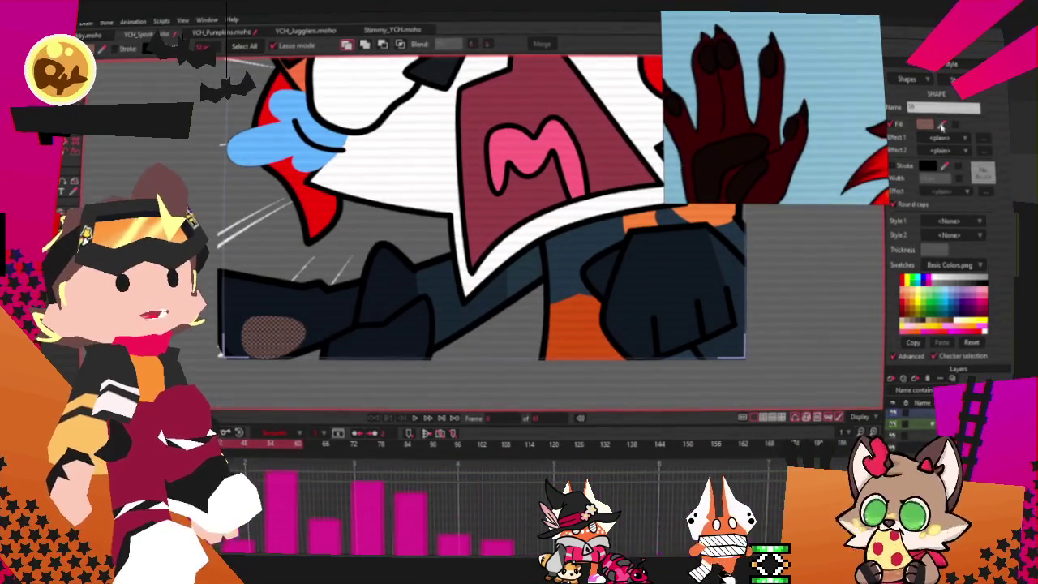
{"action": "key", "text": "Delete"}
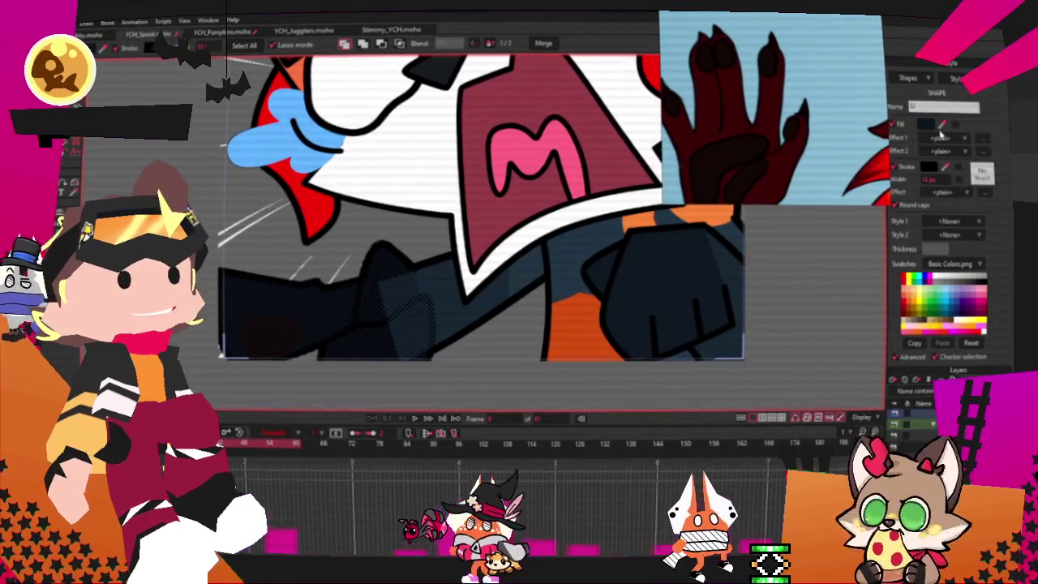
{"action": "left_click_drag", "start_coordinate": [939, 128], "coordinate": [795, 166]}
{"action": "left_click", "coordinate": [476, 316]}
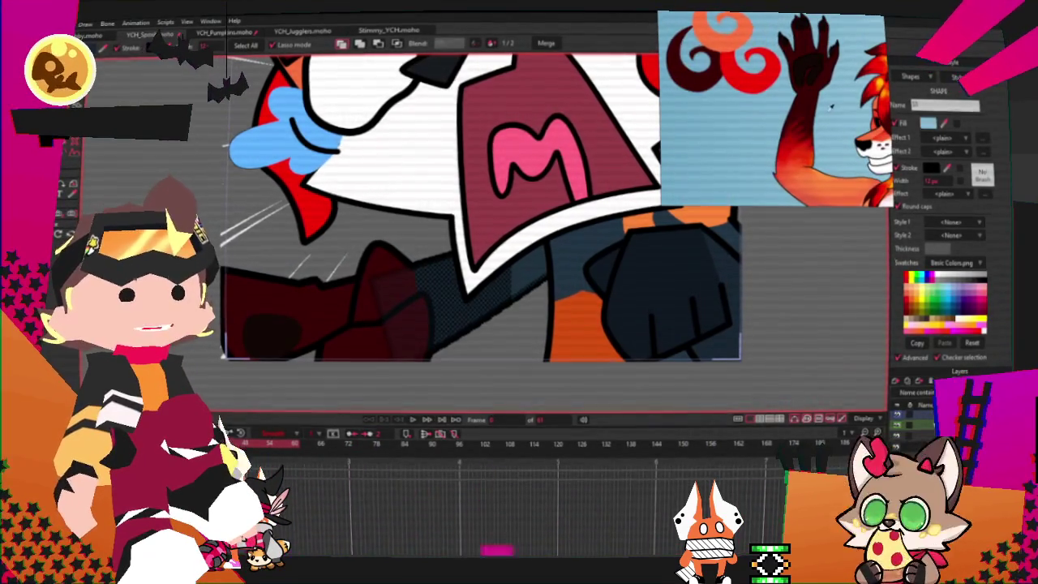
Step: Give the next arm shape a Gradient fill effect with a red colour stop
{"action": "left_click", "coordinate": [533, 273]}
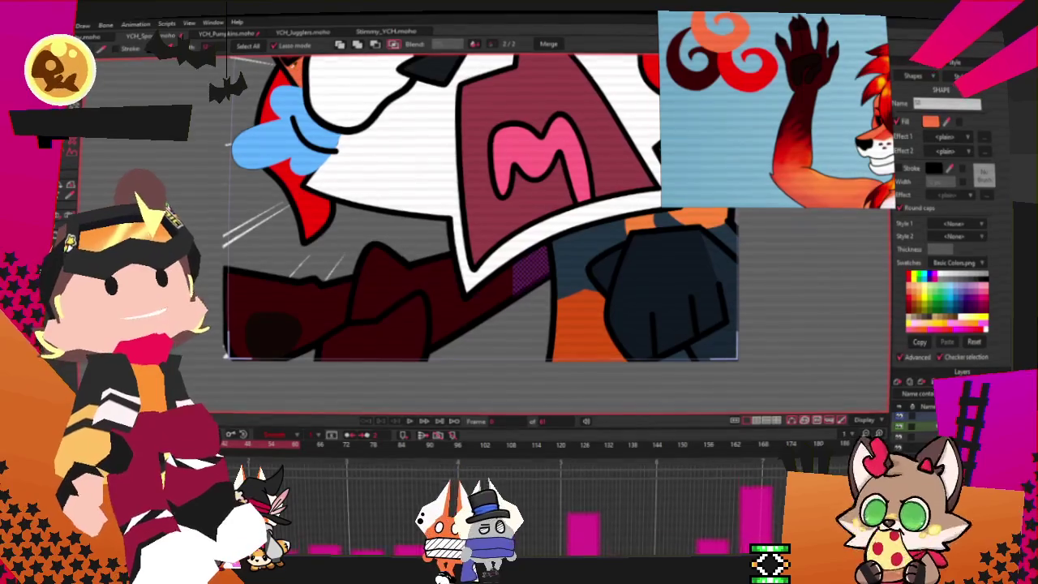
{"action": "left_click", "coordinate": [954, 138]}
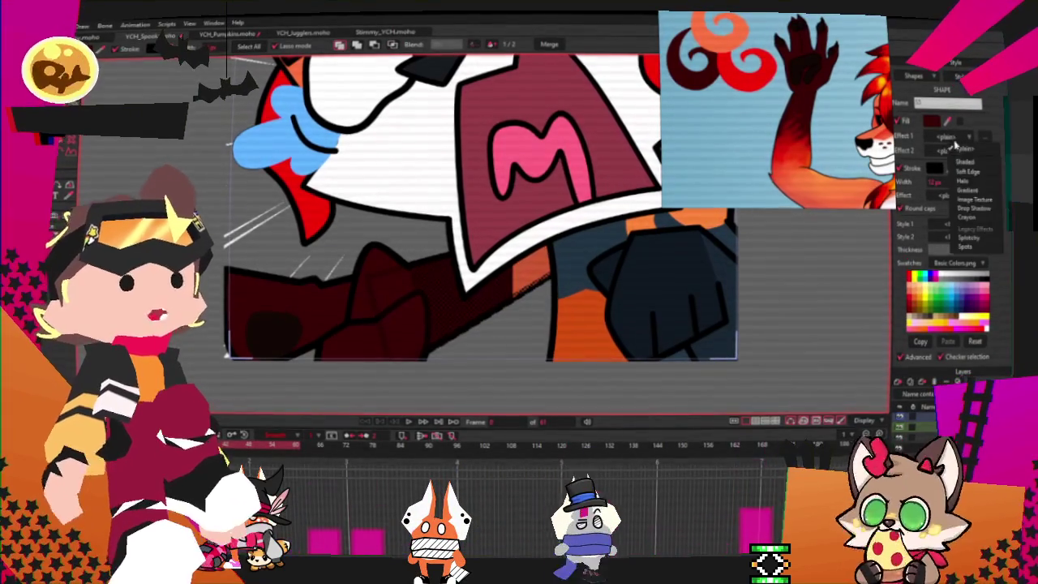
{"action": "left_click", "coordinate": [965, 190]}
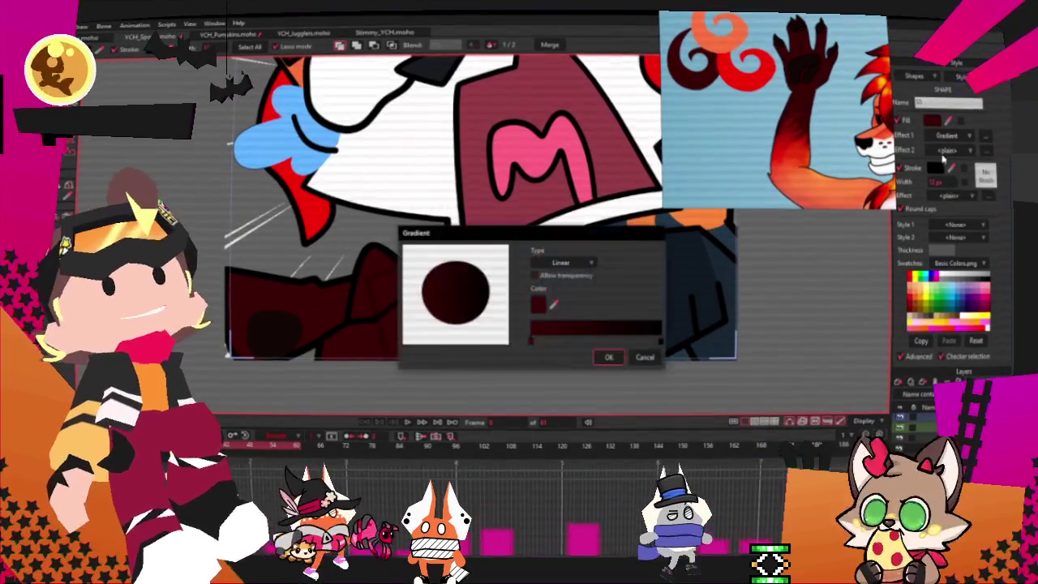
{"action": "left_click", "coordinate": [660, 344]}
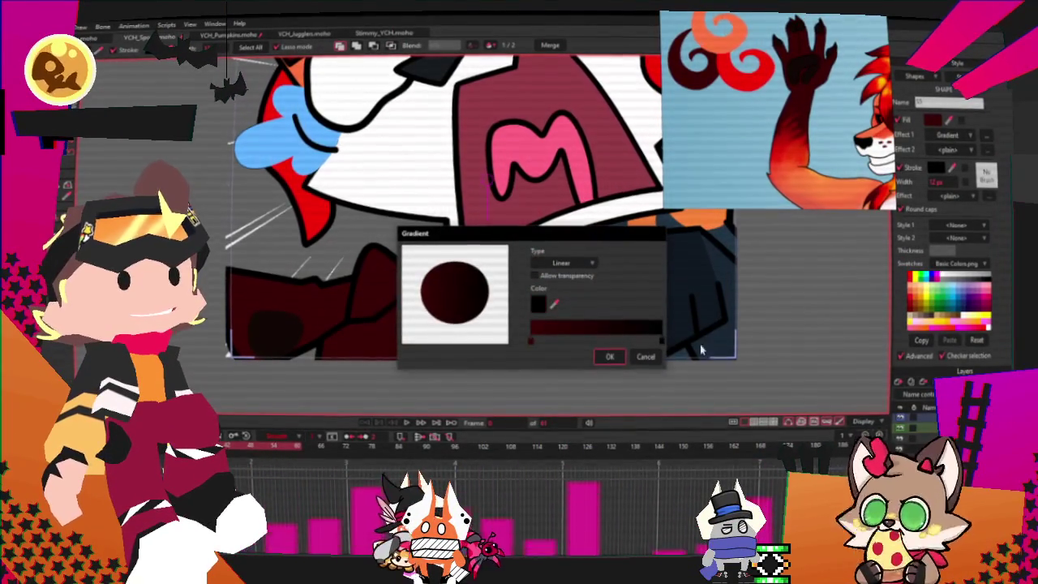
{"action": "left_click", "coordinate": [609, 355]}
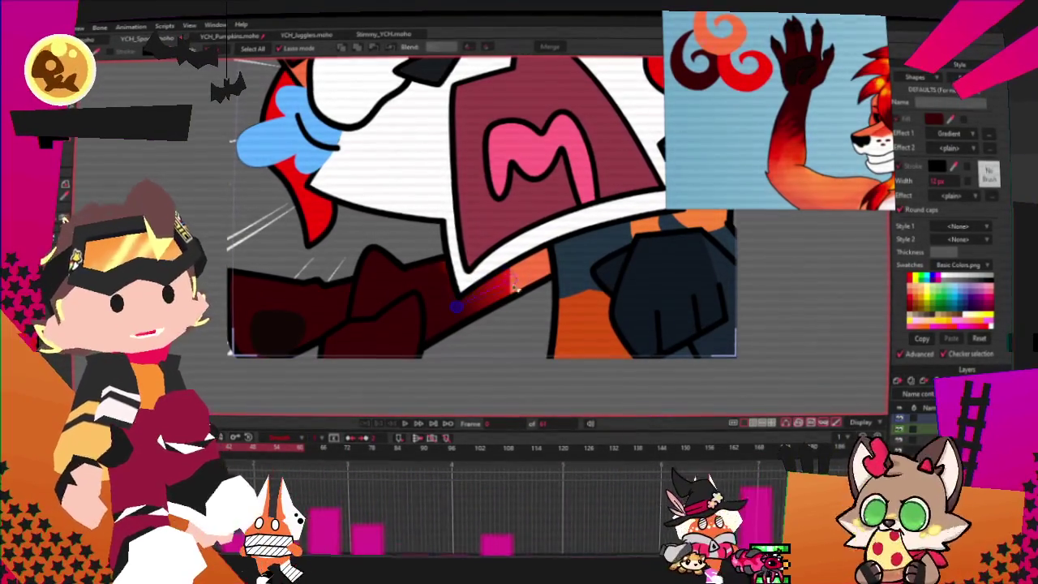
Step: Run the gradient from the arm to the shoulder and make it red-to-orange
{"action": "scroll", "coordinate": [487, 356], "scroll_direction": "down", "scroll_amount": 2}
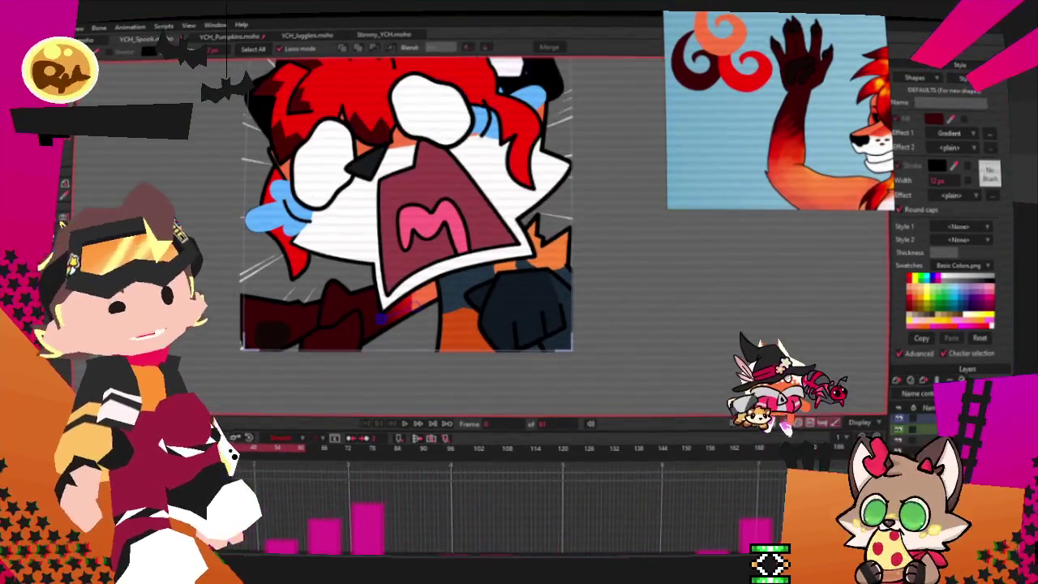
{"action": "scroll", "coordinate": [439, 327], "scroll_direction": "down", "scroll_amount": 2}
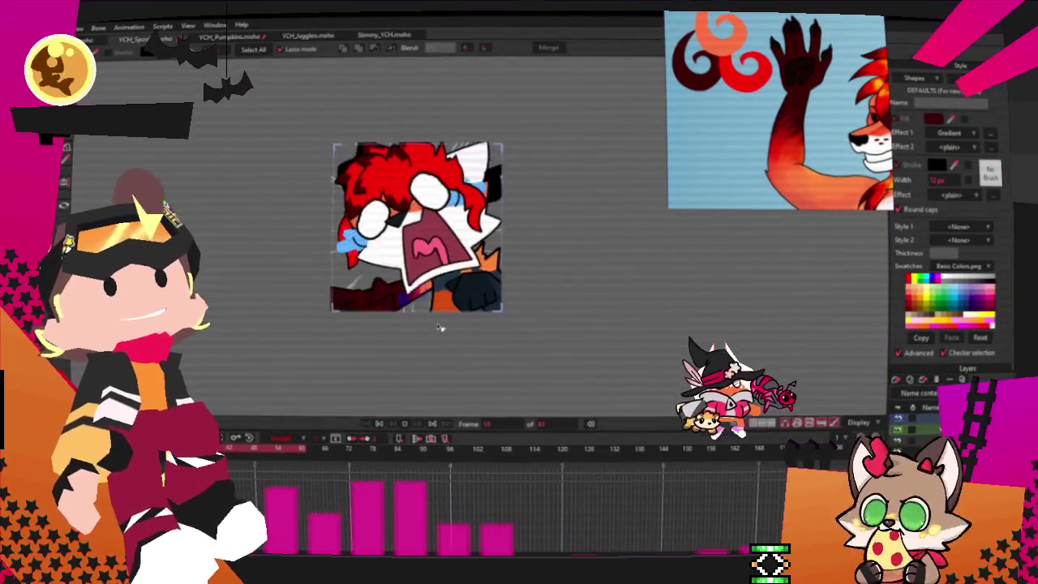
{"action": "key", "text": "space"}
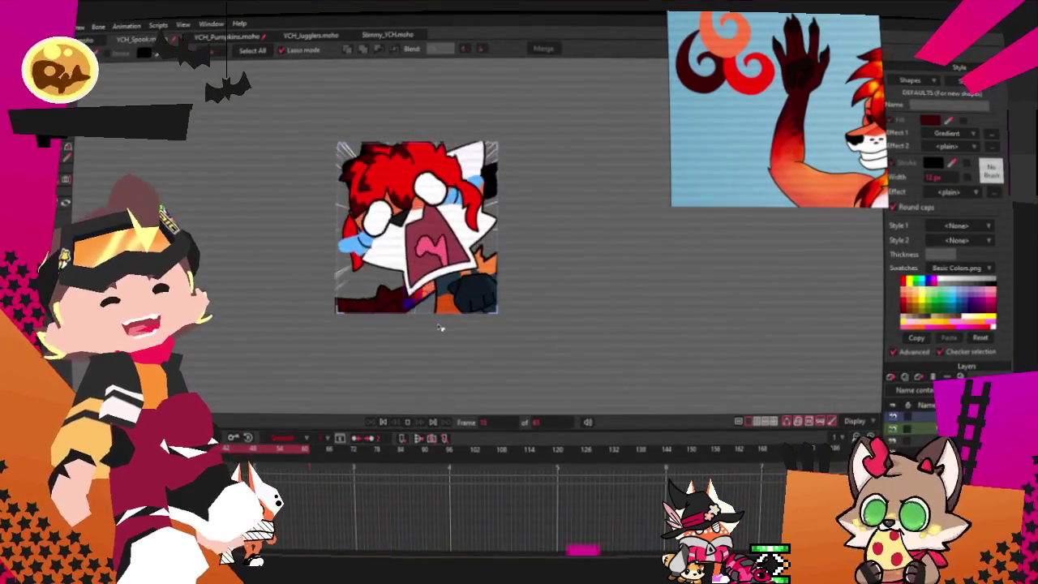
{"action": "scroll", "coordinate": [388, 307], "scroll_direction": "up", "scroll_amount": 5}
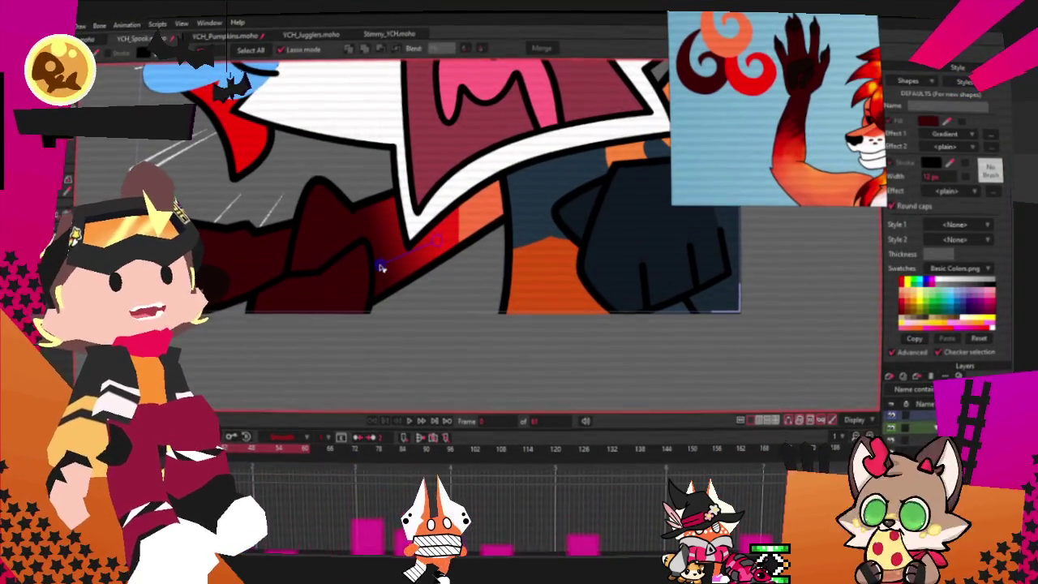
{"action": "left_click", "coordinate": [379, 265]}
{"action": "left_click", "coordinate": [437, 241]}
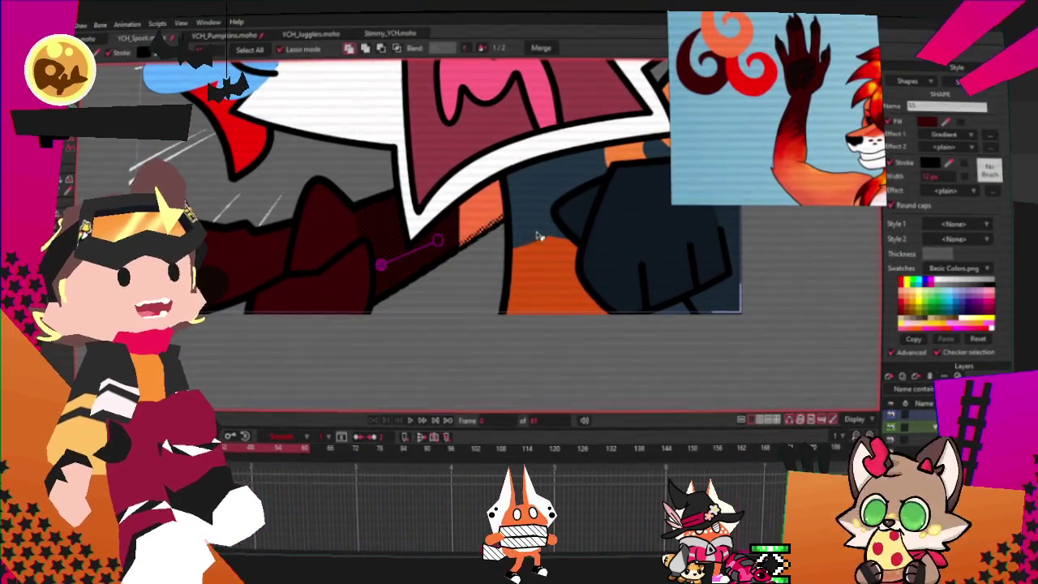
{"action": "left_click", "coordinate": [990, 137]}
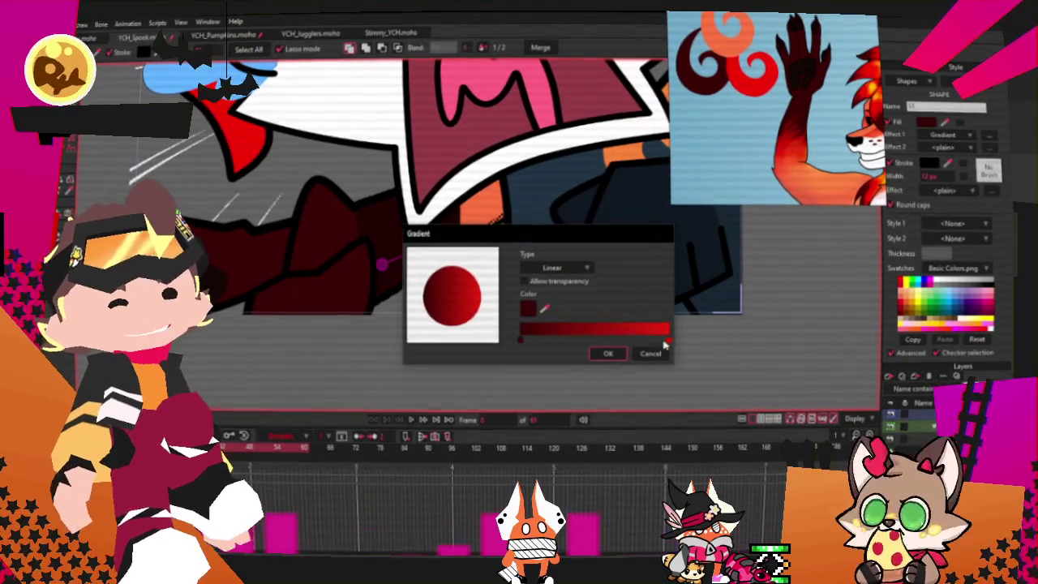
{"action": "left_click", "coordinate": [669, 341]}
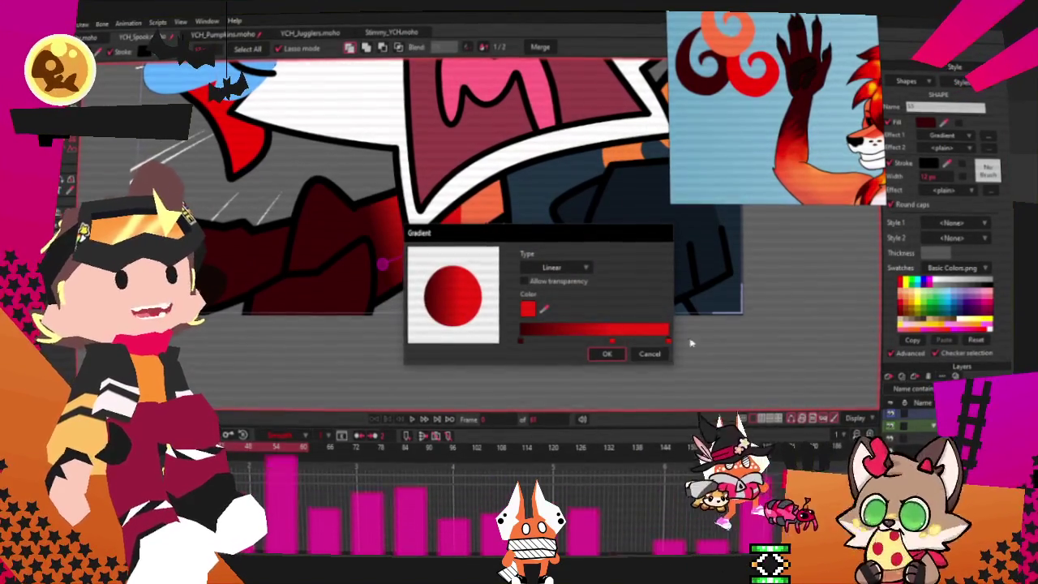
{"action": "left_click", "coordinate": [604, 353]}
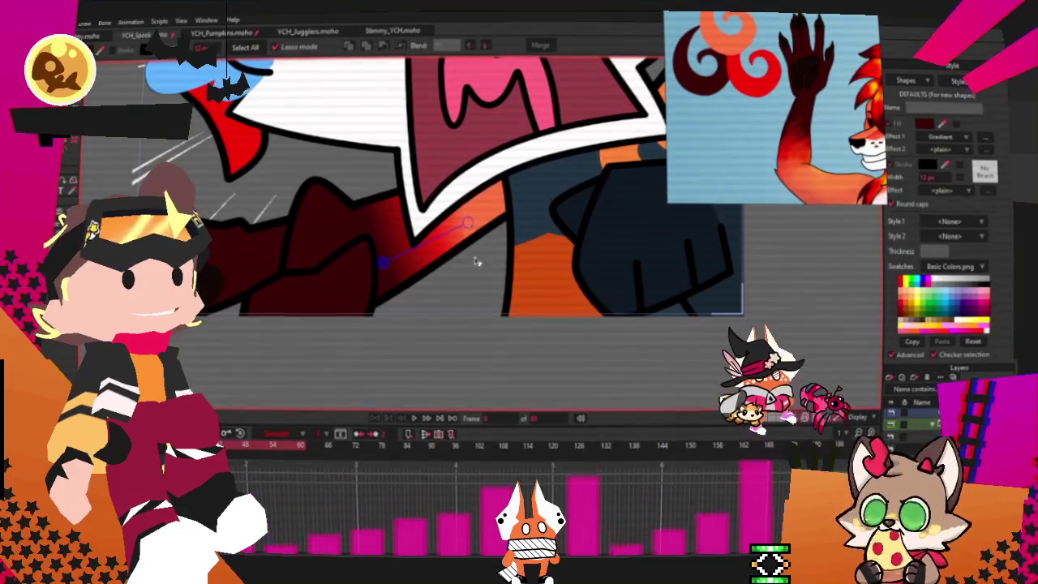
{"action": "scroll", "coordinate": [428, 346], "scroll_direction": "down", "scroll_amount": 2}
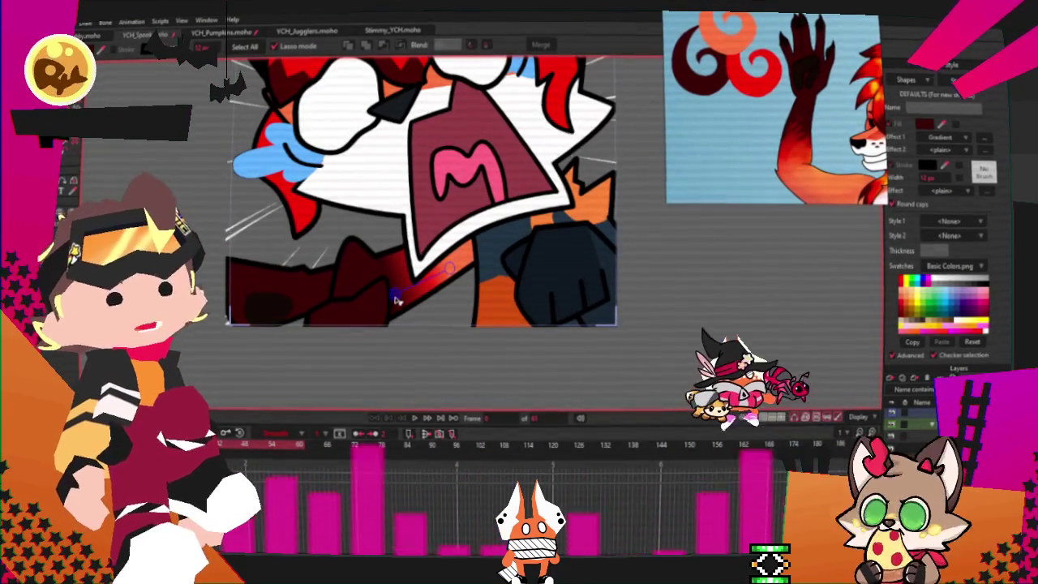
{"action": "scroll", "coordinate": [388, 302], "scroll_direction": "up", "scroll_amount": 2}
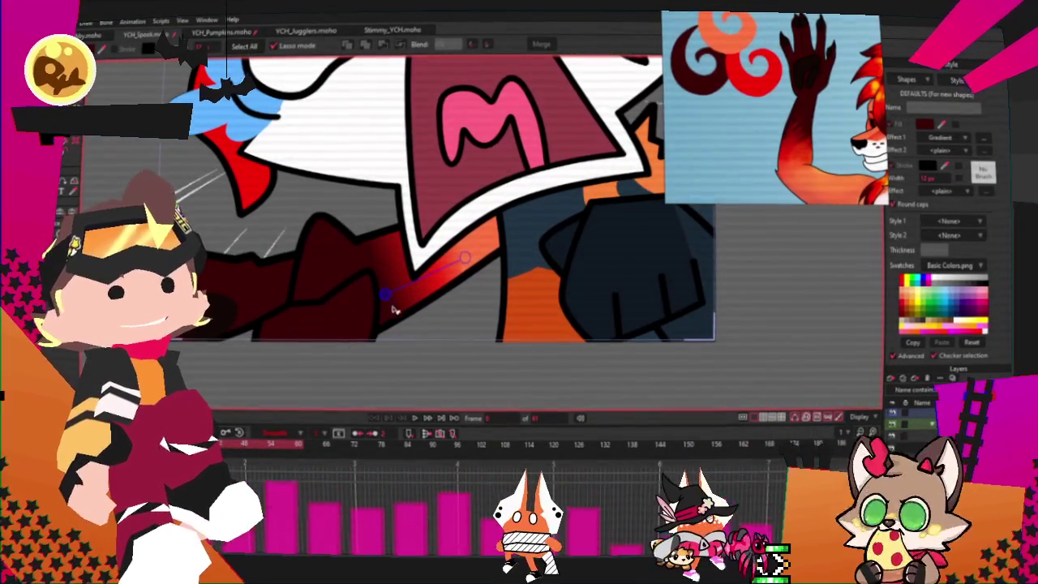
{"action": "scroll", "coordinate": [442, 261], "scroll_direction": "down", "scroll_amount": 4}
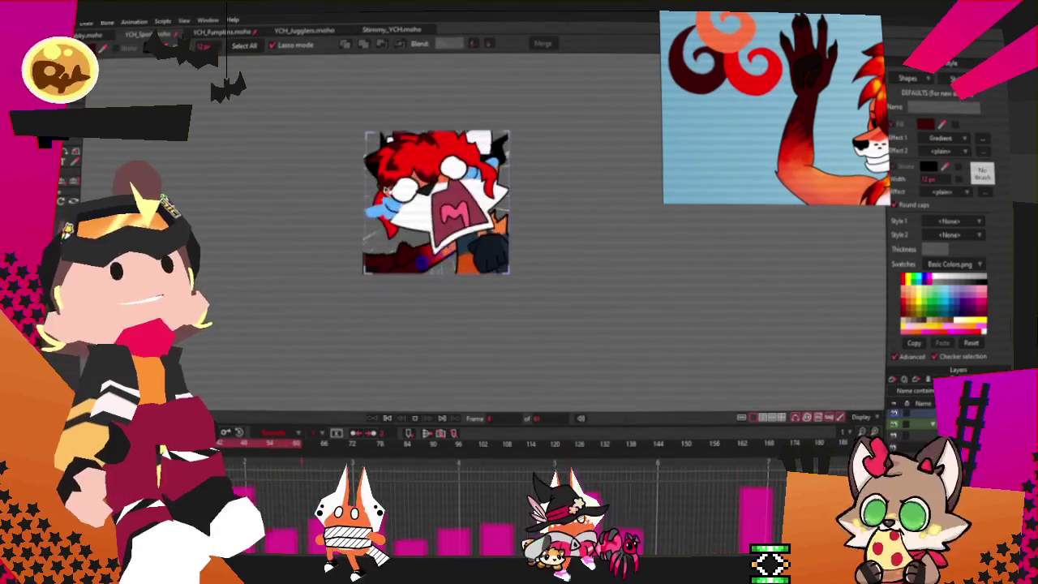
{"action": "scroll", "coordinate": [725, 238], "scroll_direction": "down", "scroll_amount": 2}
{"action": "scroll", "coordinate": [724, 238], "scroll_direction": "up", "scroll_amount": 2}
{"action": "scroll", "coordinate": [725, 238], "scroll_direction": "up", "scroll_amount": 1}
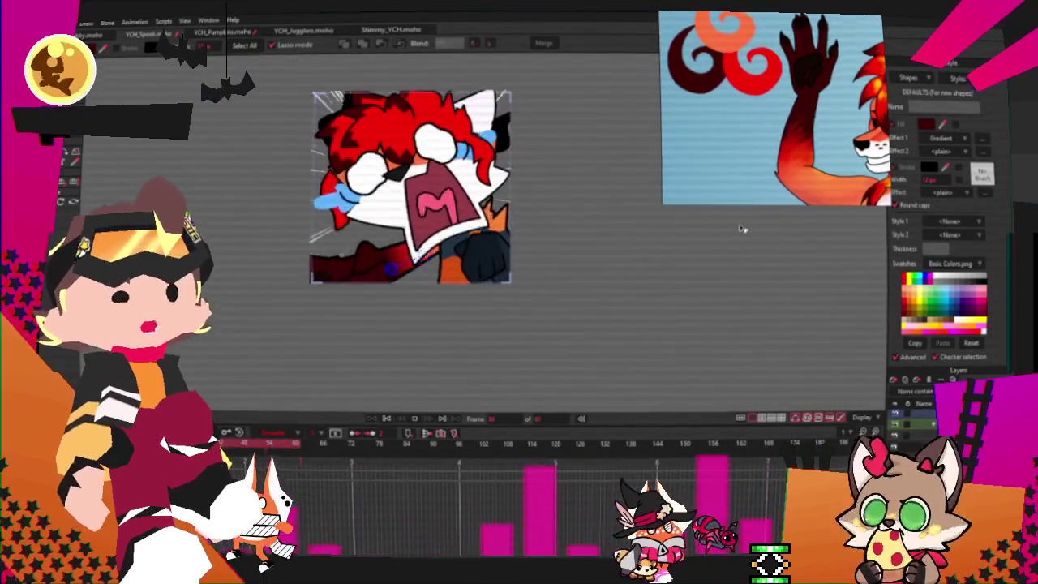
{"action": "scroll", "coordinate": [373, 300], "scroll_direction": "up", "scroll_amount": 1}
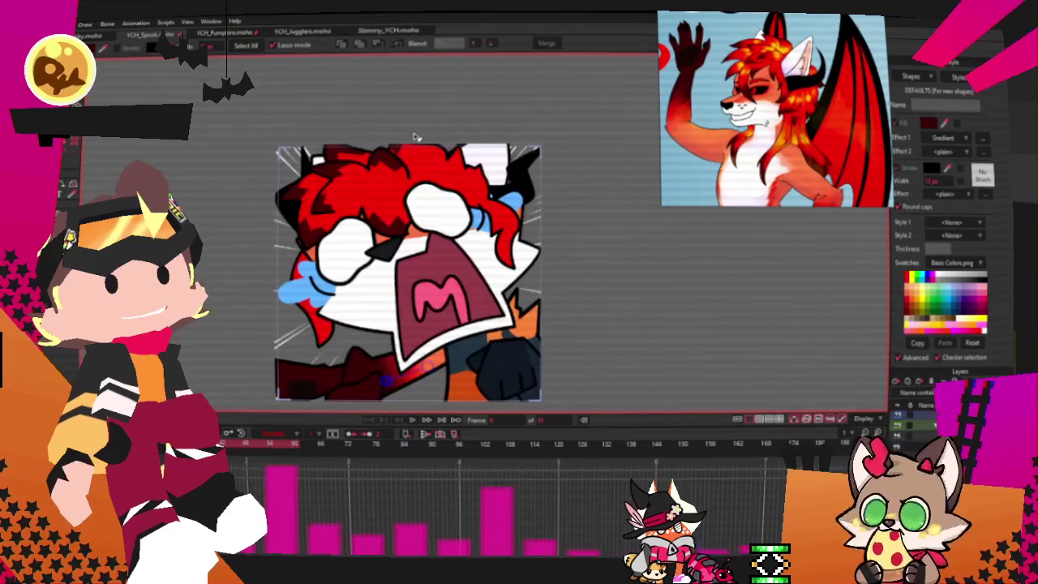
{"action": "scroll", "coordinate": [439, 254], "scroll_direction": "up", "scroll_amount": 2}
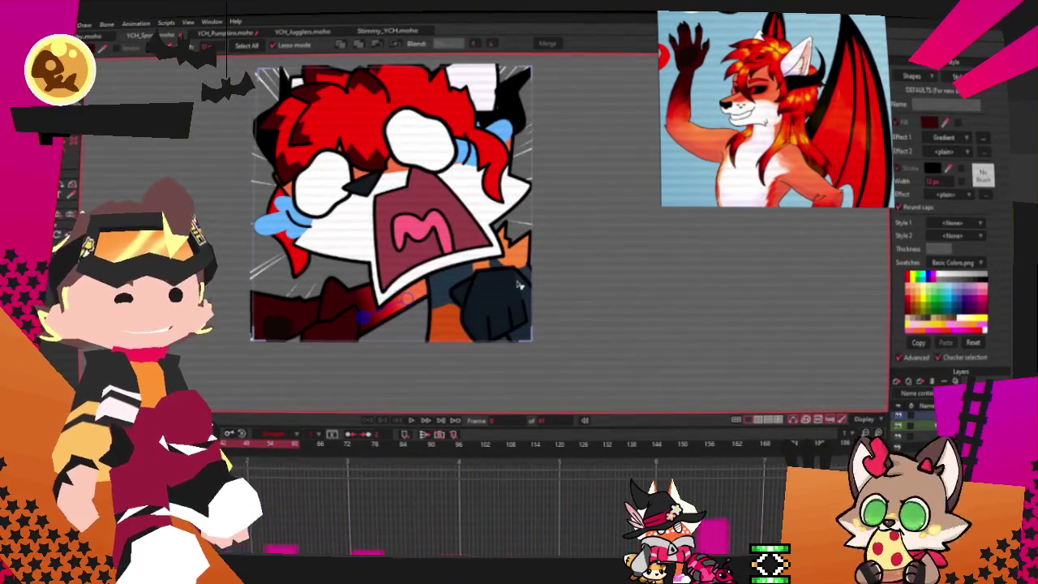
{"action": "scroll", "coordinate": [518, 283], "scroll_direction": "down", "scroll_amount": 1}
{"action": "scroll", "coordinate": [519, 283], "scroll_direction": "up", "scroll_amount": 2}
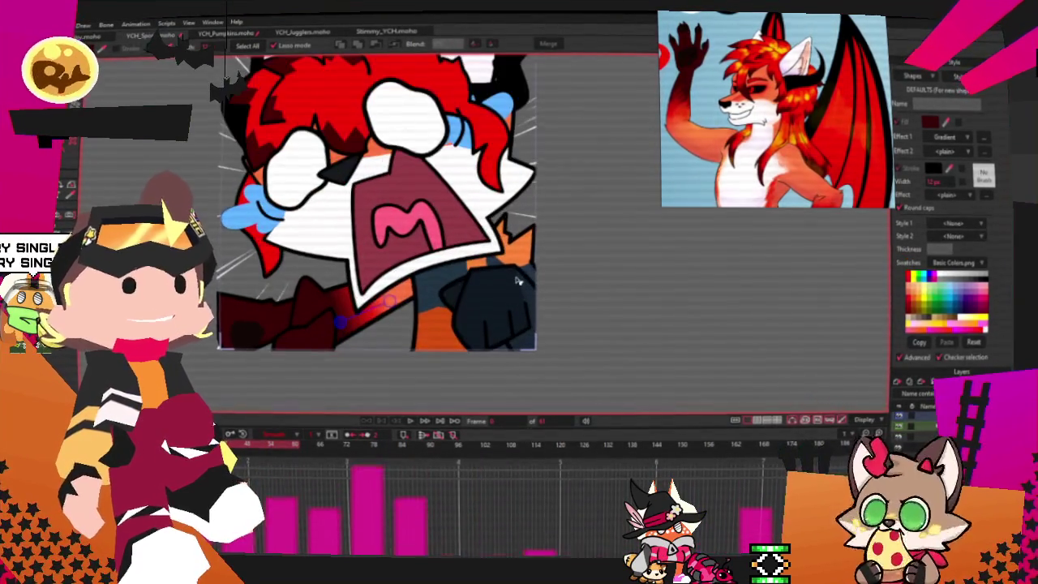
{"action": "scroll", "coordinate": [519, 283], "scroll_direction": "down", "scroll_amount": 1}
{"action": "scroll", "coordinate": [519, 283], "scroll_direction": "up", "scroll_amount": 1}
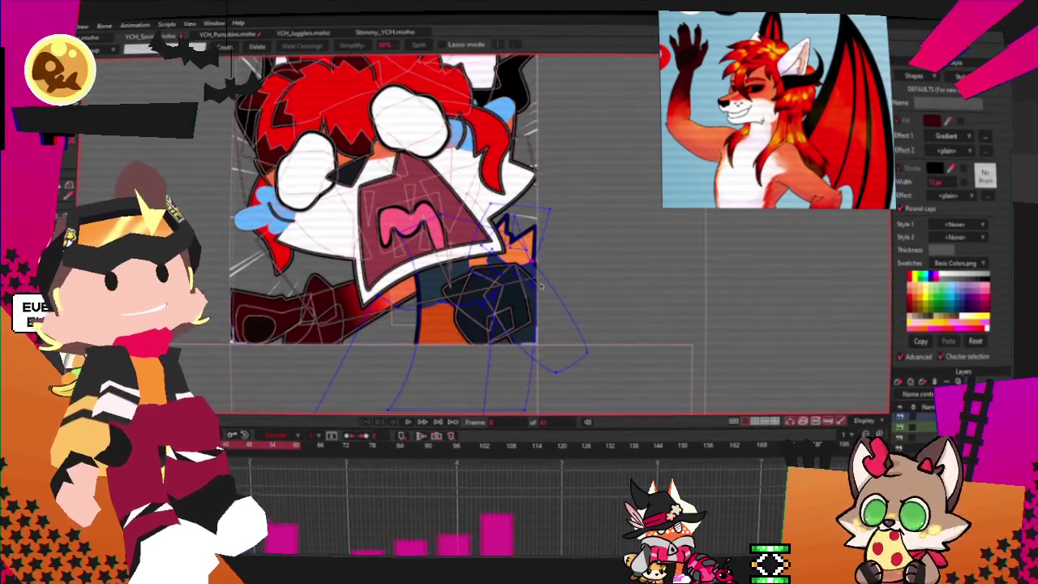
Step: Drag the dark blue shape's point upward to open a white strip, then select that shape
{"action": "scroll", "coordinate": [539, 300], "scroll_direction": "up", "scroll_amount": 3}
{"action": "scroll", "coordinate": [519, 225], "scroll_direction": "down", "scroll_amount": 1}
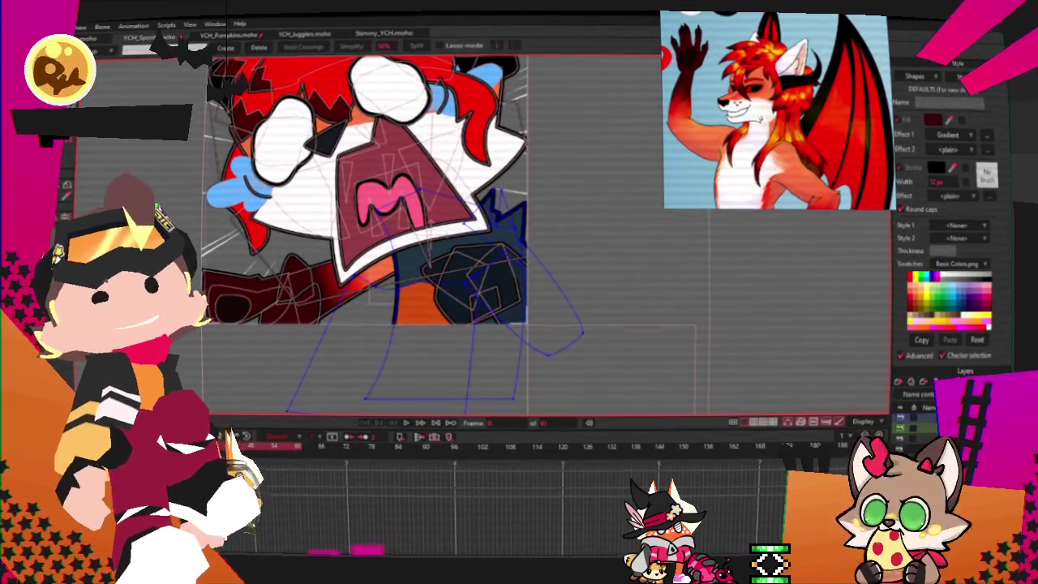
{"action": "scroll", "coordinate": [440, 315], "scroll_direction": "up", "scroll_amount": 2}
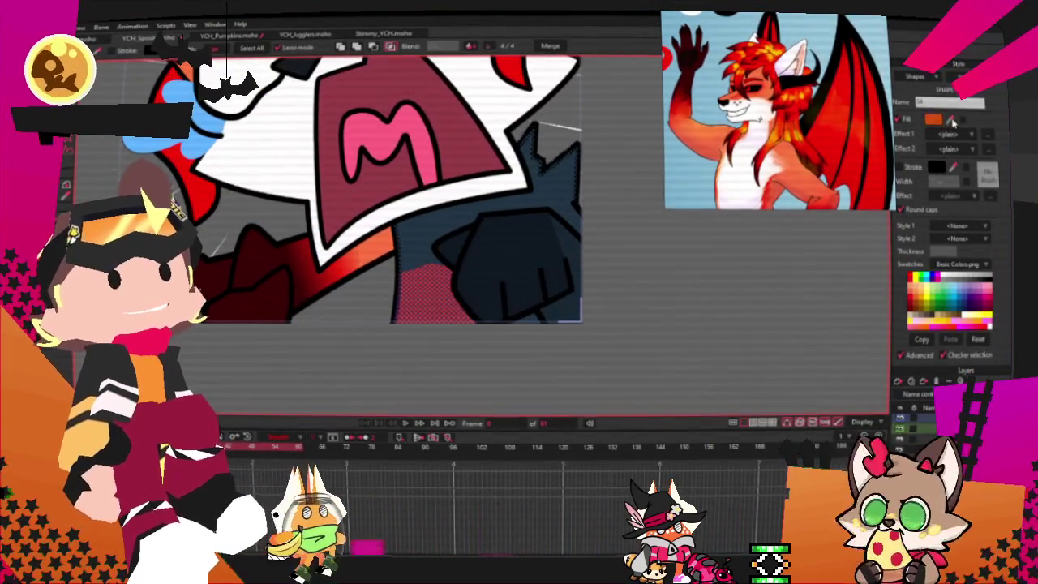
{"action": "left_click", "coordinate": [700, 259]}
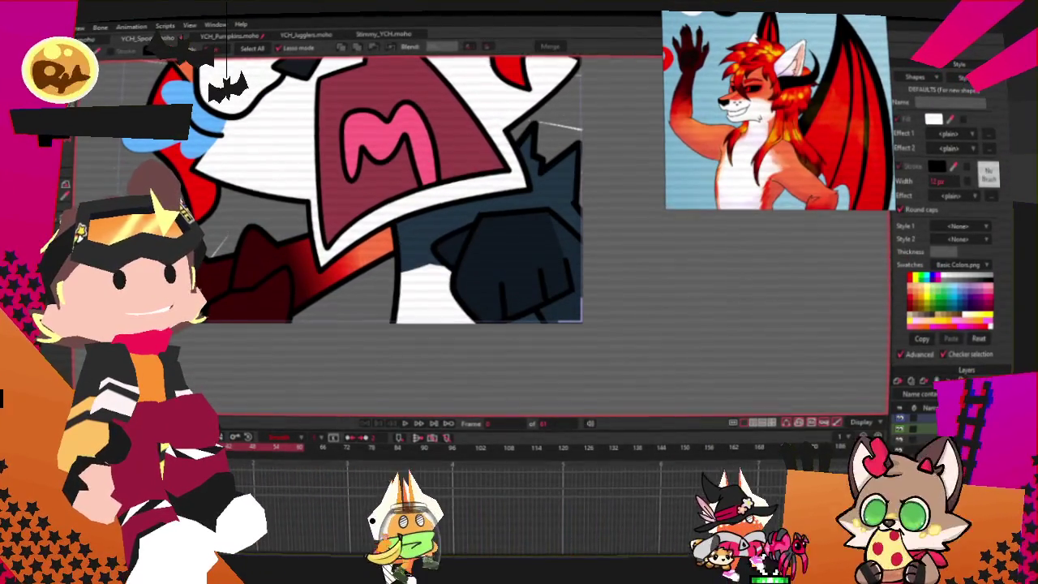
{"action": "key", "text": "t"}
{"action": "scroll", "coordinate": [434, 265], "scroll_direction": "up", "scroll_amount": 1}
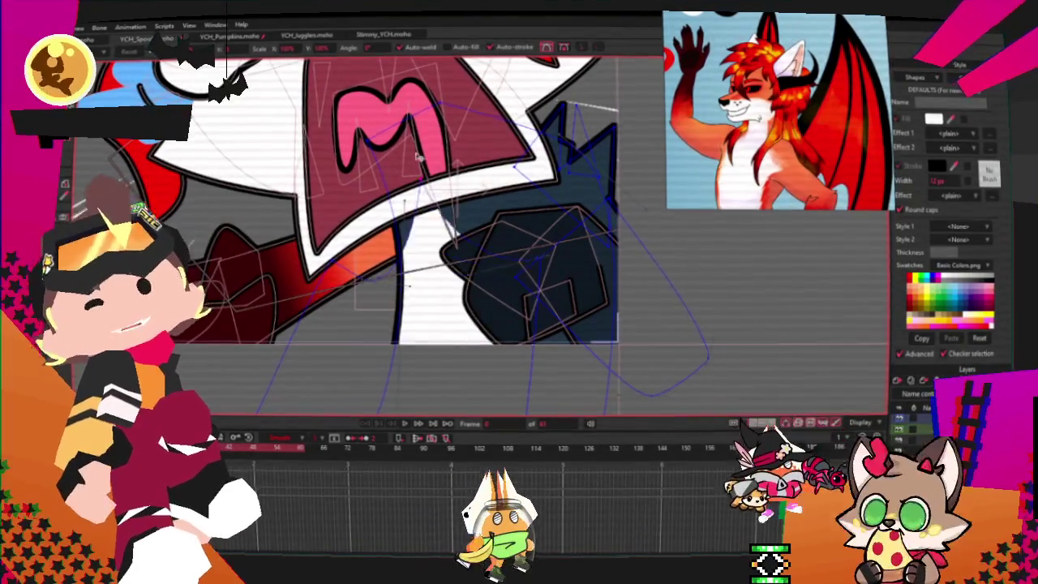
{"action": "left_click_drag", "start_coordinate": [532, 255], "coordinate": [523, 170]}
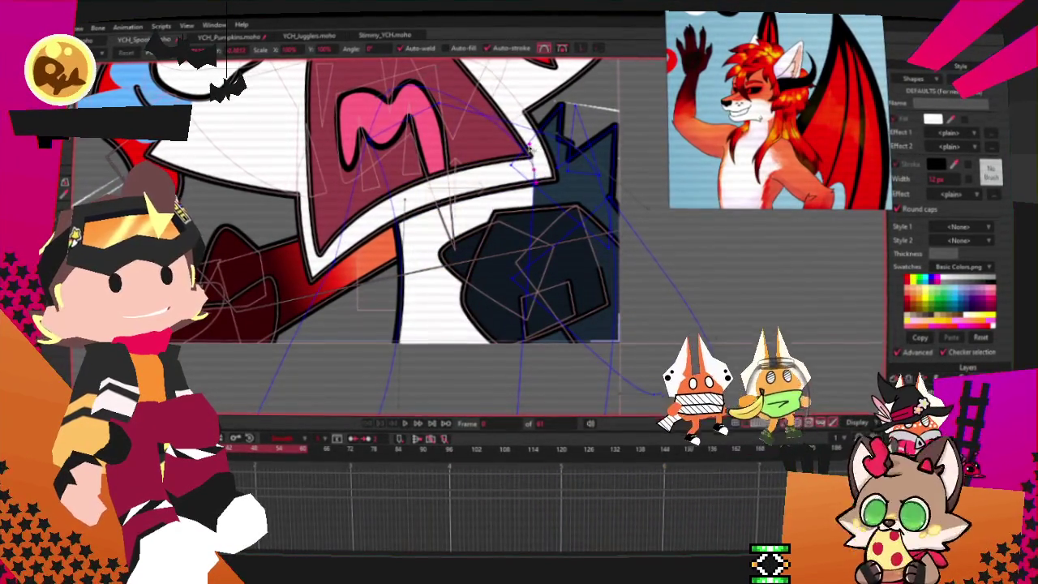
{"action": "key", "text": "q"}
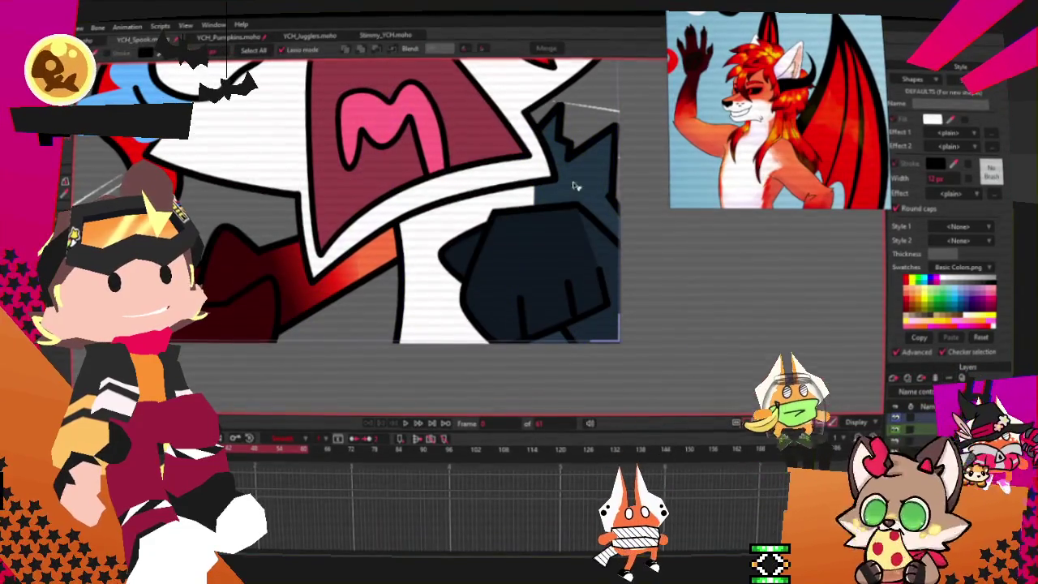
{"action": "left_click", "coordinate": [613, 191]}
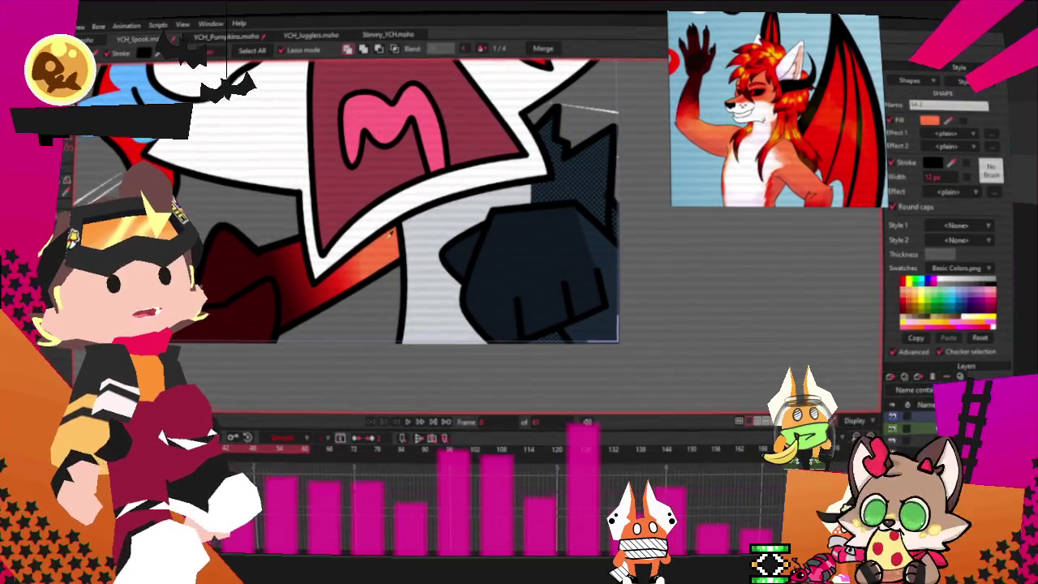
Step: Fill the shape beside the fist orange and make the fist itself dark red
{"action": "left_click", "coordinate": [413, 248]}
{"action": "left_click", "coordinate": [599, 264]}
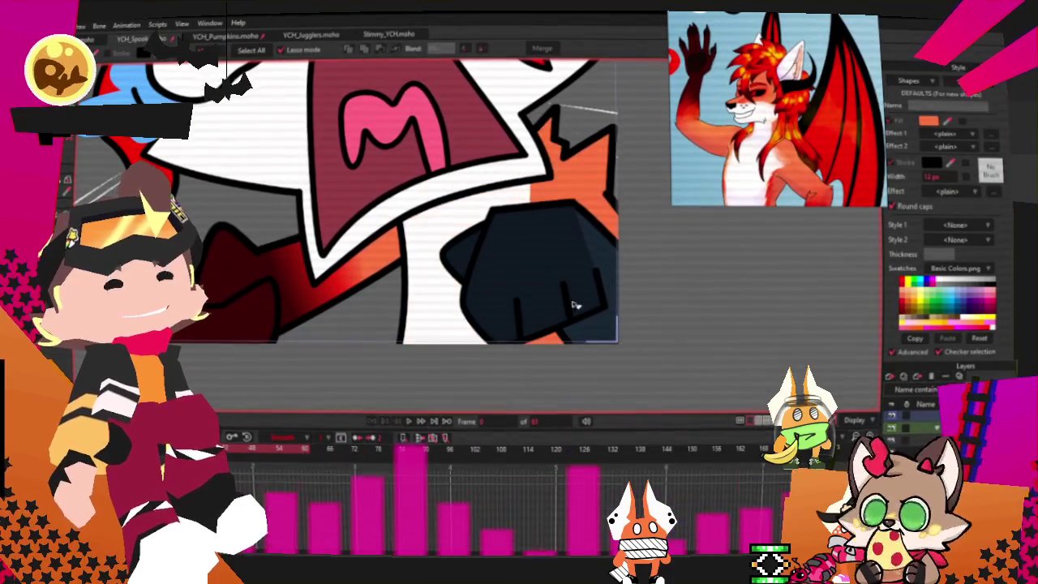
{"action": "scroll", "coordinate": [232, 338], "scroll_direction": "left", "scroll_amount": 5}
{"action": "left_click", "coordinate": [300, 309]}
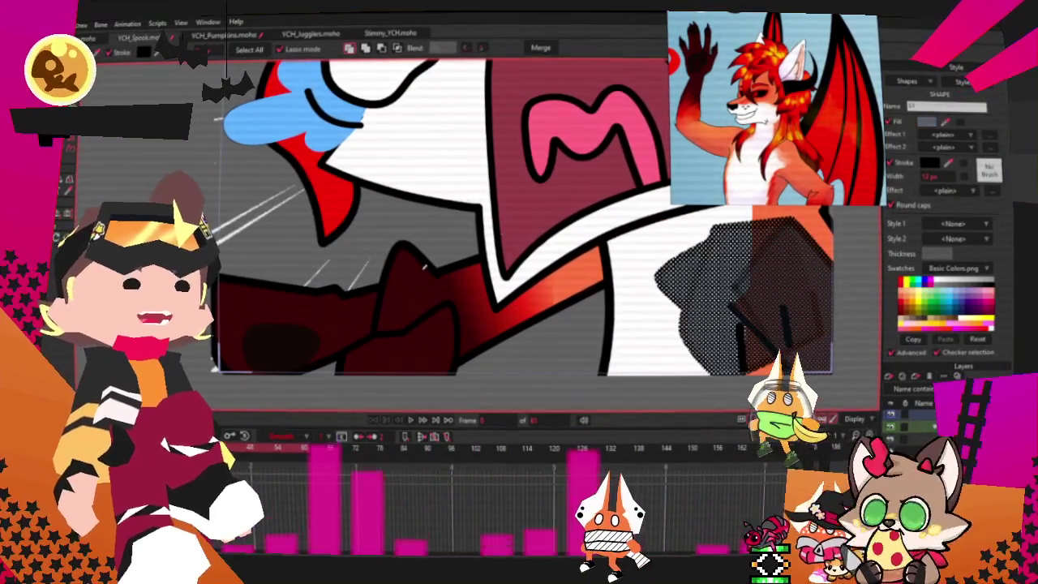
Step: Pick orange as the default fill colour for new shapes
{"action": "scroll", "coordinate": [300, 309], "scroll_direction": "down", "scroll_amount": 3}
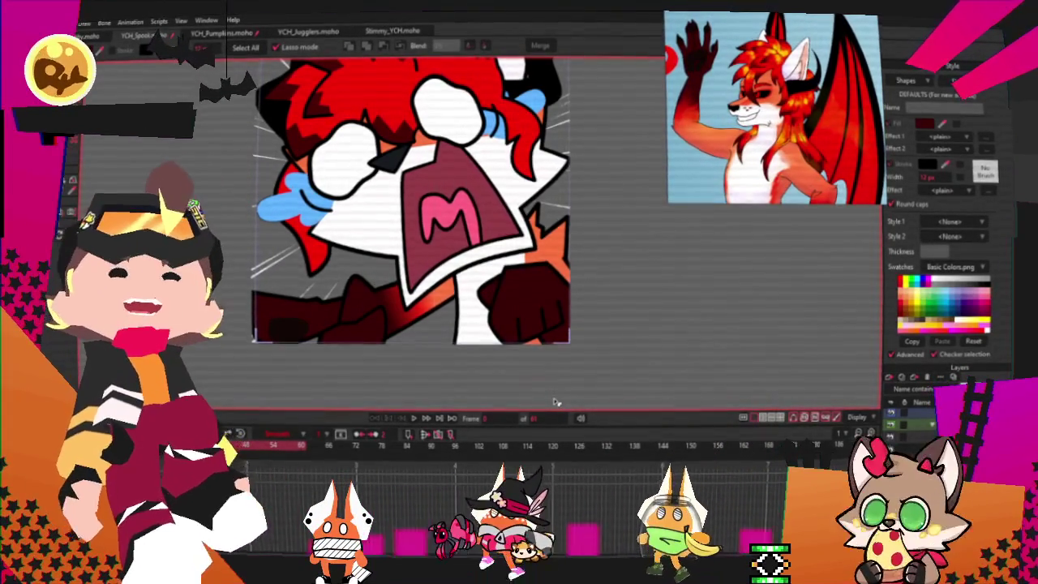
{"action": "scroll", "coordinate": [547, 318], "scroll_direction": "down", "scroll_amount": 5}
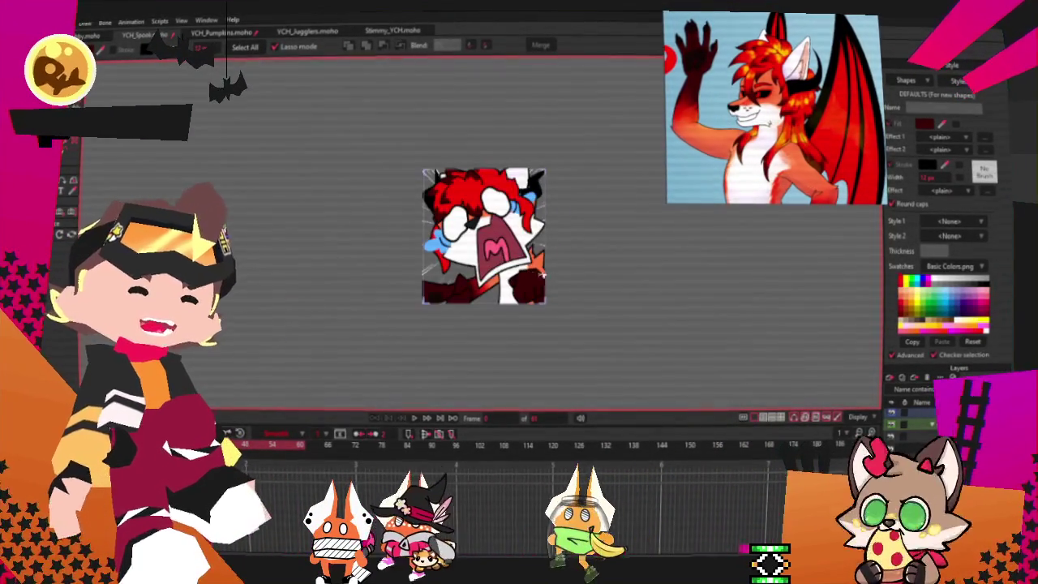
{"action": "left_click", "coordinate": [478, 288]}
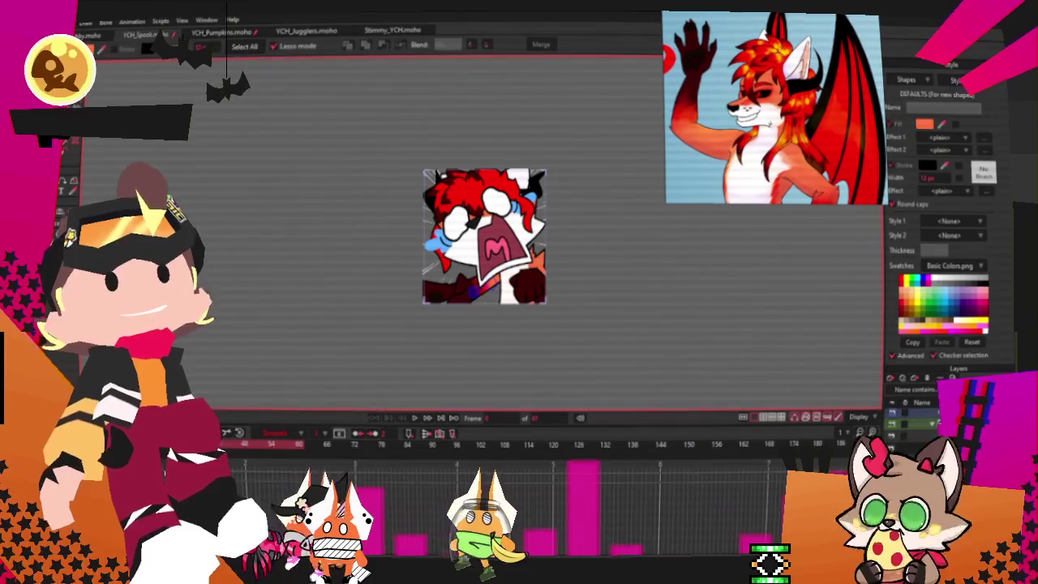
{"action": "left_click", "coordinate": [892, 379]}
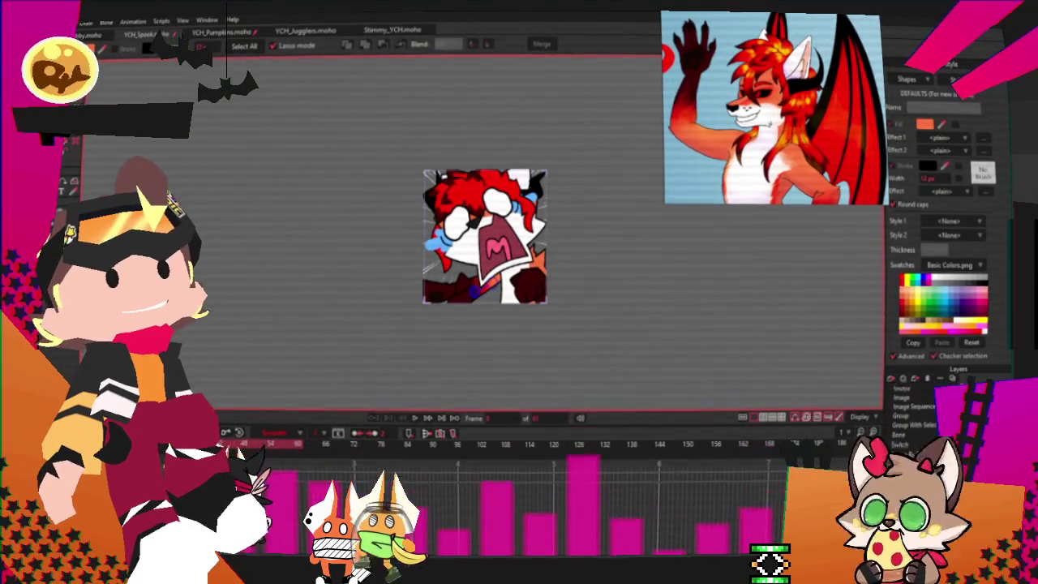
Step: Add a new vector layer and draw a rectangle across the character's lower body
{"action": "left_click", "coordinate": [901, 388]}
{"action": "scroll", "coordinate": [423, 281], "scroll_direction": "up", "scroll_amount": 5}
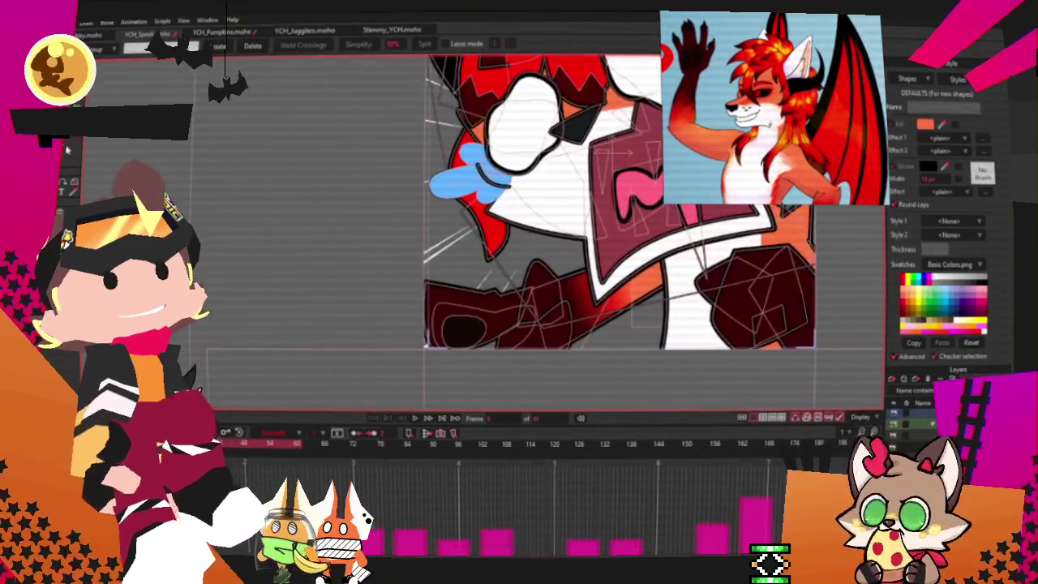
{"action": "scroll", "coordinate": [424, 348], "scroll_direction": "down", "scroll_amount": 3}
{"action": "scroll", "coordinate": [424, 348], "scroll_direction": "up", "scroll_amount": 4}
{"action": "key", "text": "r"}
{"action": "left_click_drag", "start_coordinate": [285, 148], "coordinate": [512, 290]}
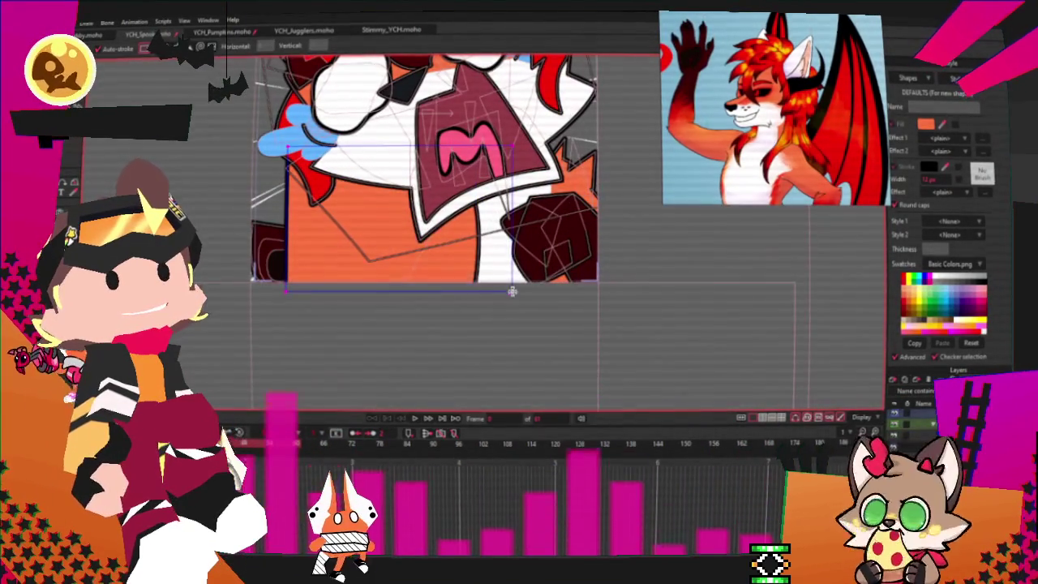
Step: Fill the rectangle red and send it down behind the dark red arm shapes
{"action": "key", "text": "g"}
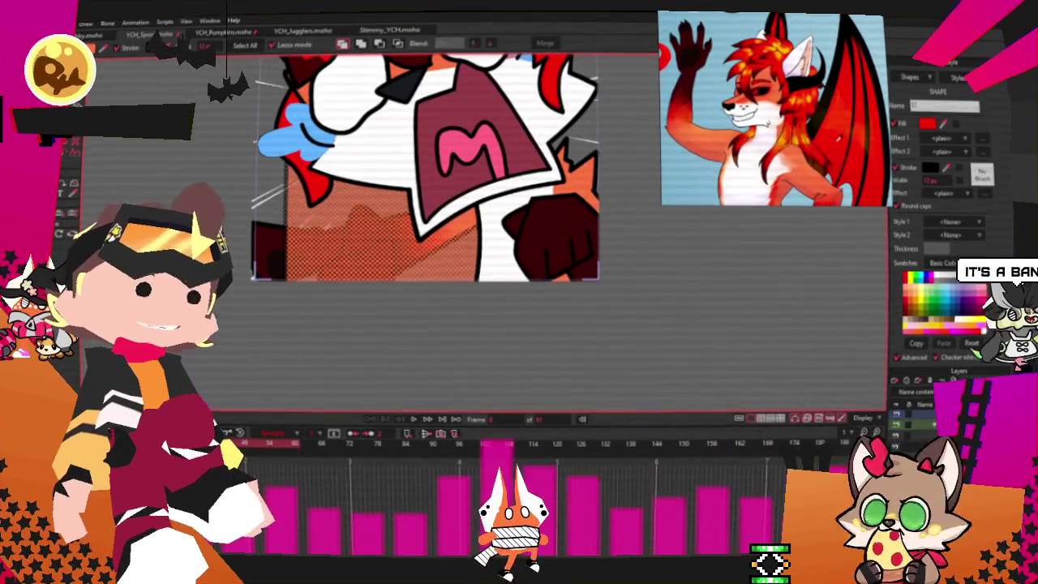
{"action": "left_click", "coordinate": [910, 284]}
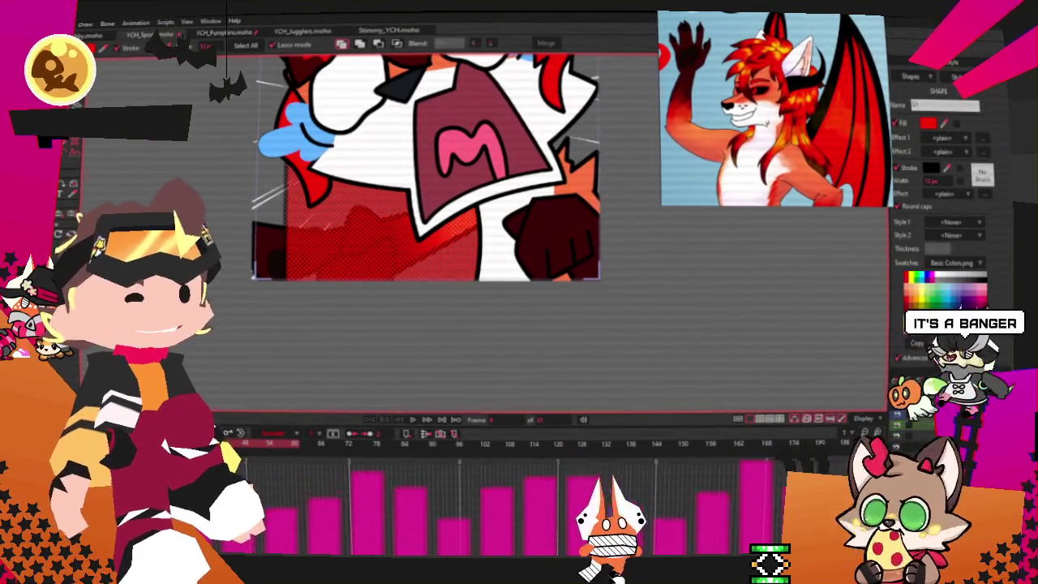
{"action": "key", "text": "Down"}
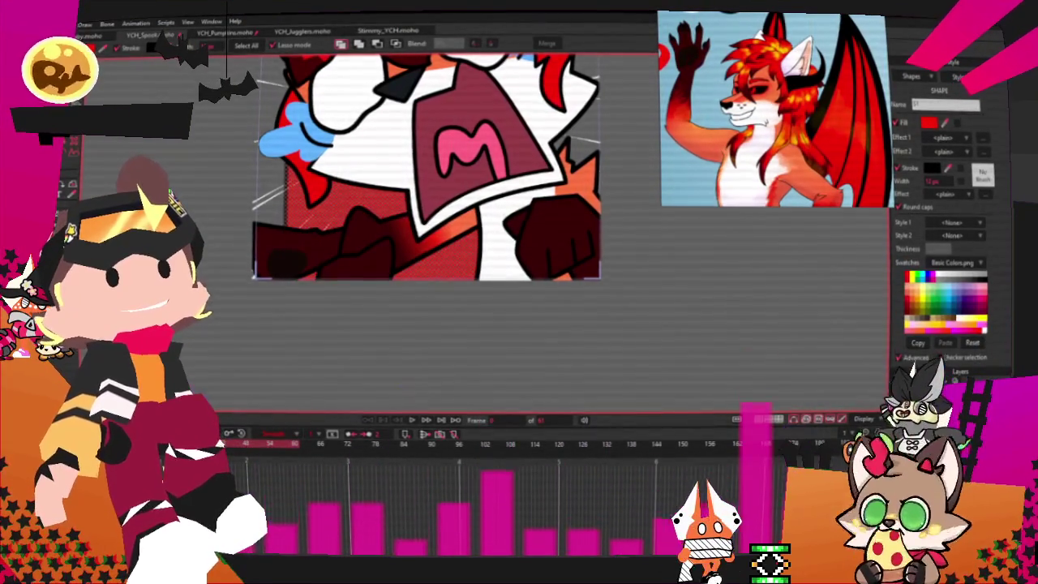
{"action": "key", "text": "a"}
{"action": "scroll", "coordinate": [422, 310], "scroll_direction": "up", "scroll_amount": 3}
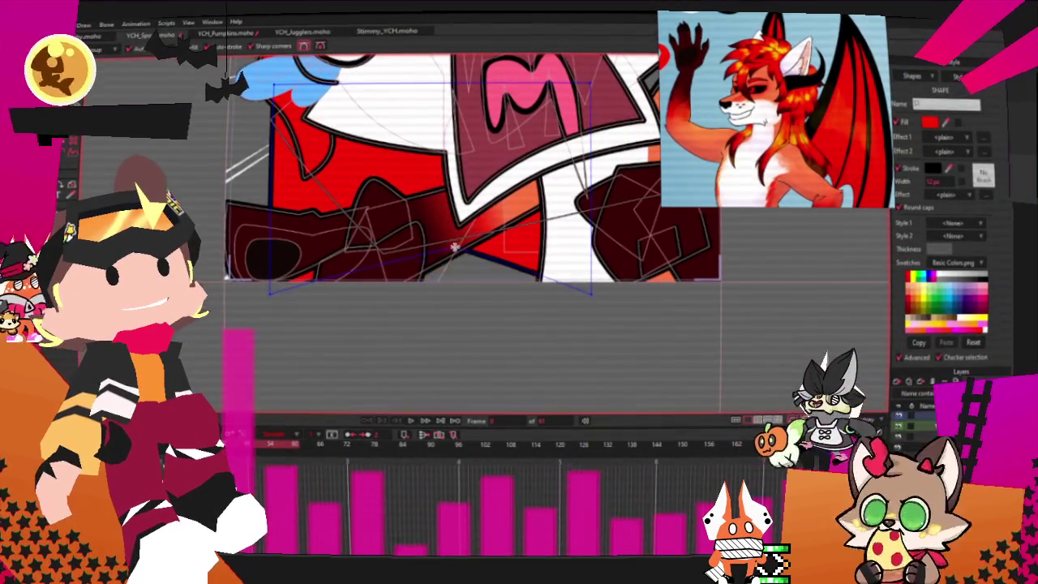
Step: Pull the dark red mouth shape's bottom point to the left
{"action": "left_click", "coordinate": [358, 216]}
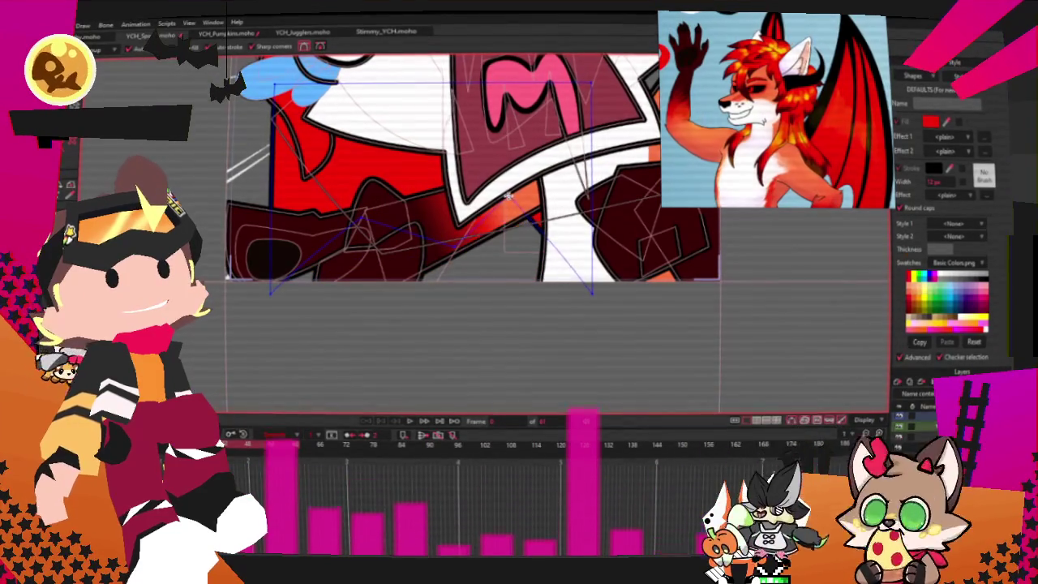
{"action": "left_click_drag", "start_coordinate": [512, 257], "coordinate": [447, 363]}
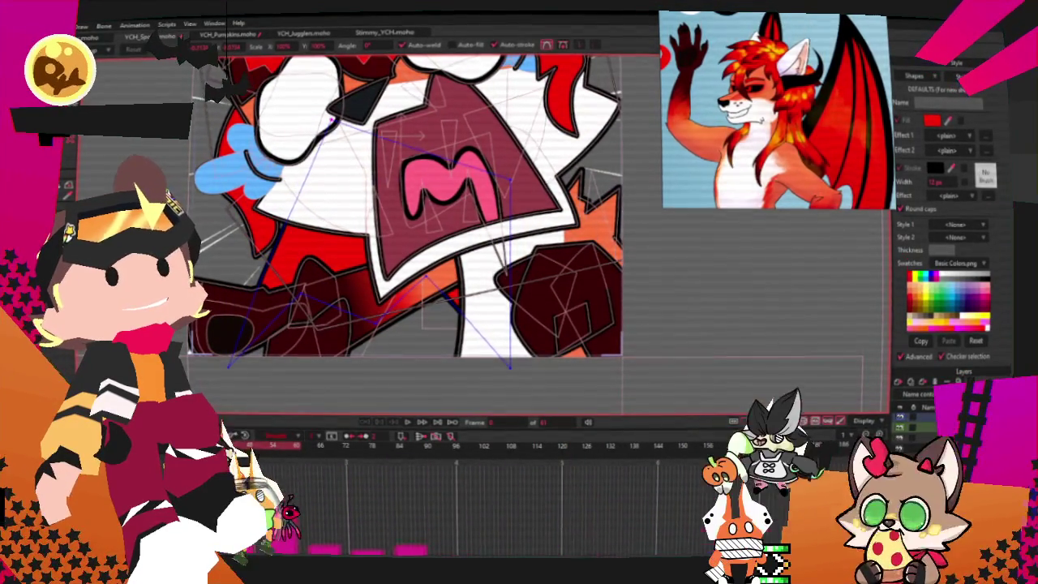
{"action": "key", "text": "m"}
{"action": "left_click_drag", "start_coordinate": [376, 296], "coordinate": [487, 268]}
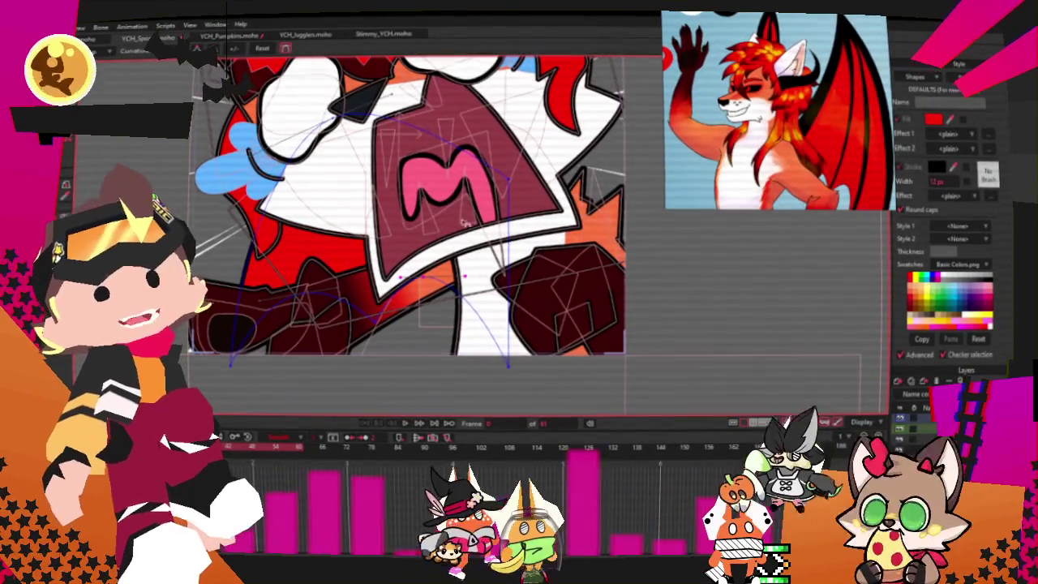
{"action": "left_click", "coordinate": [484, 143]}
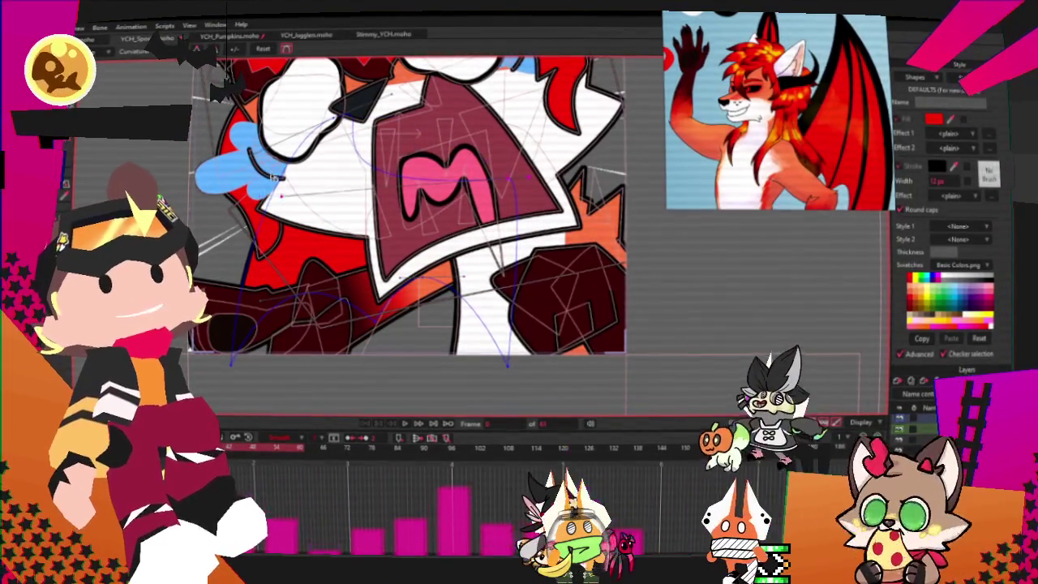
{"action": "key", "text": "t"}
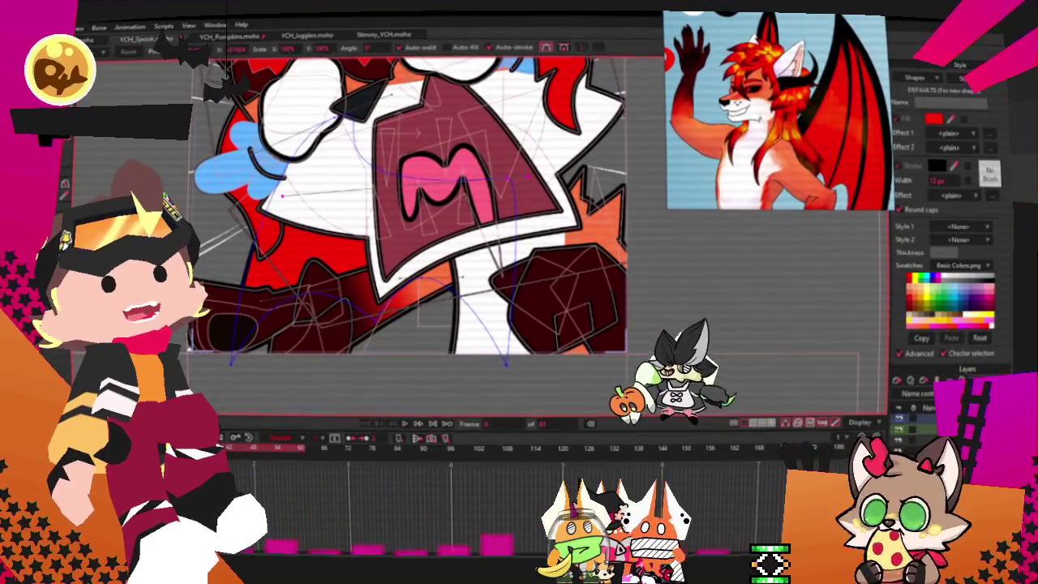
{"action": "left_click_drag", "start_coordinate": [506, 363], "coordinate": [433, 369]}
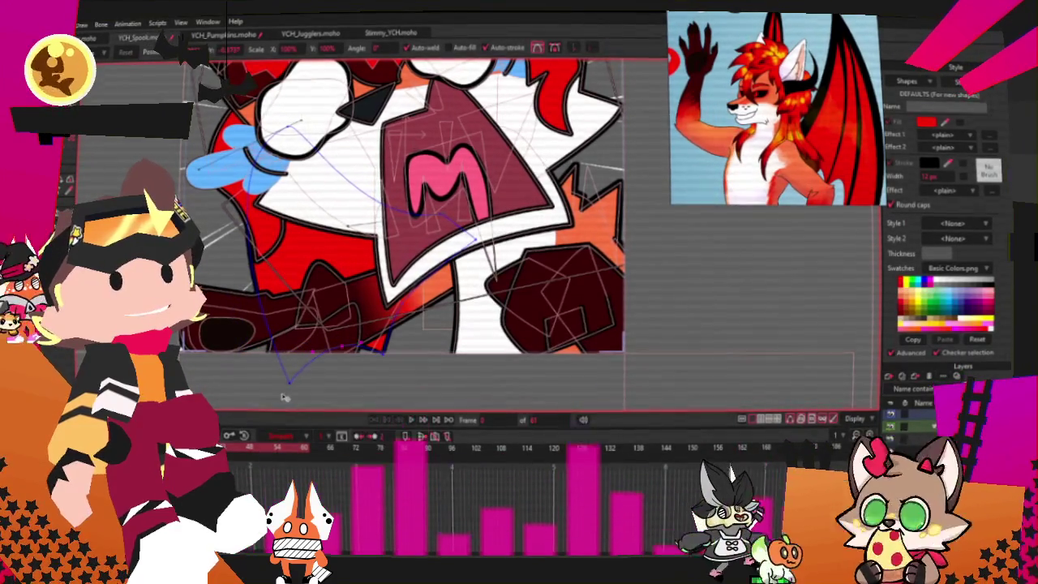
Step: Rotate the wing outline counter-clockwise and tilt it so its tip sits lower
{"action": "scroll", "coordinate": [284, 397], "scroll_direction": "down", "scroll_amount": 3}
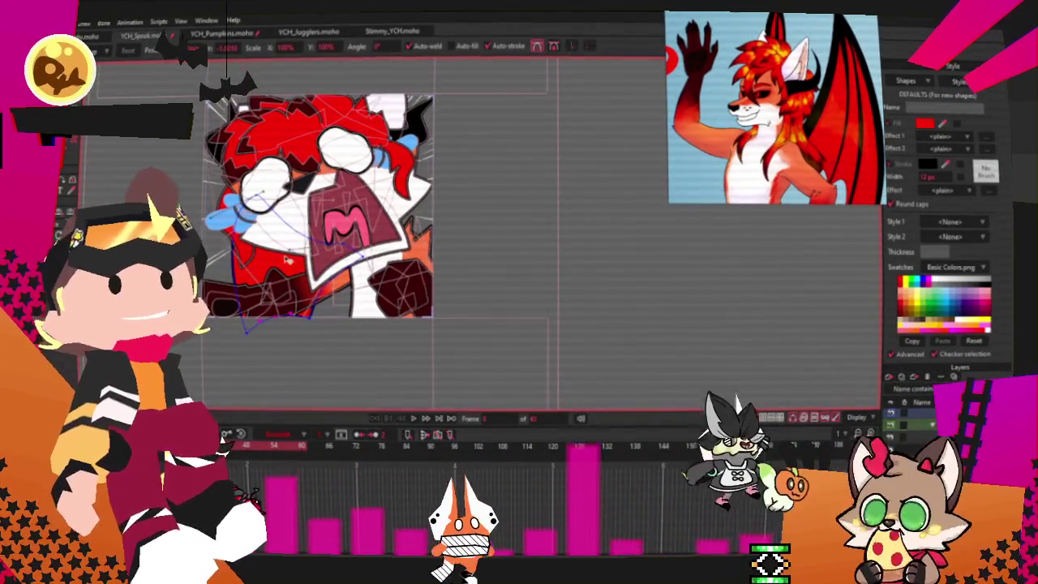
{"action": "scroll", "coordinate": [518, 216], "scroll_direction": "up", "scroll_amount": 2}
{"action": "scroll", "coordinate": [518, 216], "scroll_direction": "up", "scroll_amount": 1}
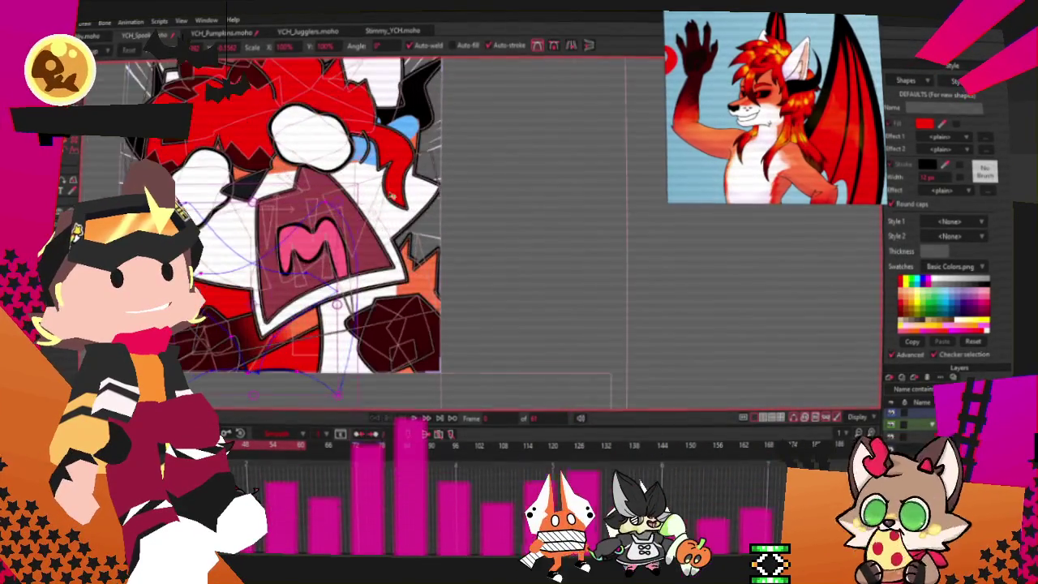
{"action": "mouse_move", "coordinate": [578, 300]}
{"action": "left_mouse_down"}
{"action": "mouse_move", "coordinate": [568, 260]}
{"action": "mouse_move", "coordinate": [536, 259]}
{"action": "mouse_move", "coordinate": [554, 238]}
{"action": "left_mouse_up"}
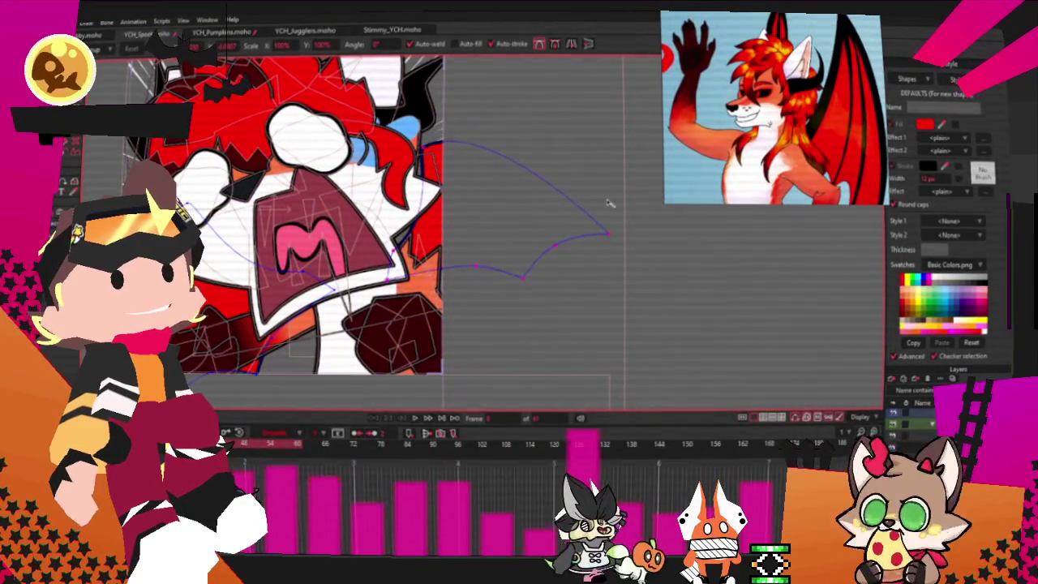
{"action": "left_click_drag", "start_coordinate": [610, 204], "coordinate": [512, 216]}
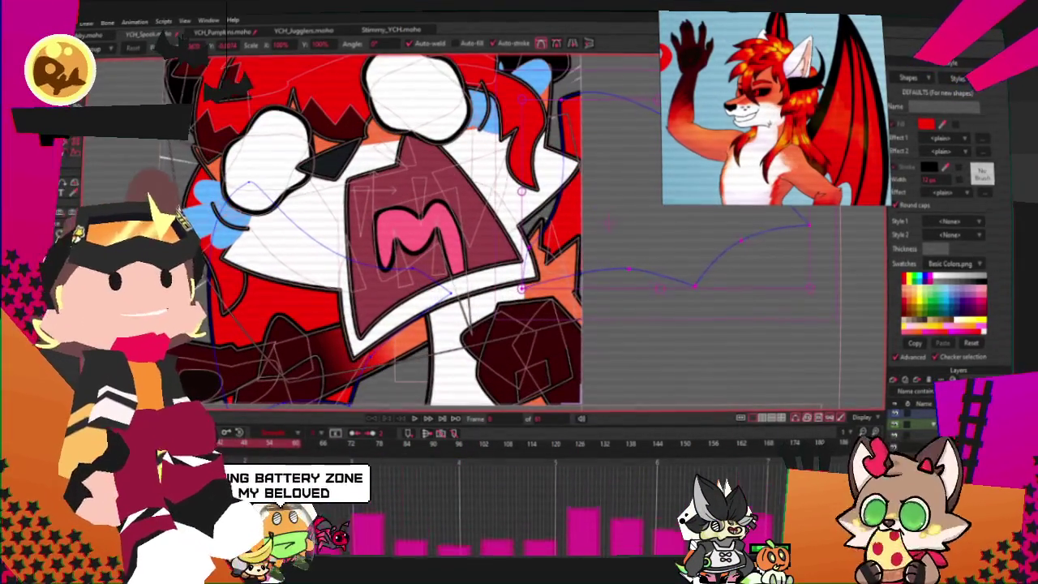
Step: Select a filled shape on the character, toggling between Select Shape and Add Point tools
{"action": "key", "text": "g"}
{"action": "left_click", "coordinate": [552, 277]}
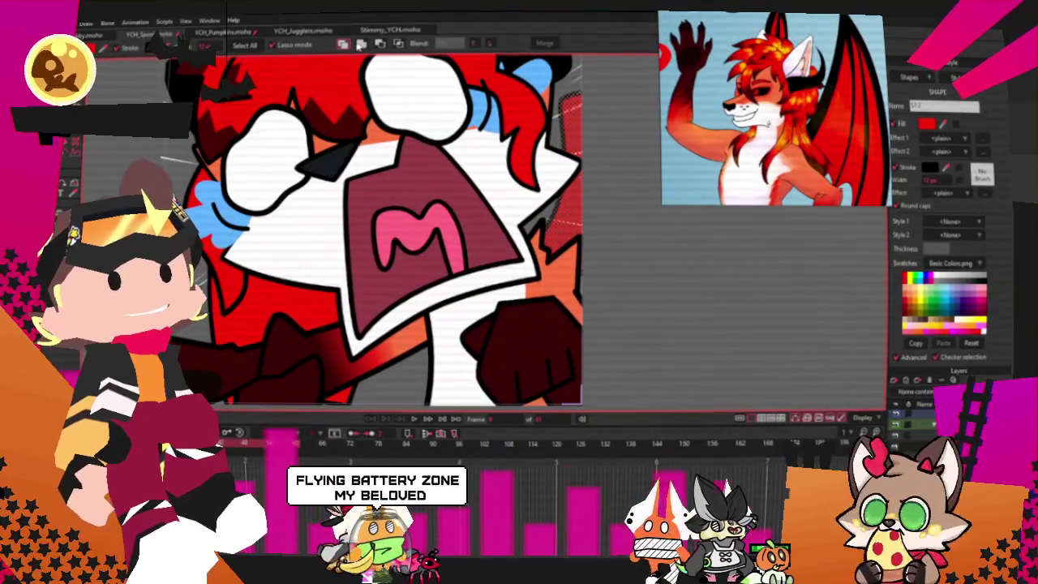
{"action": "key", "text": "t"}
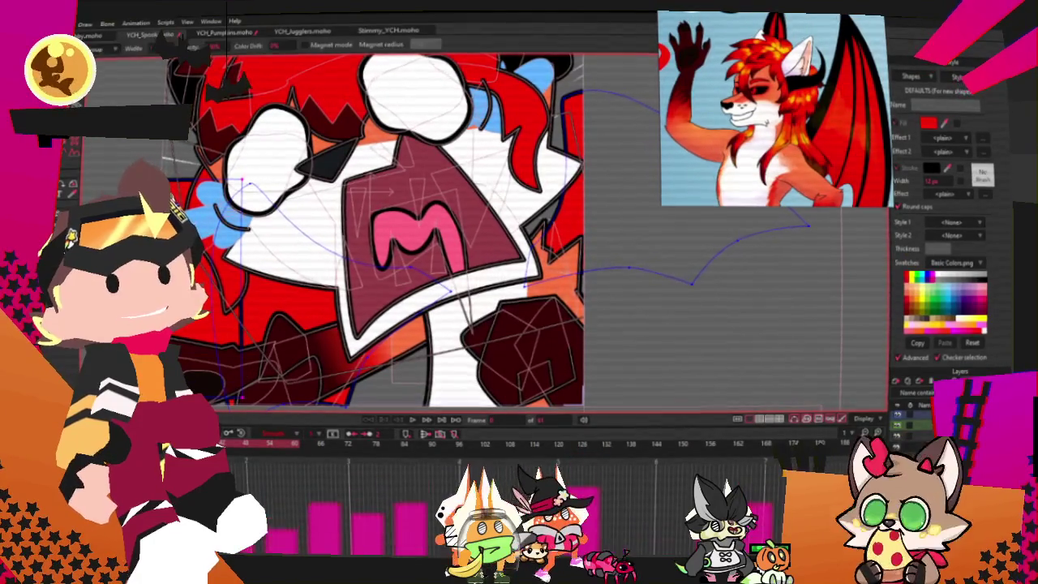
{"action": "key", "text": "g"}
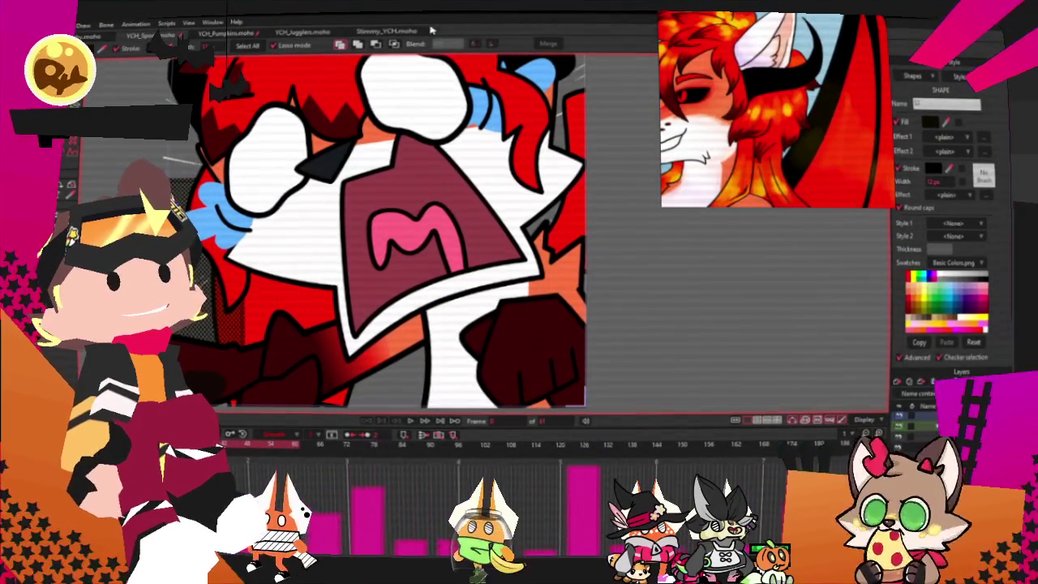
{"action": "key", "text": "a"}
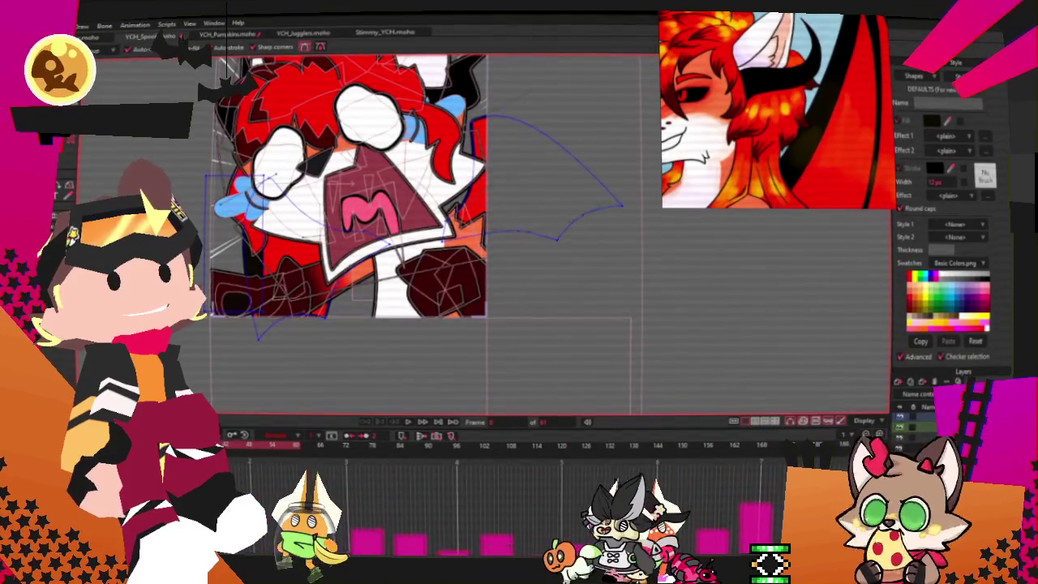
Step: Drag the wing's points and curves into a taller bat wing with a scalloped, sharp-pointed lower edge
{"action": "scroll", "coordinate": [258, 334], "scroll_direction": "up", "scroll_amount": 2}
{"action": "key", "text": "t"}
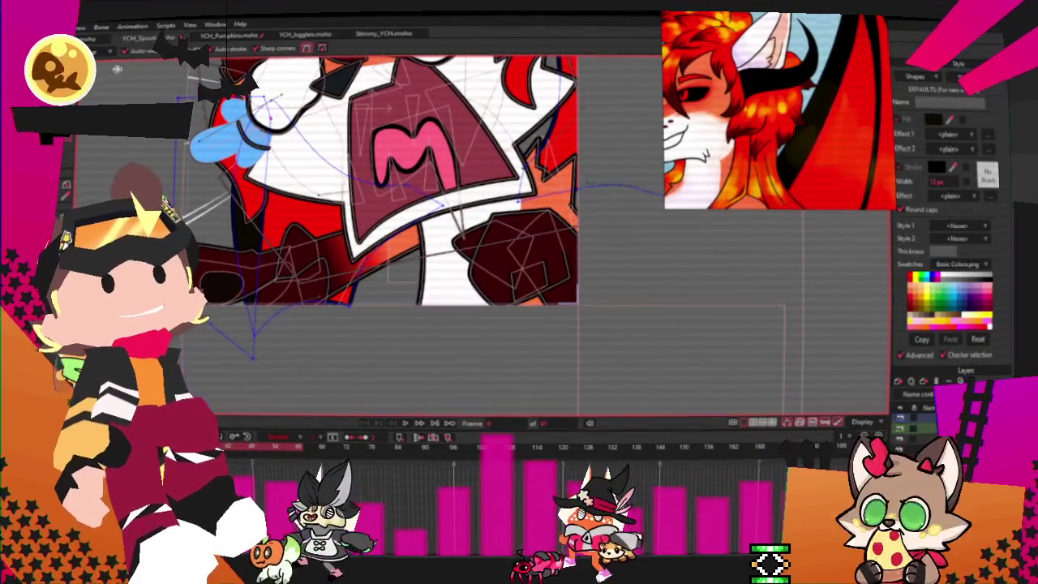
{"action": "key", "text": "t"}
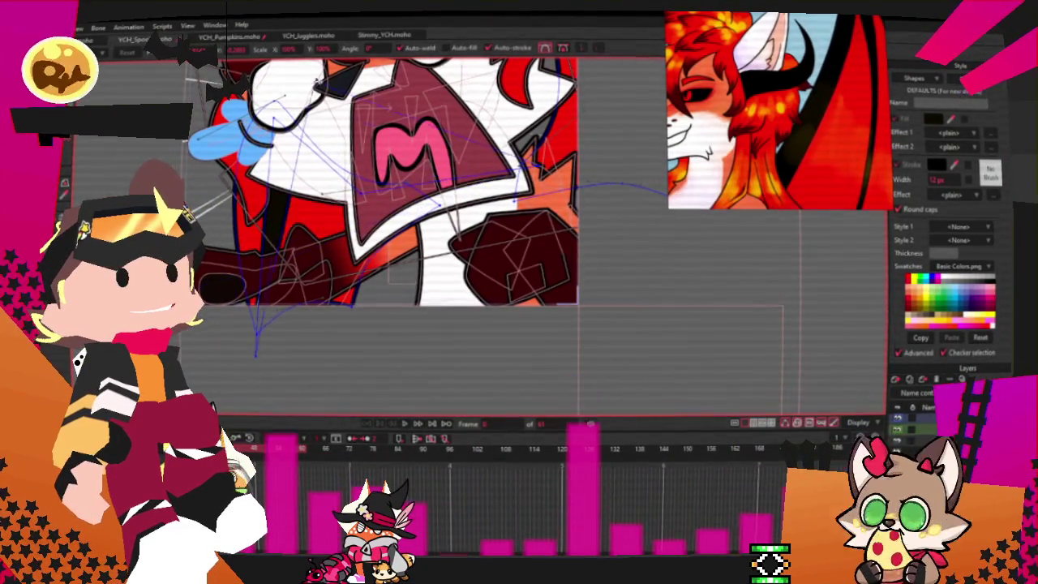
{"action": "scroll", "coordinate": [365, 203], "scroll_direction": "down", "scroll_amount": 3}
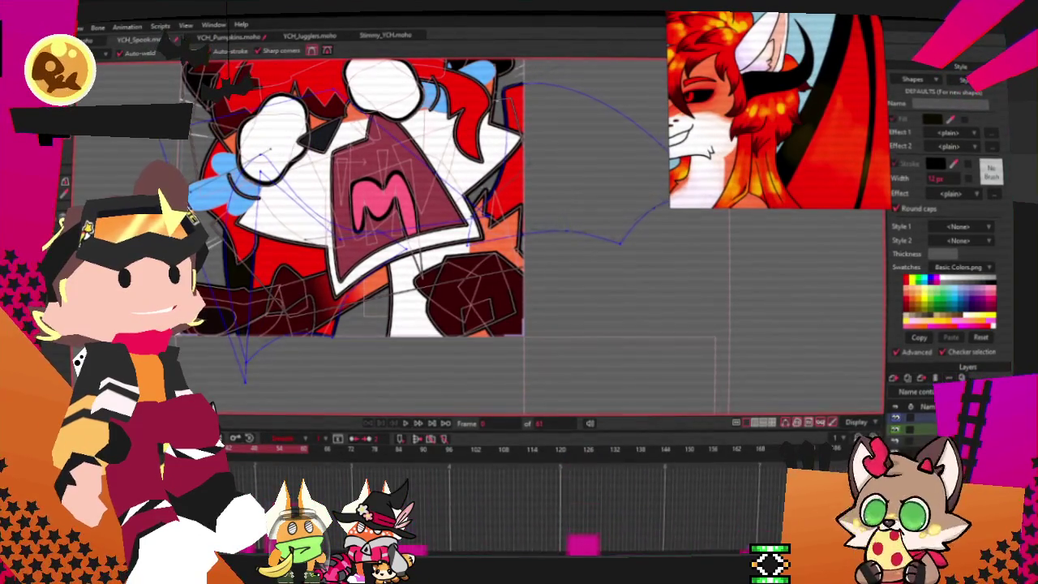
{"action": "scroll", "coordinate": [268, 223], "scroll_direction": "up", "scroll_amount": 2}
{"action": "scroll", "coordinate": [365, 235], "scroll_direction": "down", "scroll_amount": 2}
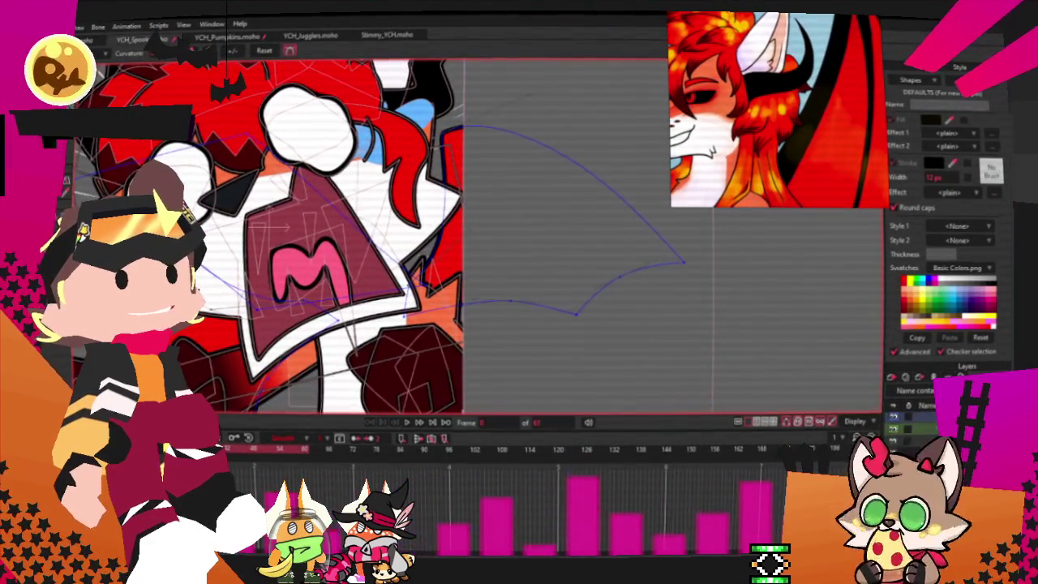
{"action": "scroll", "coordinate": [408, 276], "scroll_direction": "up", "scroll_amount": 1}
{"action": "scroll", "coordinate": [409, 251], "scroll_direction": "up", "scroll_amount": 1}
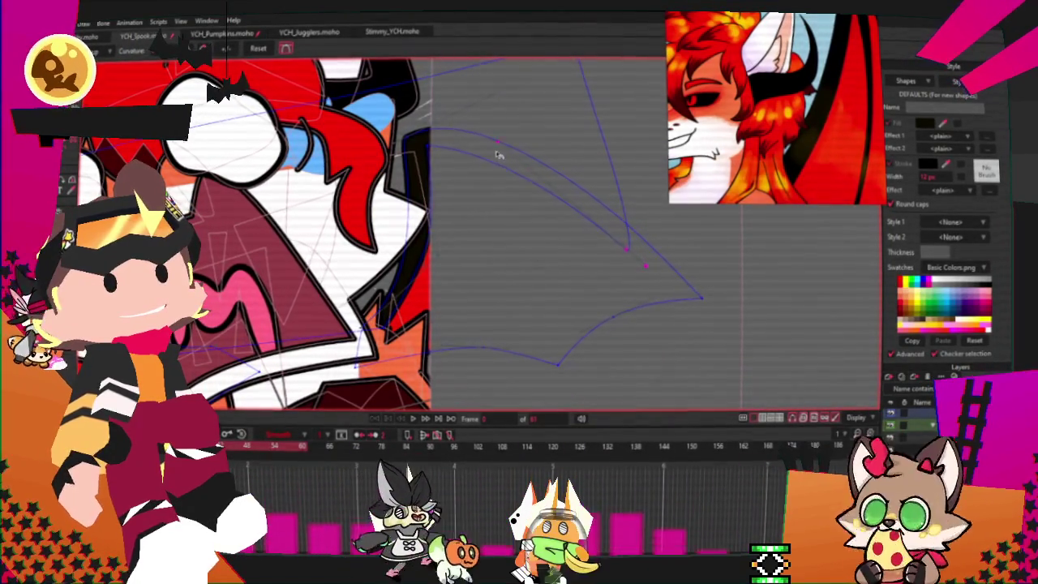
{"action": "key", "text": "t"}
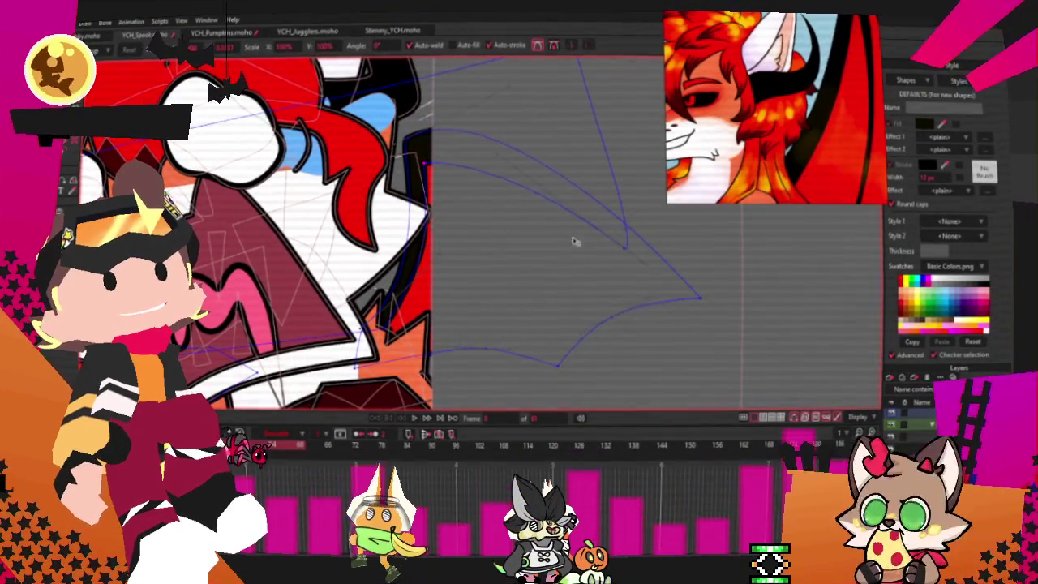
{"action": "scroll", "coordinate": [527, 231], "scroll_direction": "down", "scroll_amount": 3}
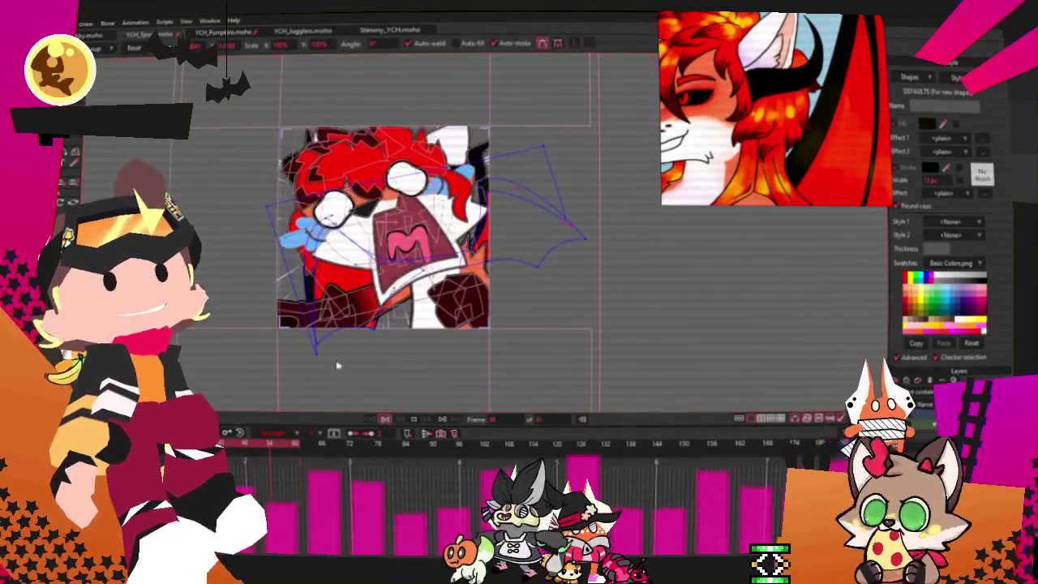
Step: On a later frame, scale the wing layer to about 85.7% wide and 104.6% tall
{"action": "key", "text": "m"}
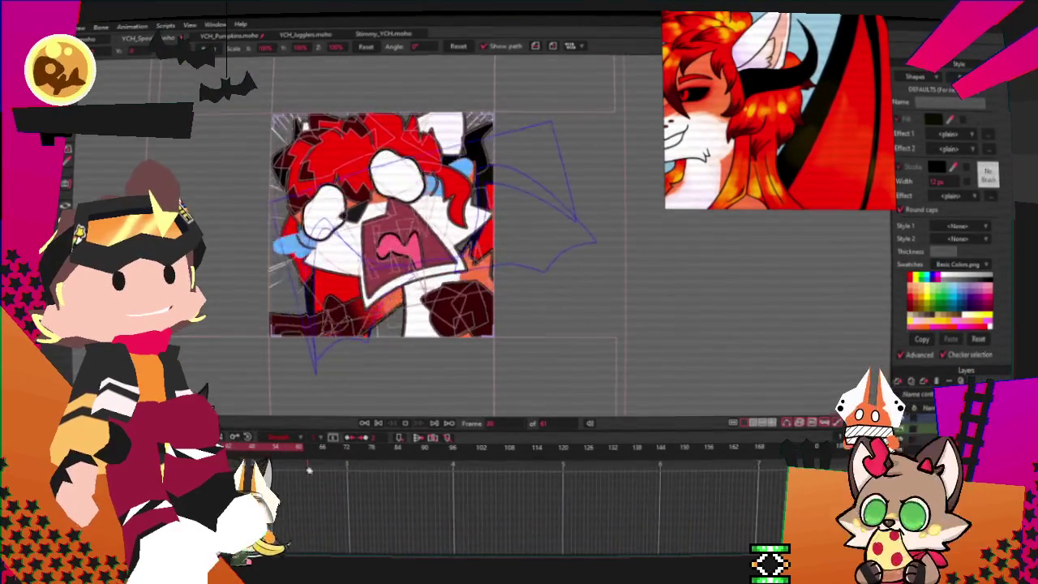
{"action": "key", "text": "space"}
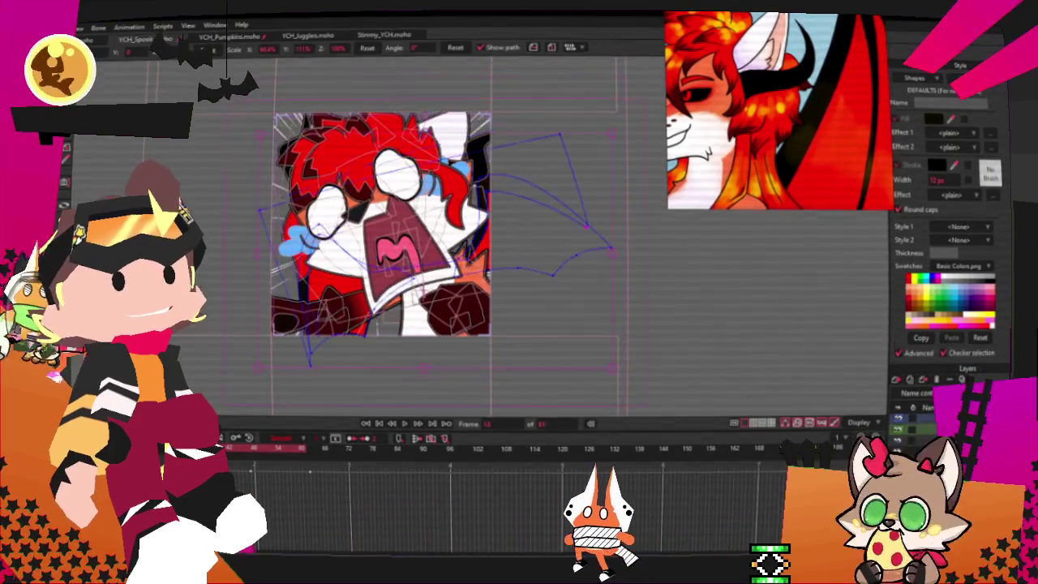
{"action": "mouse_move", "coordinate": [230, 470]}
{"action": "left_mouse_down"}
{"action": "mouse_move", "coordinate": [317, 492]}
{"action": "mouse_move", "coordinate": [306, 484]}
{"action": "left_mouse_up"}
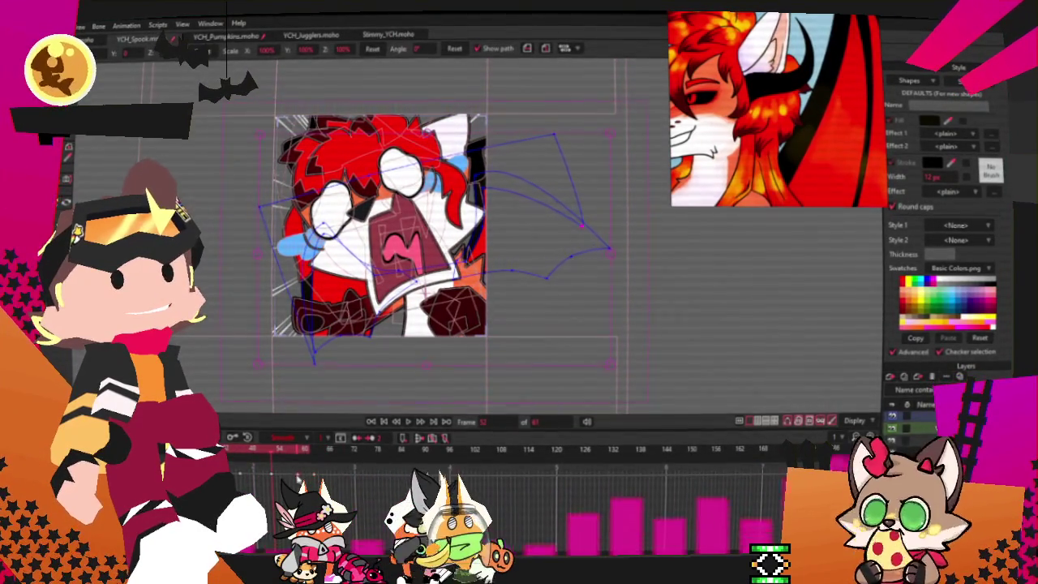
{"action": "left_click_drag", "start_coordinate": [260, 363], "coordinate": [248, 483]}
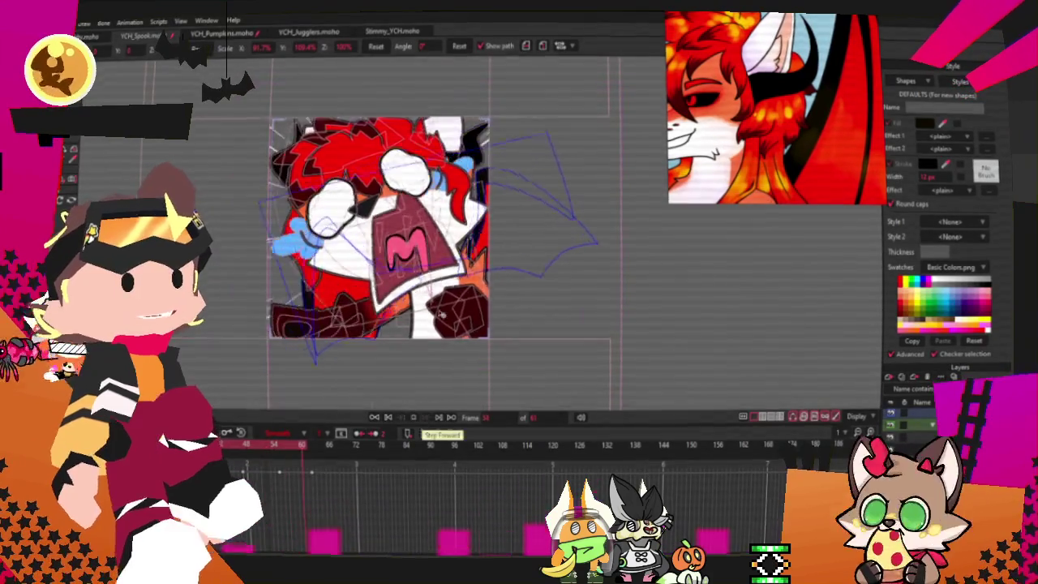
Step: Play the animation to preview the wing flap
{"action": "scroll", "coordinate": [440, 321], "scroll_direction": "down", "scroll_amount": 3}
{"action": "scroll", "coordinate": [440, 321], "scroll_direction": "up", "scroll_amount": 3}
{"action": "scroll", "coordinate": [471, 313], "scroll_direction": "up", "scroll_amount": 3}
{"action": "scroll", "coordinate": [496, 302], "scroll_direction": "down", "scroll_amount": 2}
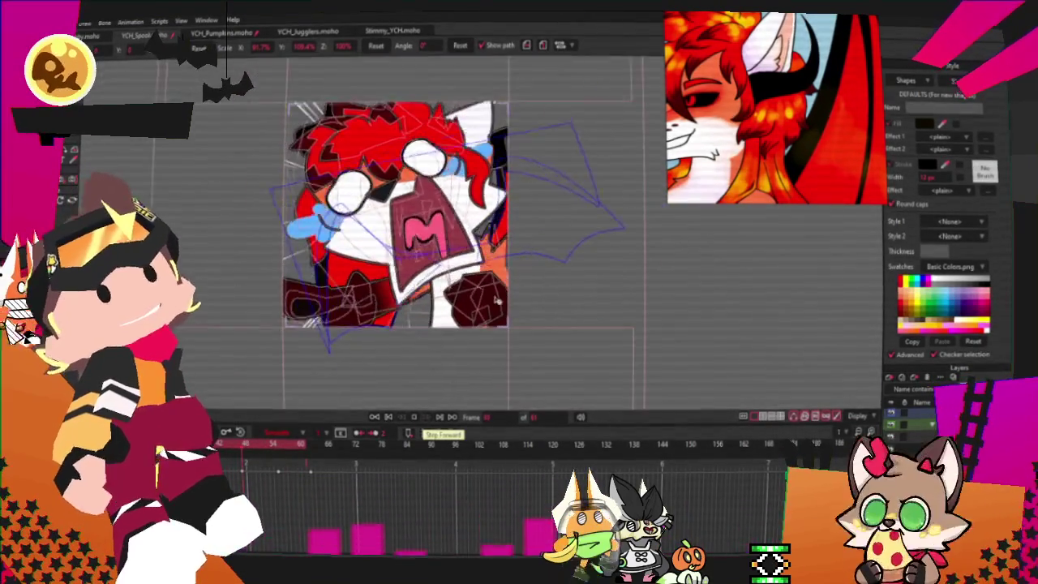
{"action": "scroll", "coordinate": [496, 301], "scroll_direction": "up", "scroll_amount": 2}
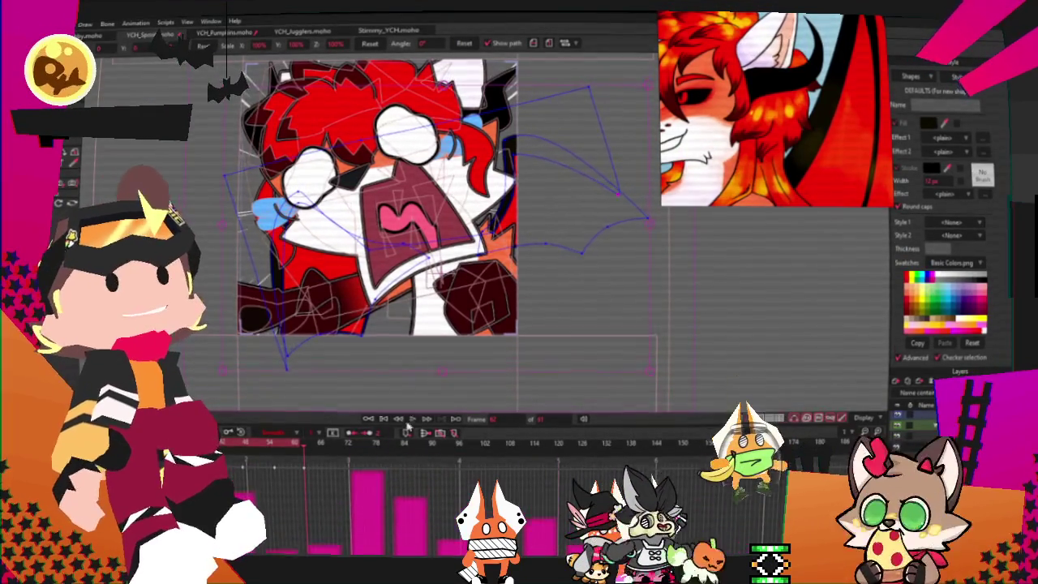
{"action": "scroll", "coordinate": [419, 352], "scroll_direction": "down", "scroll_amount": 2}
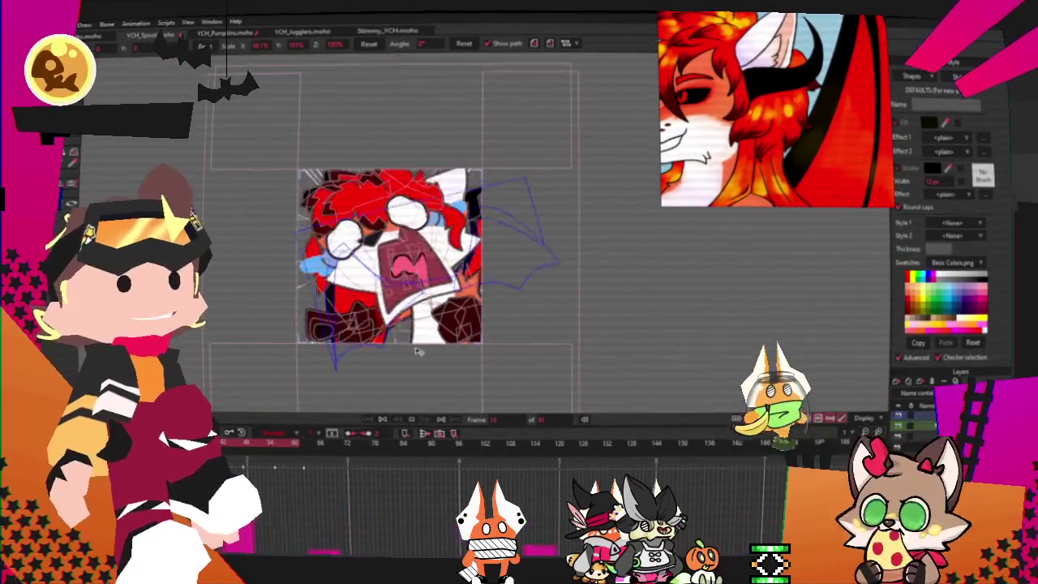
{"action": "scroll", "coordinate": [418, 347], "scroll_direction": "up", "scroll_amount": 1}
{"action": "key", "text": "space"}
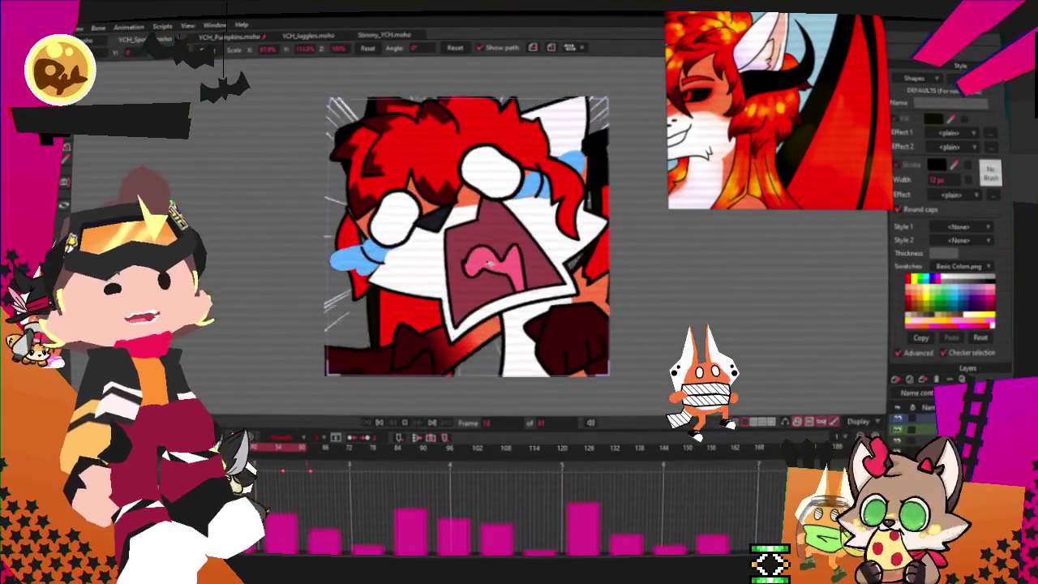
{"action": "left_click", "coordinate": [379, 422]}
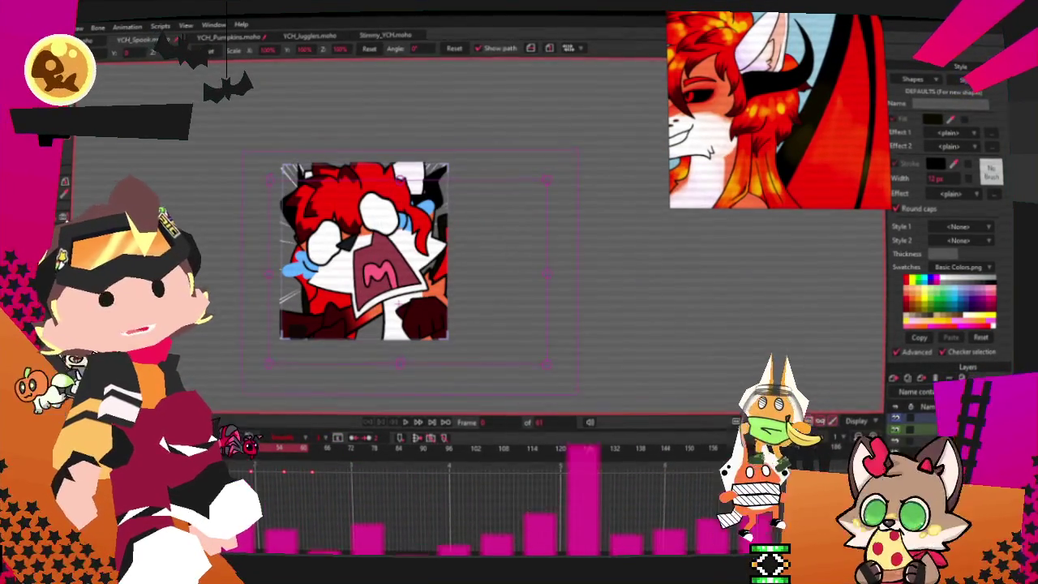
{"action": "key", "text": "g"}
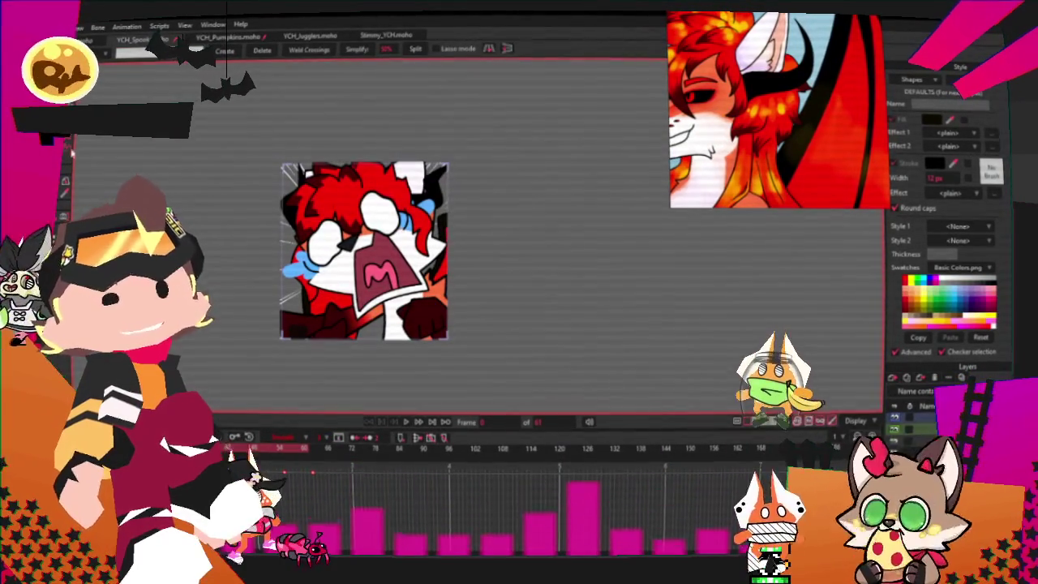
{"action": "key", "text": "m"}
{"action": "key", "text": "g"}
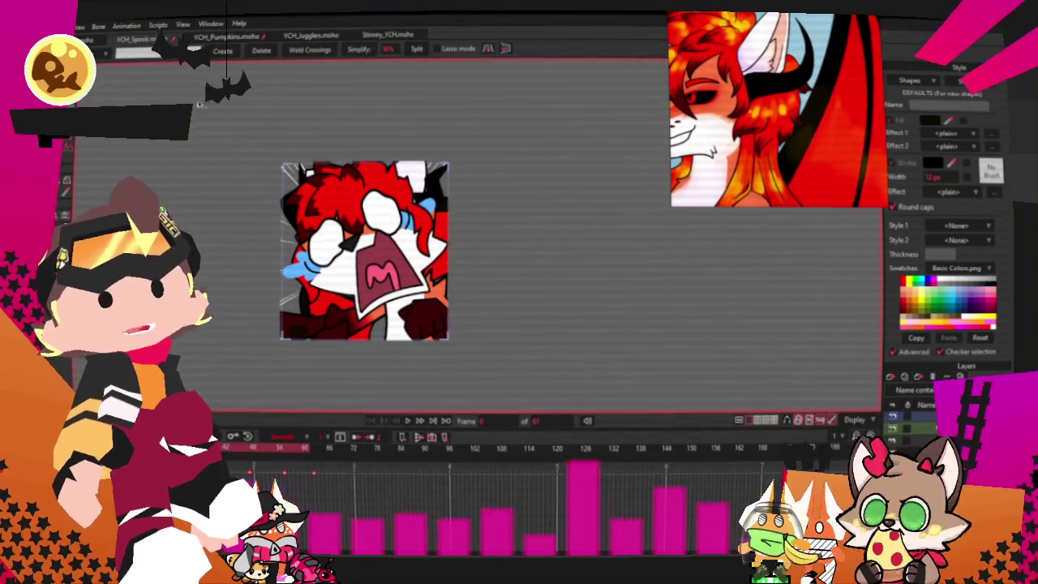
{"action": "key", "text": "t"}
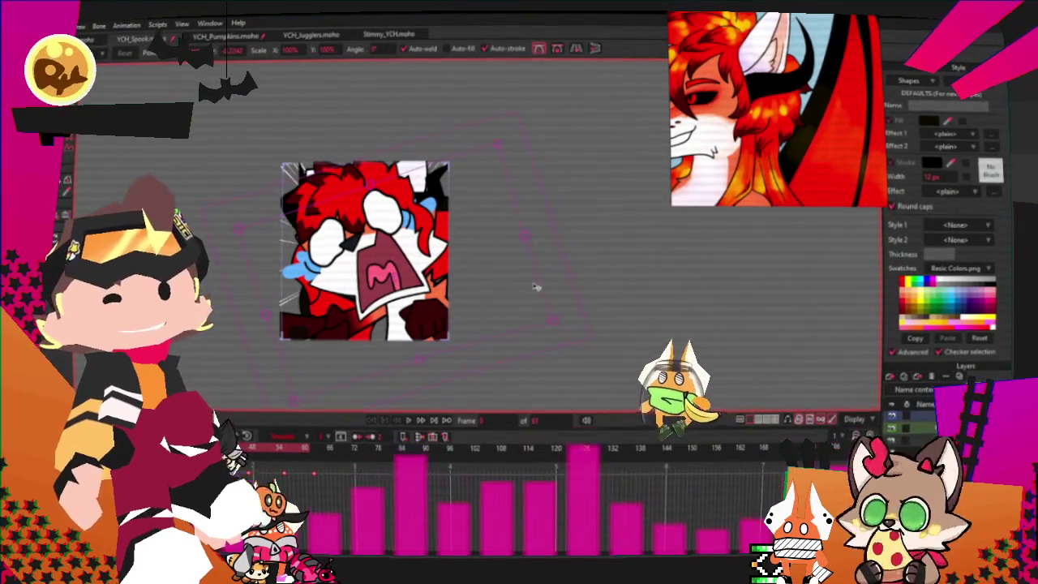
{"action": "left_click", "coordinate": [410, 419]}
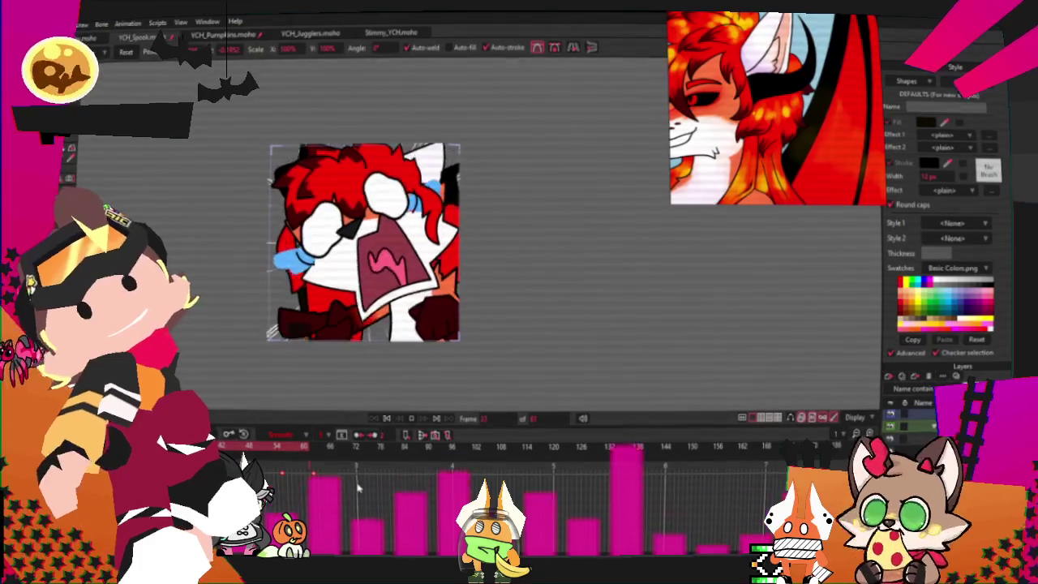
{"action": "left_click", "coordinate": [411, 419]}
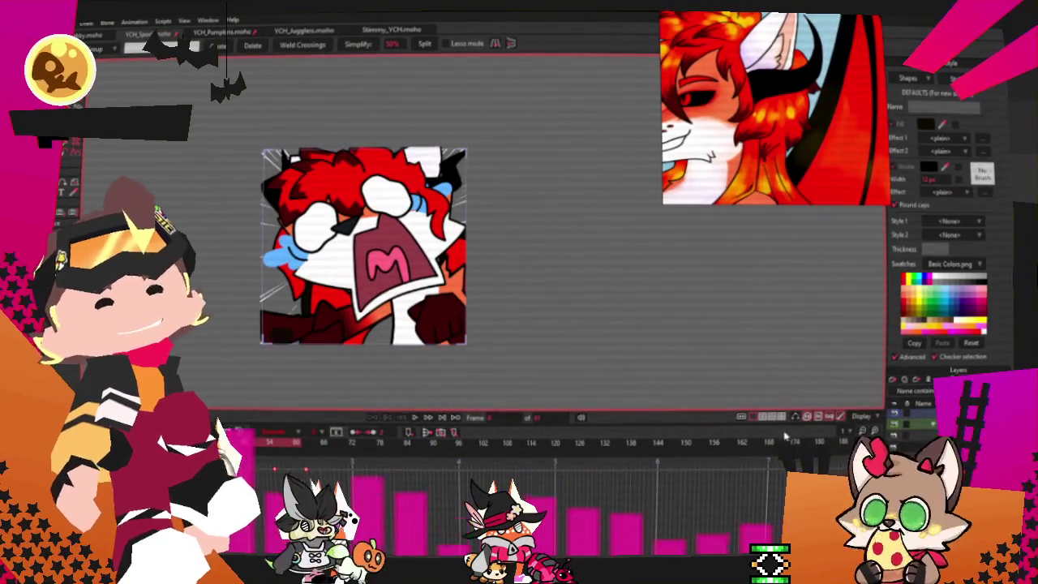
Step: Move the selected wing points up and to the right, then nudge them slightly down
{"action": "scroll", "coordinate": [481, 268], "scroll_direction": "up", "scroll_amount": 2}
{"action": "scroll", "coordinate": [482, 269], "scroll_direction": "up", "scroll_amount": 1}
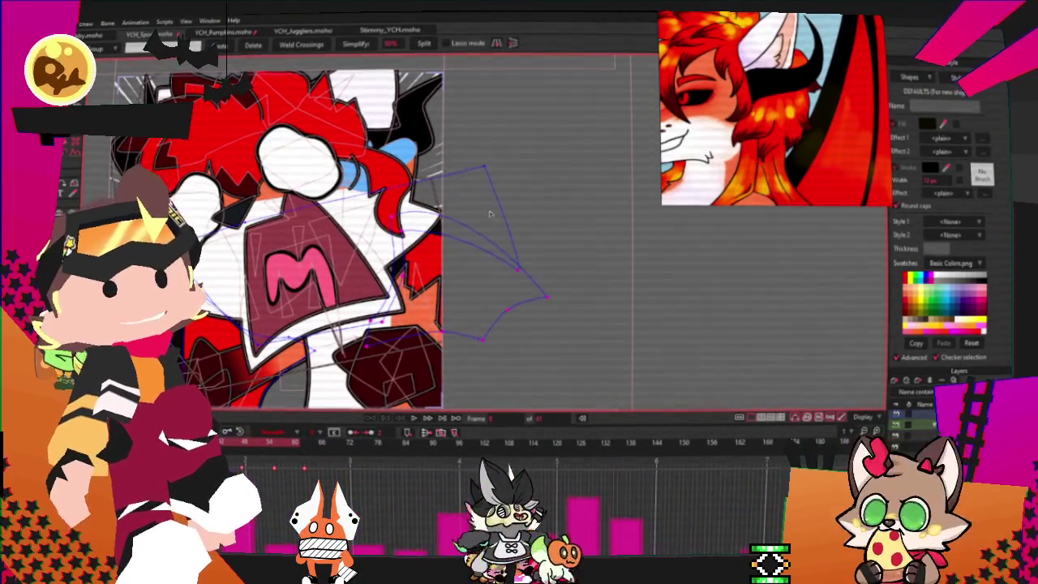
{"action": "key", "text": "t"}
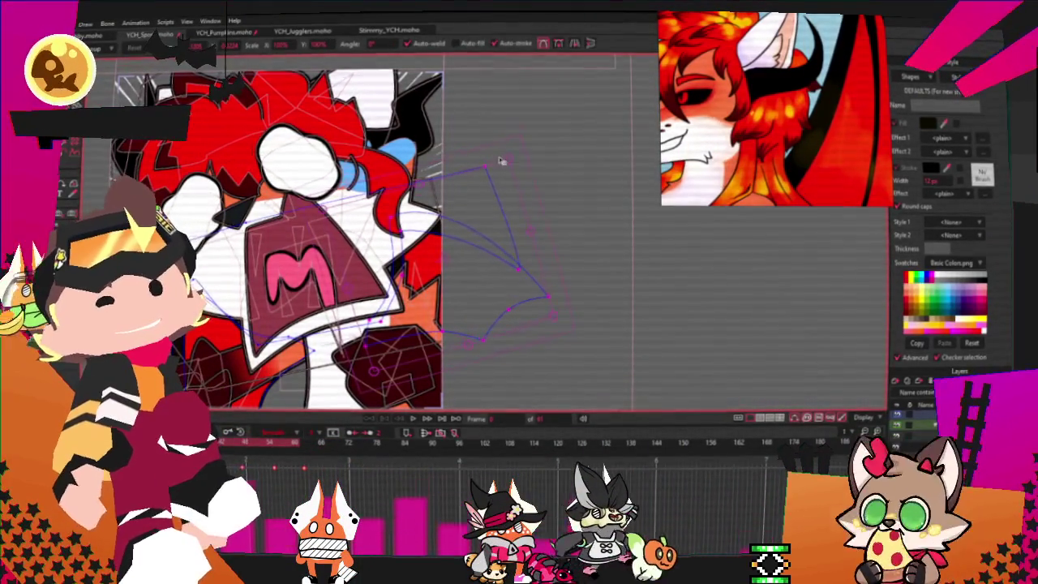
{"action": "left_click_drag", "start_coordinate": [470, 223], "coordinate": [491, 203]}
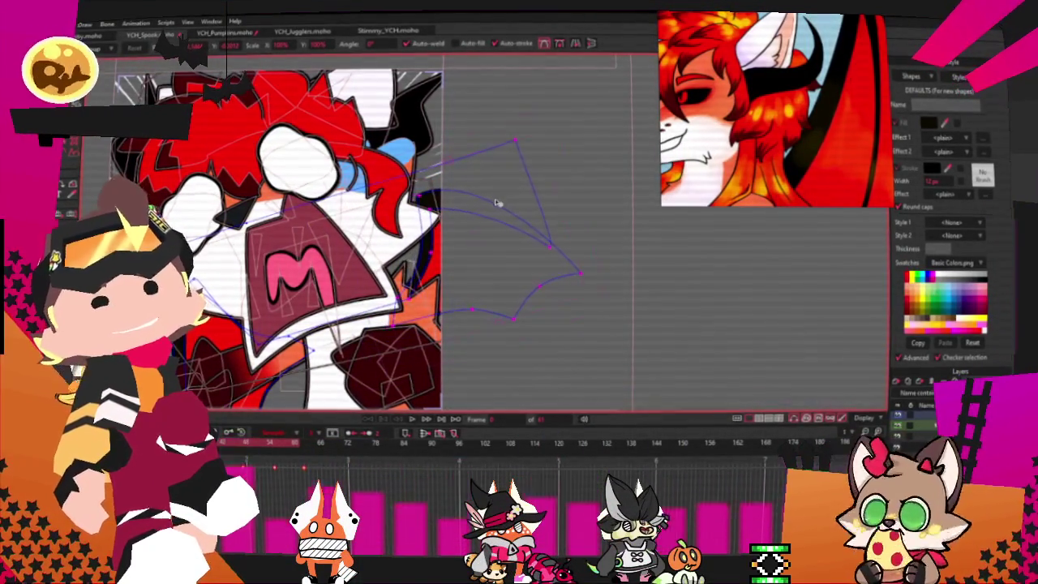
{"action": "left_click_drag", "start_coordinate": [541, 140], "coordinate": [541, 145]}
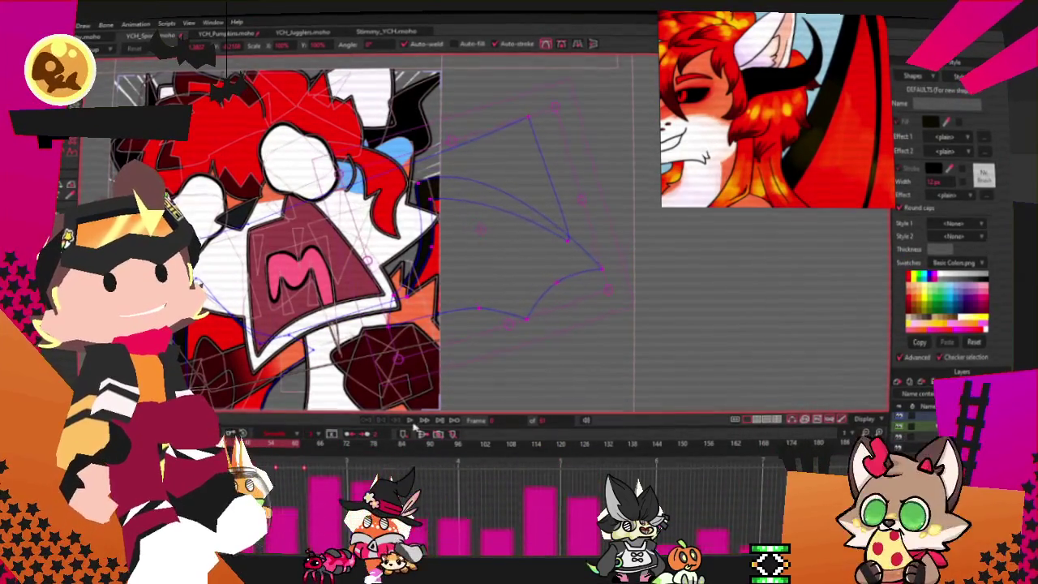
{"action": "scroll", "coordinate": [486, 325], "scroll_direction": "down", "scroll_amount": 3}
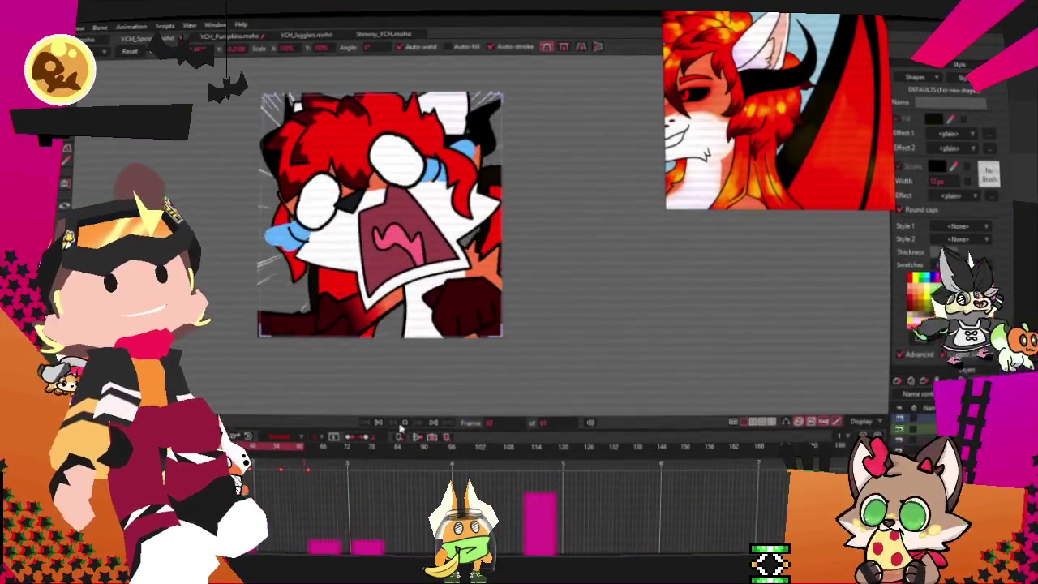
{"action": "scroll", "coordinate": [432, 160], "scroll_direction": "up", "scroll_amount": 3}
{"action": "key", "text": "g"}
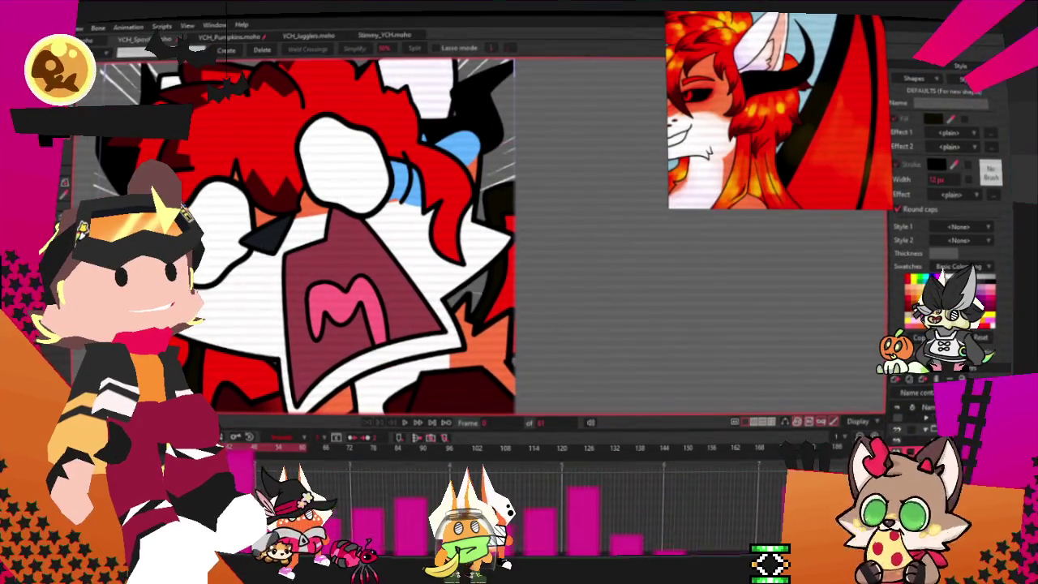
Step: Set the Style fill swatch to red and remove the stray red strand near the blue tie
{"action": "left_click", "coordinate": [610, 304]}
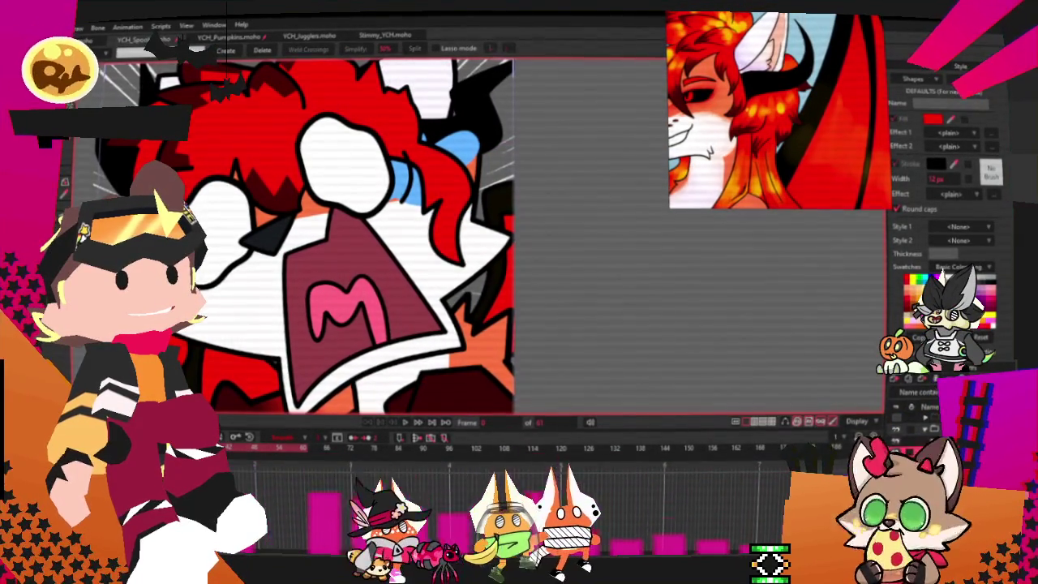
{"action": "left_click", "coordinate": [601, 326]}
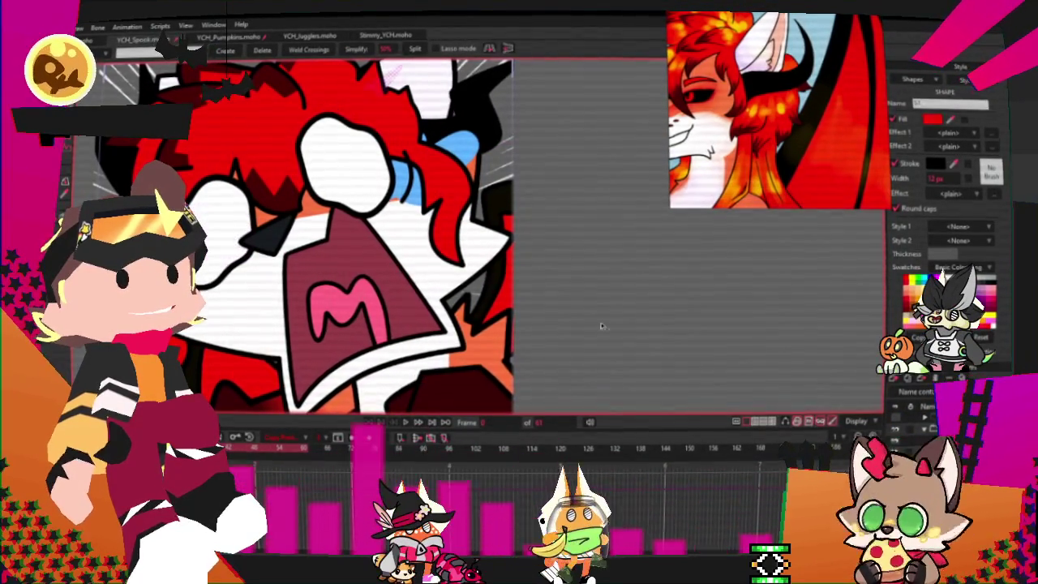
{"action": "left_click", "coordinate": [444, 189]}
{"action": "key", "text": "ctrl+z"}
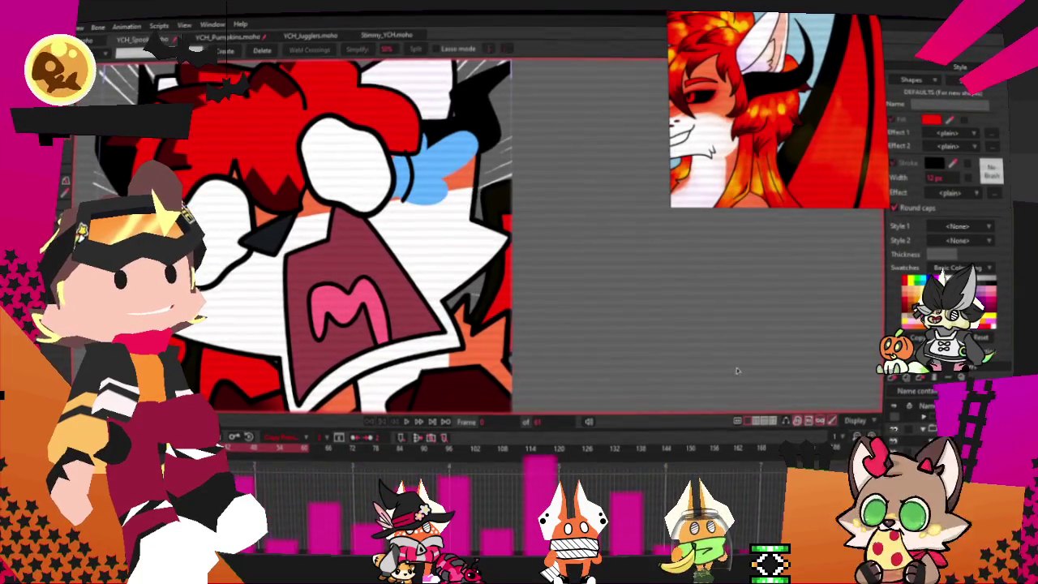
{"action": "scroll", "coordinate": [464, 280], "scroll_direction": "down", "scroll_amount": 2}
{"action": "scroll", "coordinate": [453, 227], "scroll_direction": "up", "scroll_amount": 1}
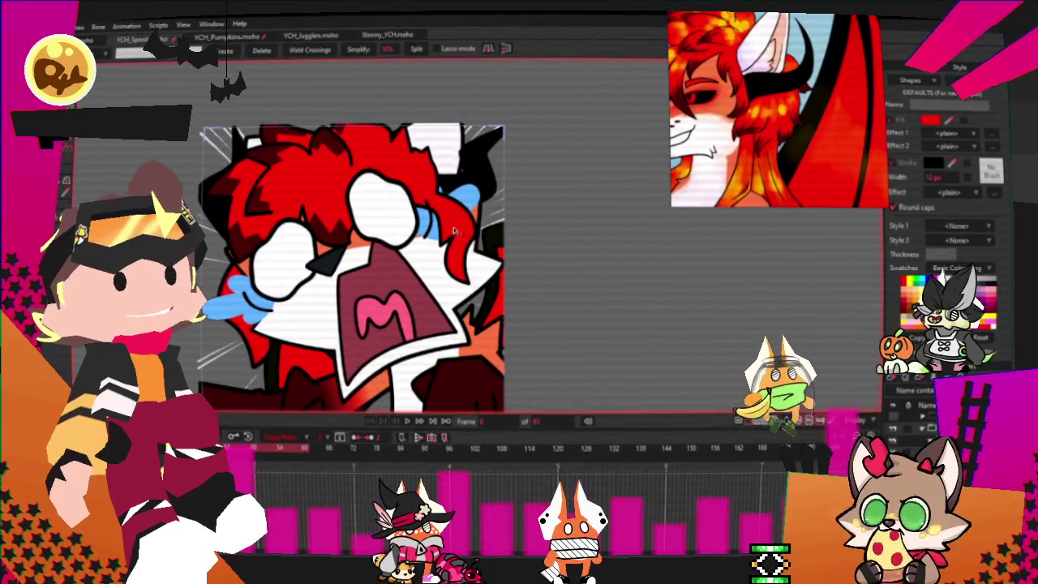
{"action": "scroll", "coordinate": [474, 173], "scroll_direction": "up", "scroll_amount": 2}
Step: Select a small hair shape and the orange face shape, then clear the selection
{"action": "key", "text": "q"}
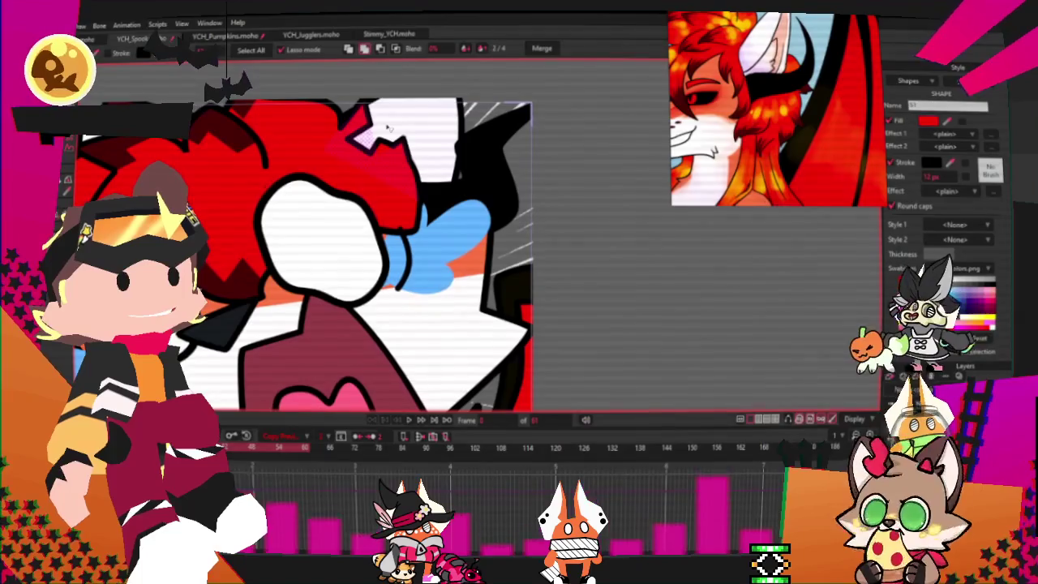
{"action": "left_click", "coordinate": [388, 127]}
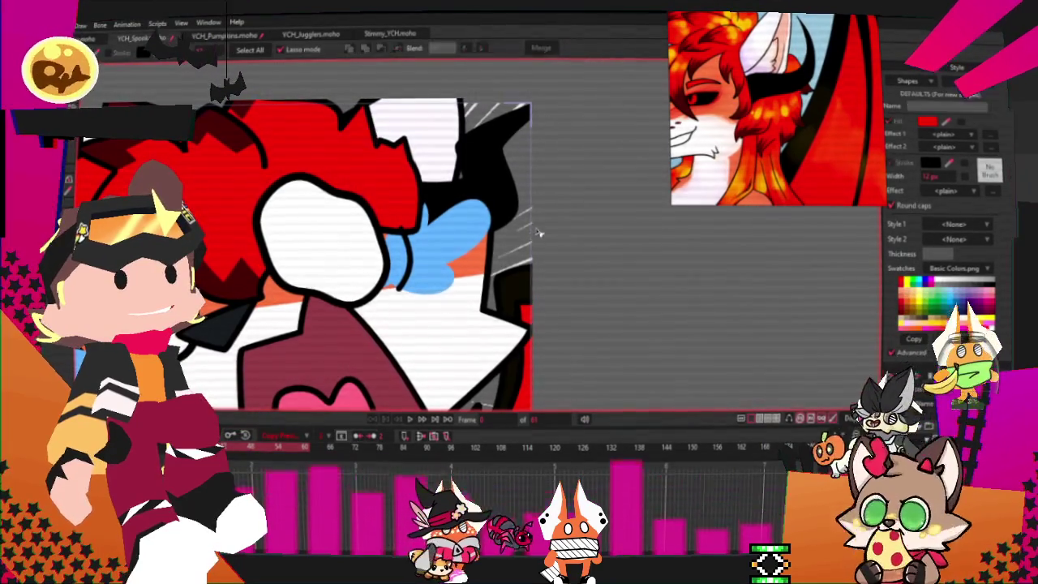
{"action": "scroll", "coordinate": [530, 182], "scroll_direction": "down", "scroll_amount": 3}
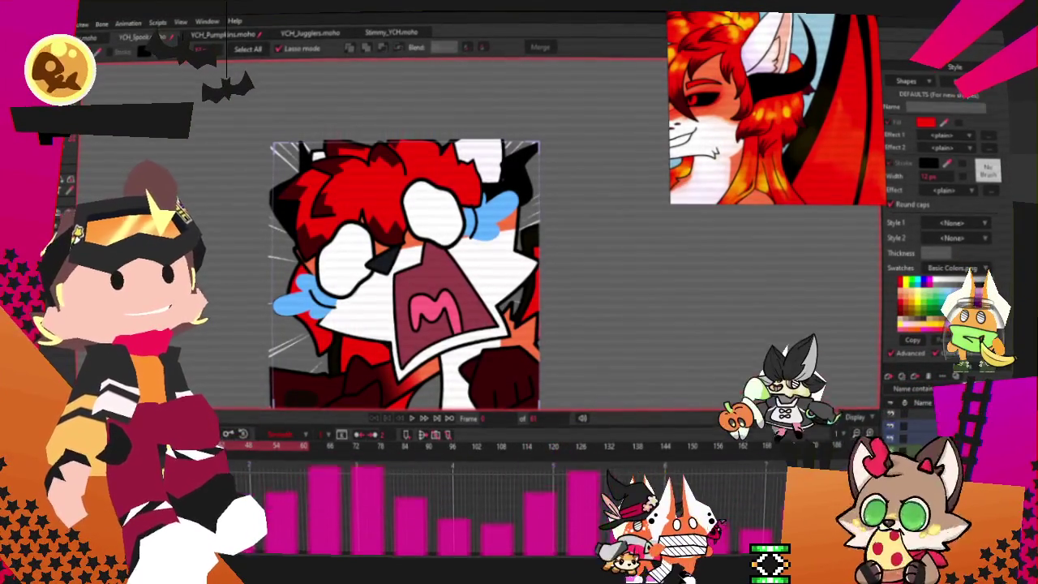
{"action": "key", "text": "t"}
{"action": "key", "text": "g"}
{"action": "scroll", "coordinate": [432, 215], "scroll_direction": "up", "scroll_amount": 3}
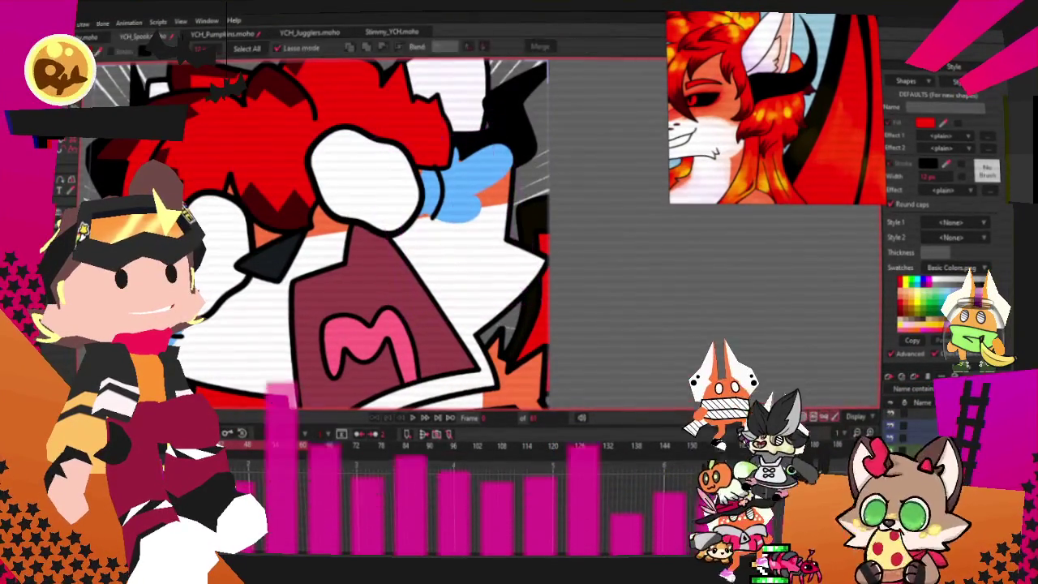
{"action": "left_click", "coordinate": [475, 243]}
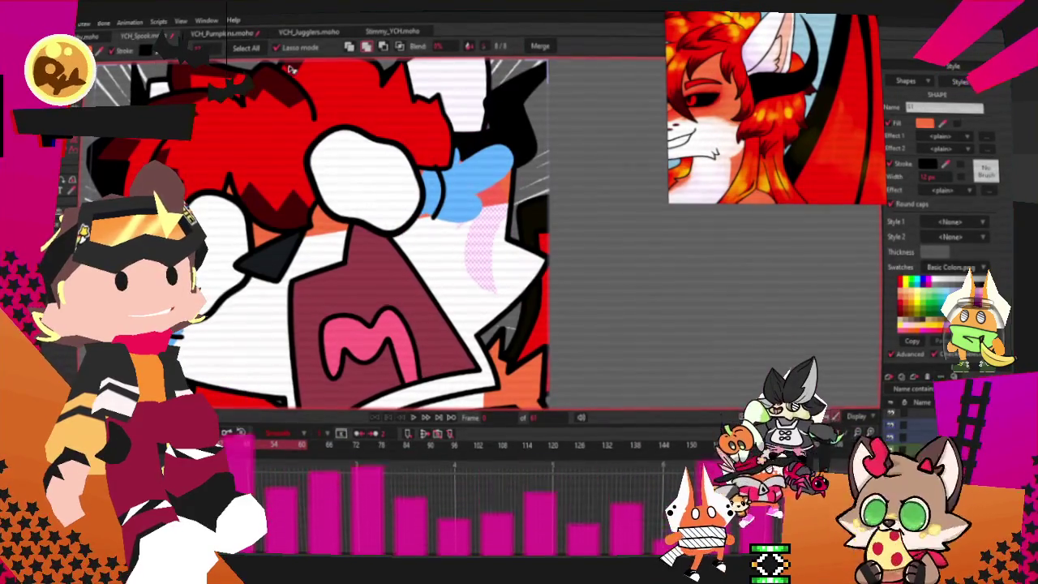
{"action": "left_click", "coordinate": [633, 244]}
{"action": "scroll", "coordinate": [591, 273], "scroll_direction": "down", "scroll_amount": 2}
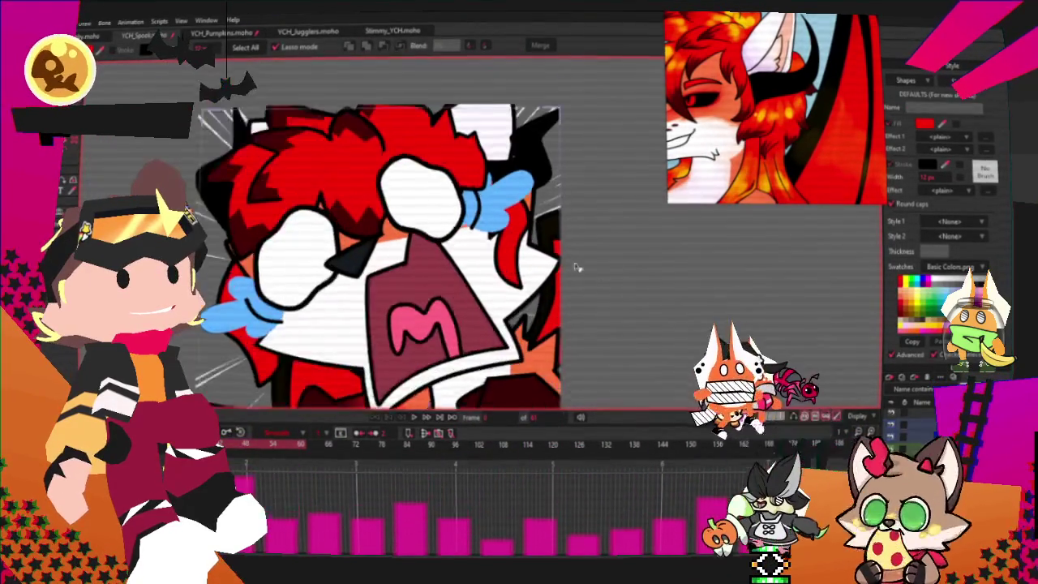
{"action": "scroll", "coordinate": [501, 314], "scroll_direction": "up", "scroll_amount": 2}
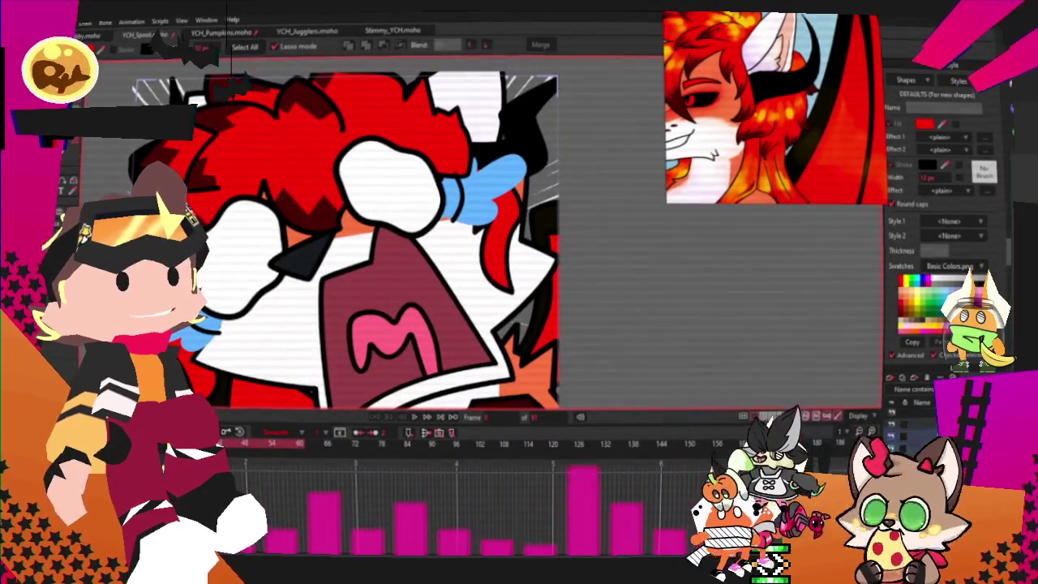
{"action": "scroll", "coordinate": [854, 365], "scroll_direction": "up", "scroll_amount": 2}
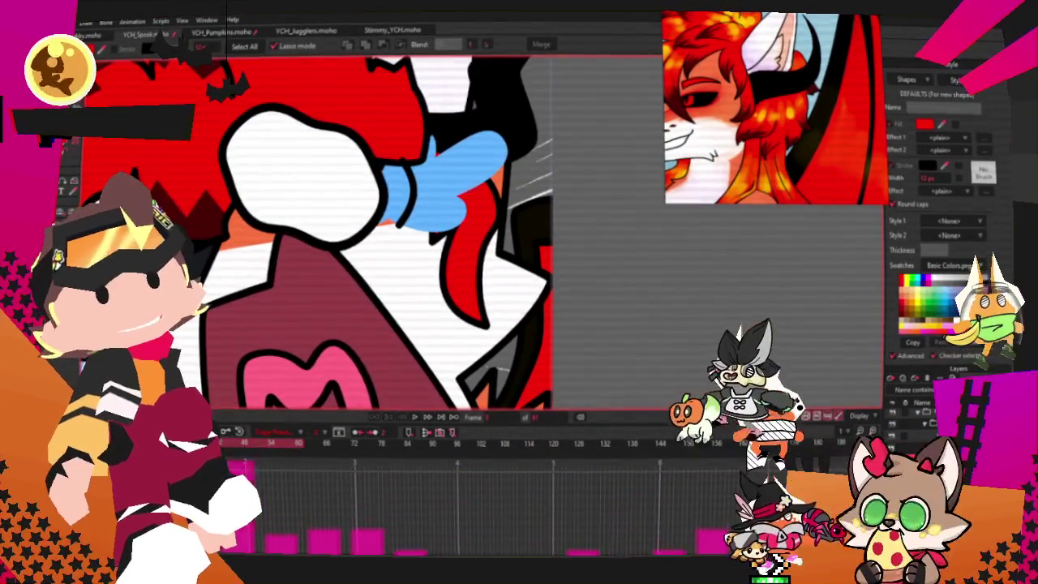
{"action": "key", "text": "t"}
{"action": "scroll", "coordinate": [434, 169], "scroll_direction": "up", "scroll_amount": 1}
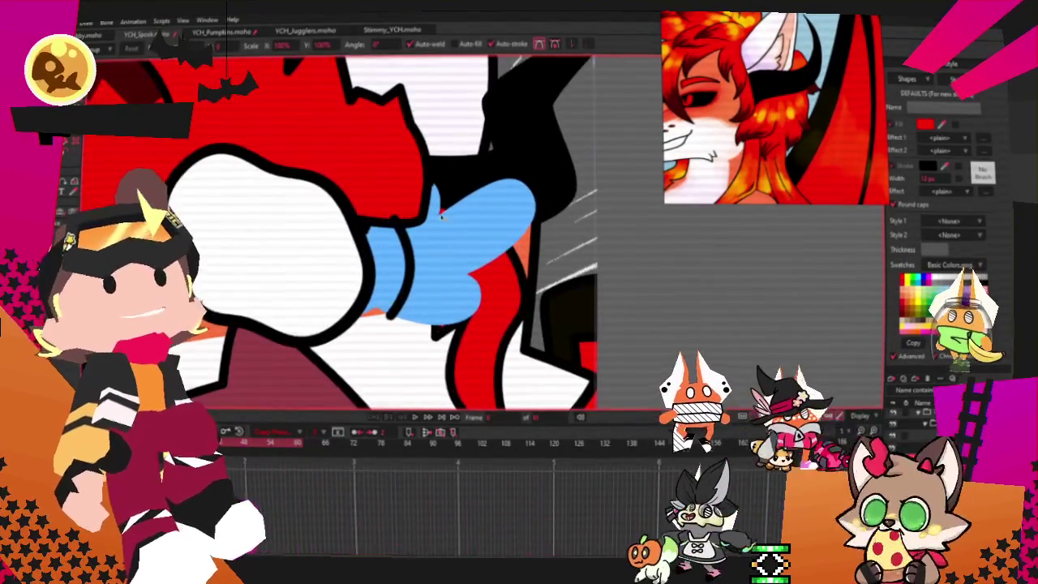
Step: Reshape the red hair lock near the blue tie into a sharp tapering point
{"action": "left_click", "coordinate": [417, 221]}
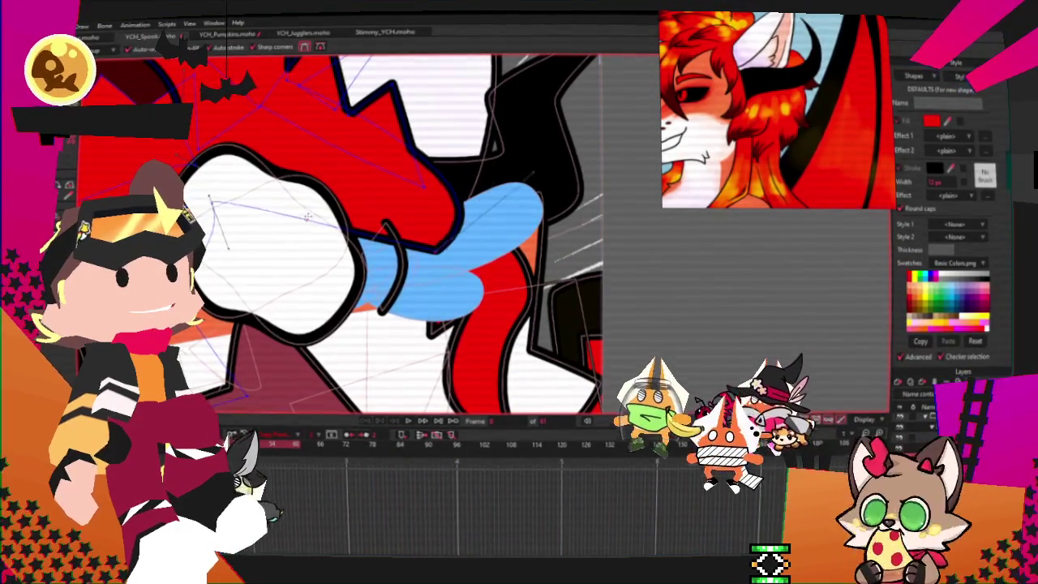
{"action": "key", "text": "e"}
{"action": "key", "text": "c"}
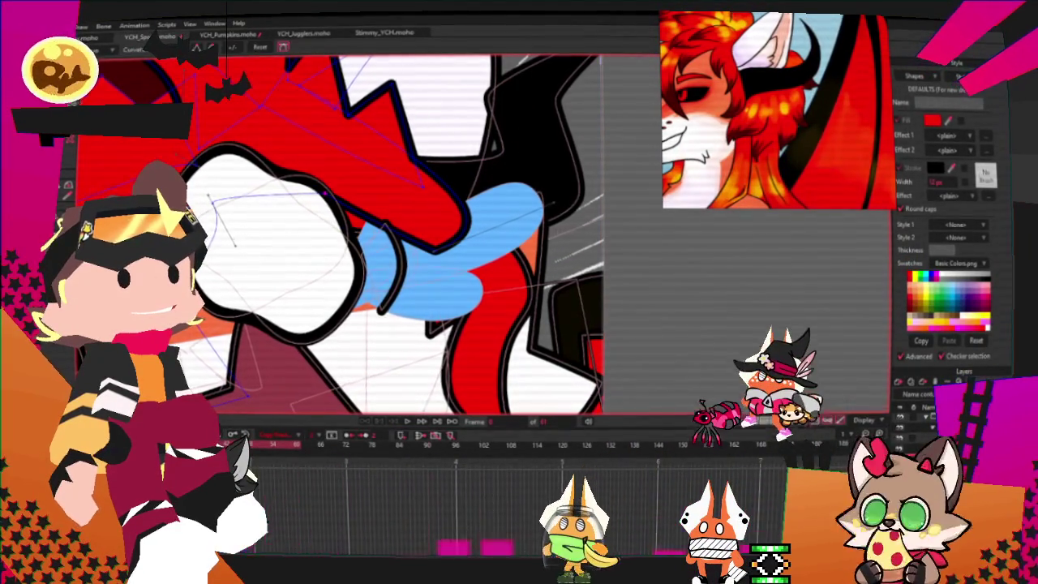
{"action": "left_click_drag", "start_coordinate": [367, 204], "coordinate": [281, 226]}
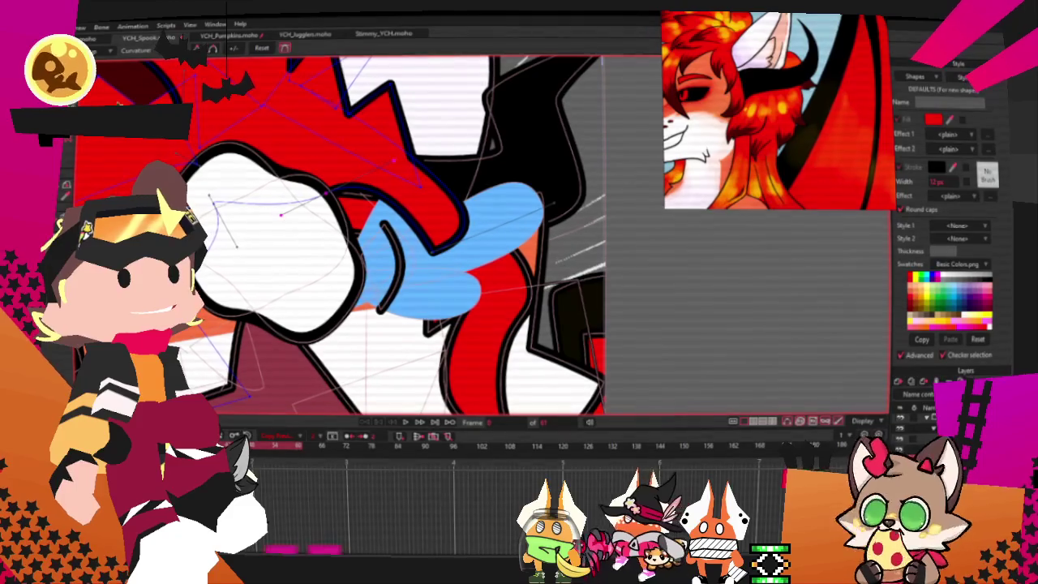
{"action": "key", "text": "t"}
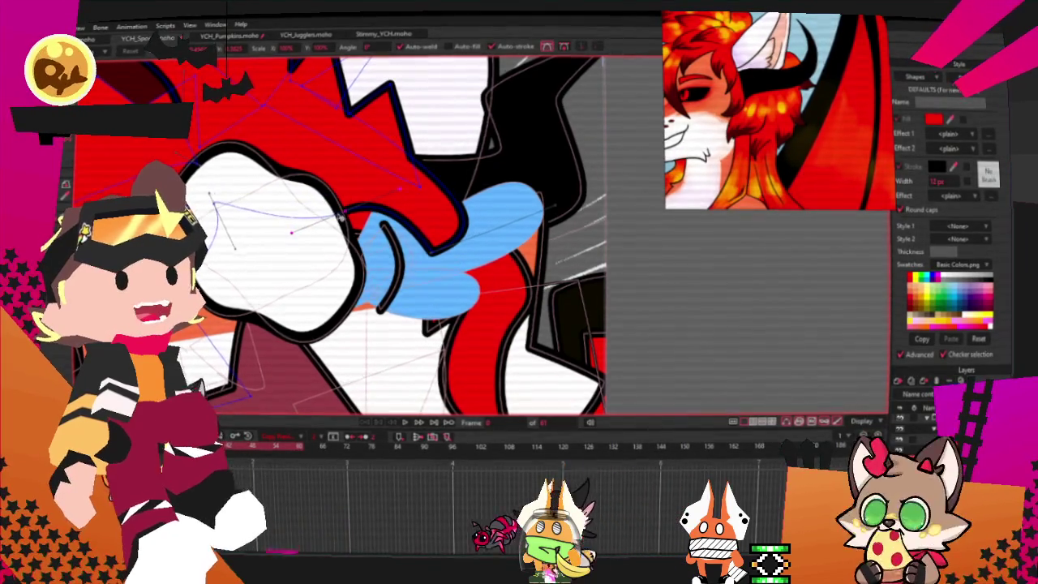
{"action": "scroll", "coordinate": [523, 120], "scroll_direction": "down", "scroll_amount": 3}
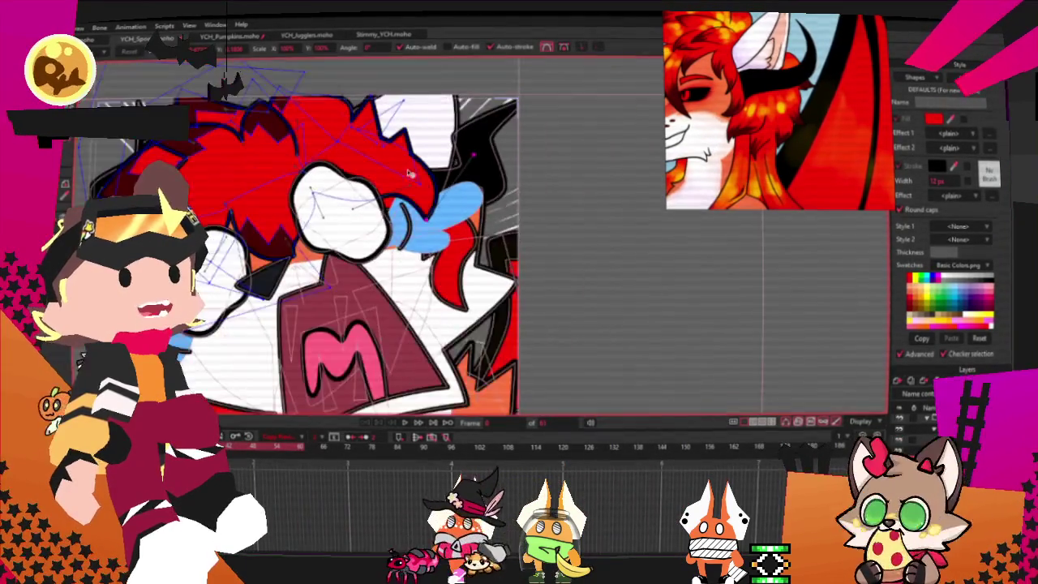
{"action": "scroll", "coordinate": [298, 182], "scroll_direction": "up", "scroll_amount": 3}
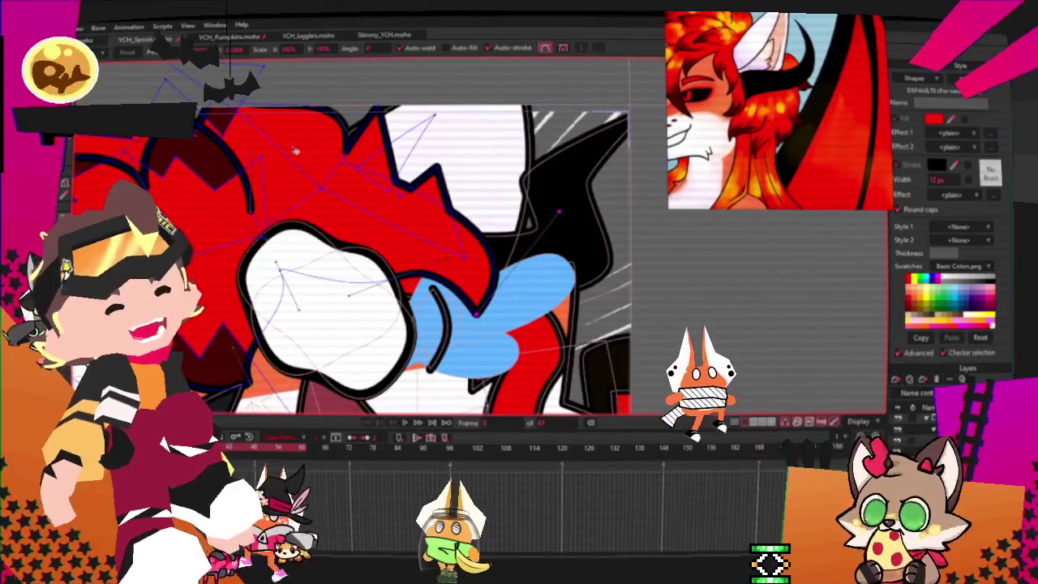
{"action": "scroll", "coordinate": [300, 180], "scroll_direction": "up", "scroll_amount": 1}
{"action": "scroll", "coordinate": [324, 106], "scroll_direction": "down", "scroll_amount": 1}
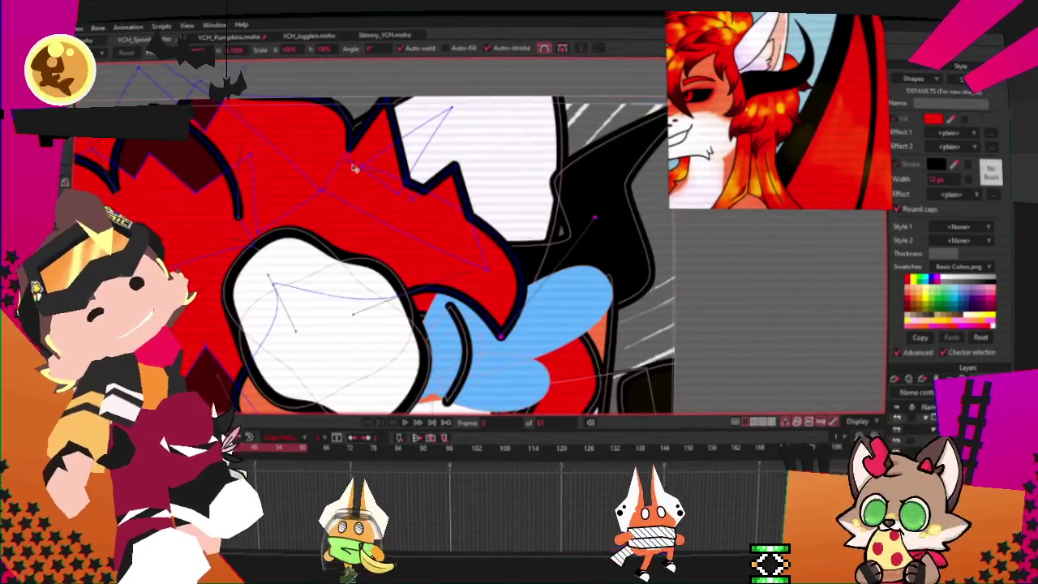
{"action": "scroll", "coordinate": [337, 130], "scroll_direction": "up", "scroll_amount": 1}
{"action": "scroll", "coordinate": [345, 148], "scroll_direction": "down", "scroll_amount": 1}
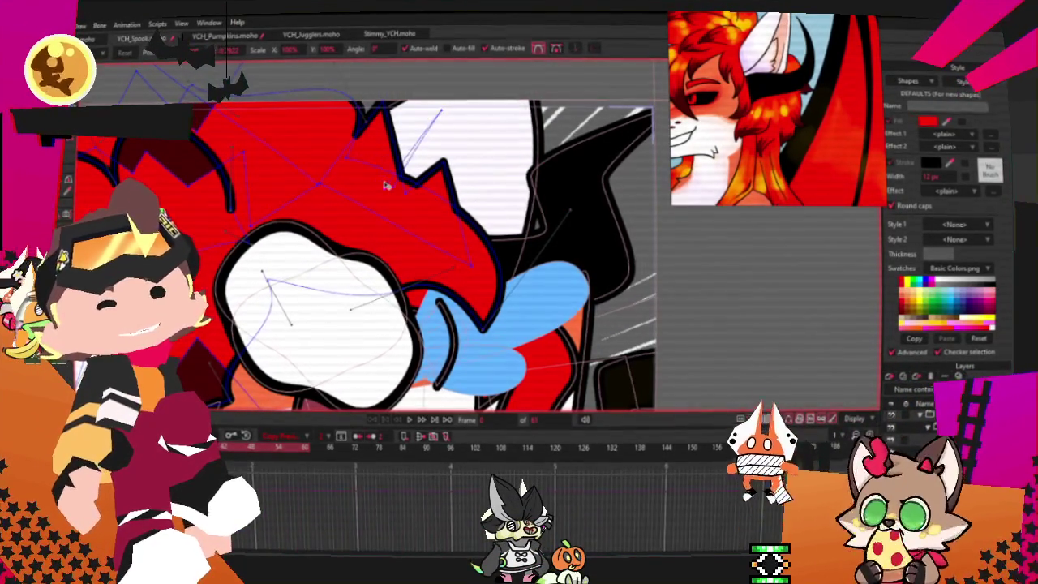
{"action": "scroll", "coordinate": [340, 162], "scroll_direction": "up", "scroll_amount": 2}
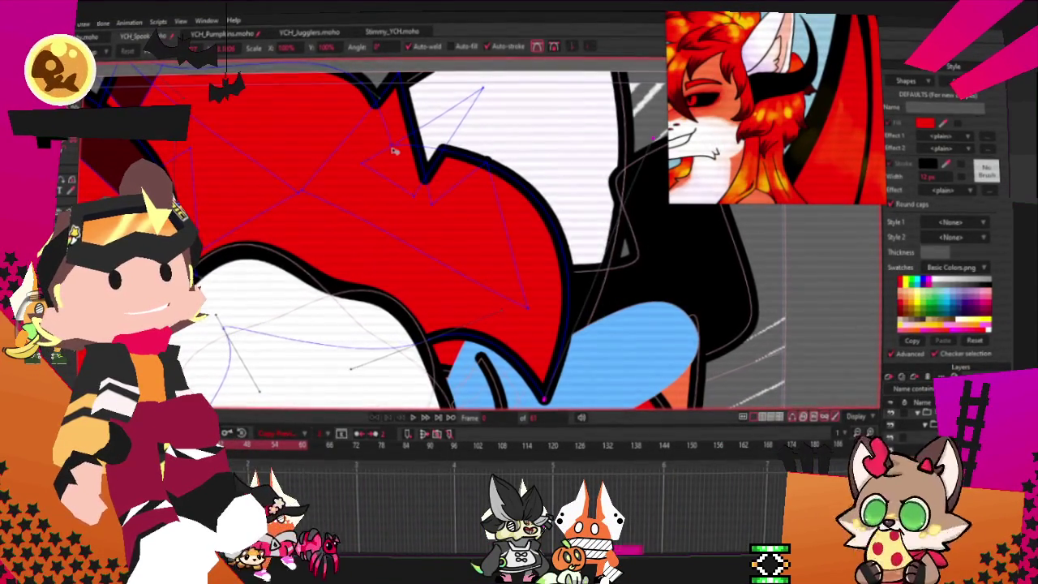
Step: Step through the animation to check the wing's motion
{"action": "left_click", "coordinate": [414, 419]}
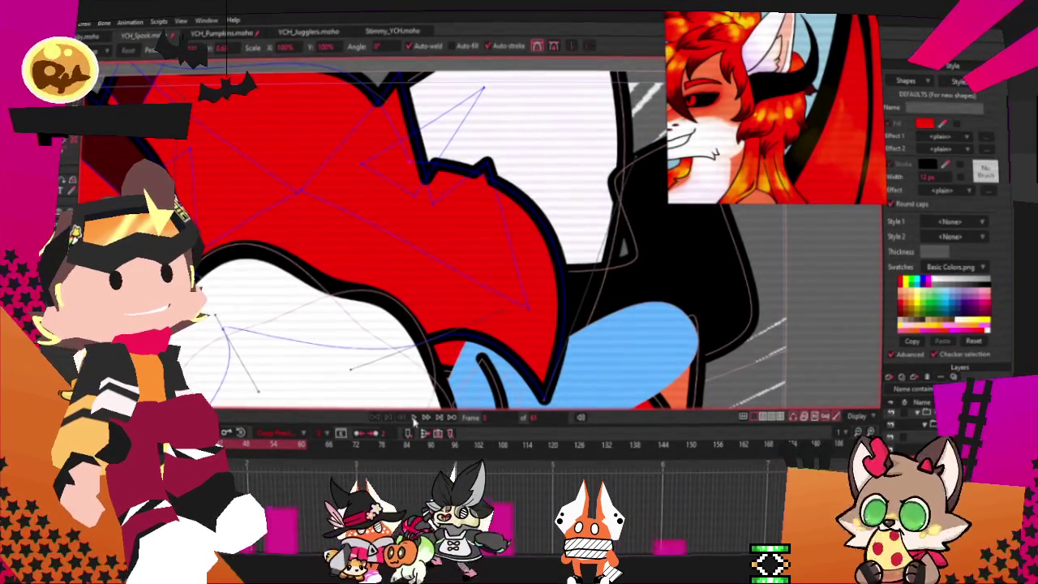
{"action": "scroll", "coordinate": [405, 288], "scroll_direction": "down", "scroll_amount": 3}
{"action": "scroll", "coordinate": [405, 287], "scroll_direction": "down", "scroll_amount": 2}
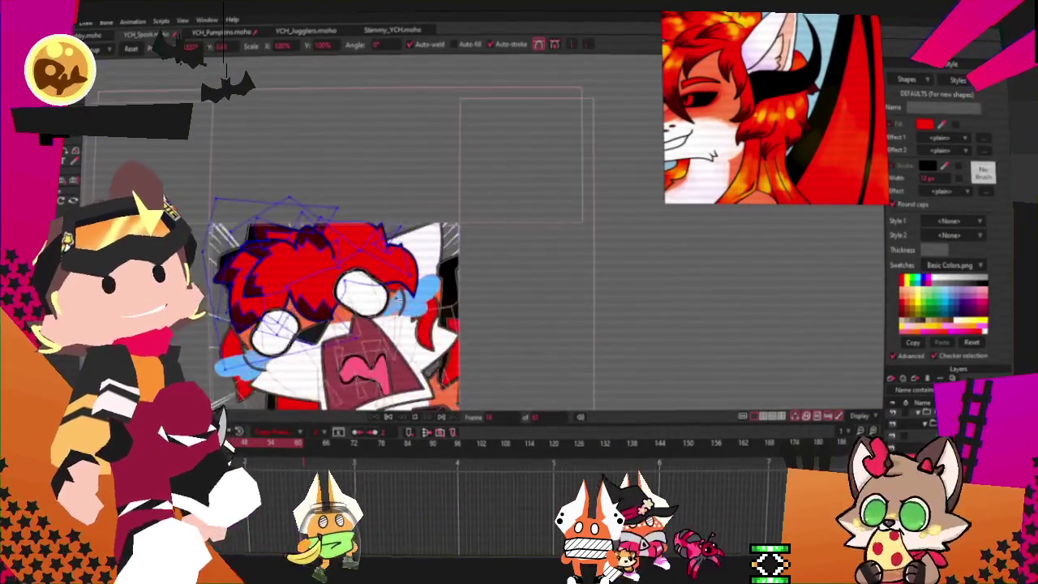
{"action": "scroll", "coordinate": [394, 301], "scroll_direction": "up", "scroll_amount": 3}
{"action": "scroll", "coordinate": [419, 262], "scroll_direction": "up", "scroll_amount": 2}
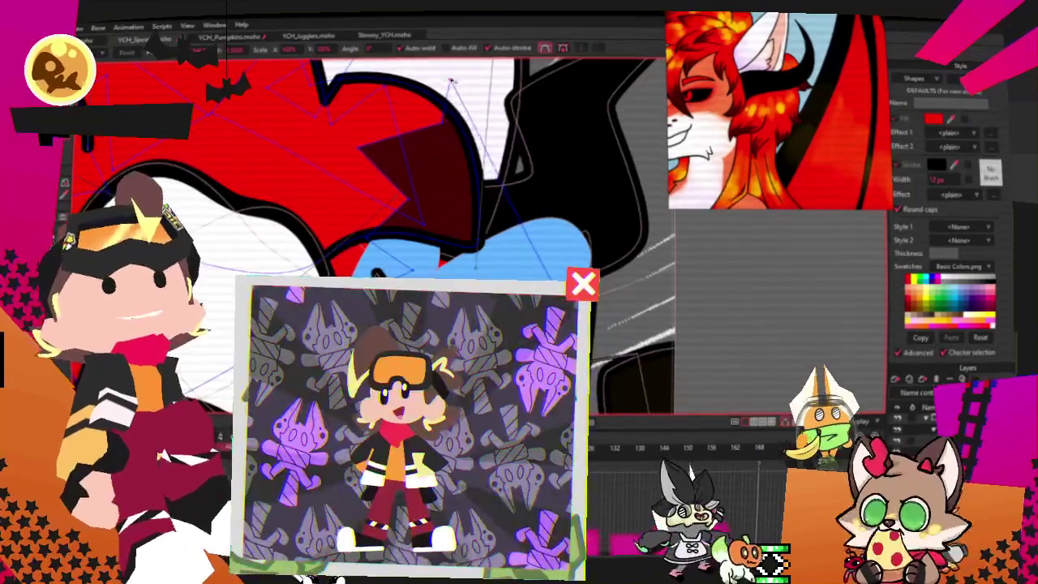
Step: Select and adjust the orange and dark red shading shapes around the mouth
{"action": "scroll", "coordinate": [414, 166], "scroll_direction": "down", "scroll_amount": 1}
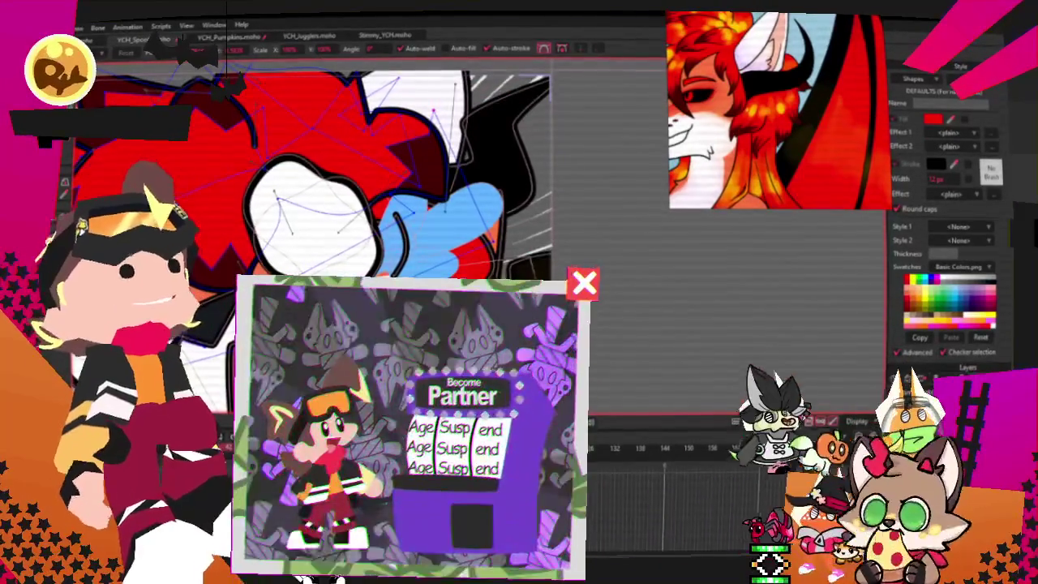
{"action": "scroll", "coordinate": [401, 203], "scroll_direction": "down", "scroll_amount": 2}
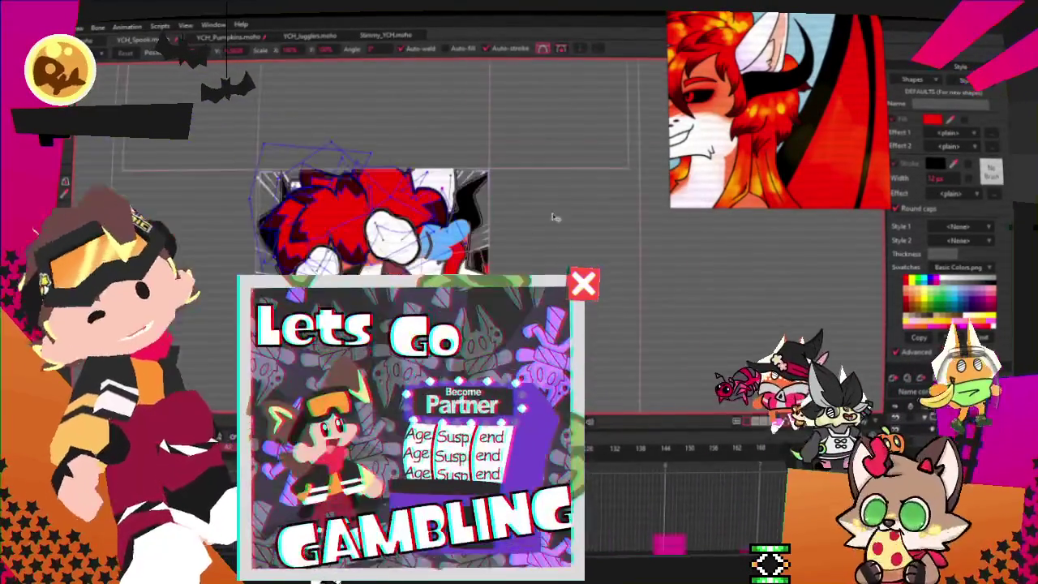
{"action": "scroll", "coordinate": [406, 243], "scroll_direction": "up", "scroll_amount": 2}
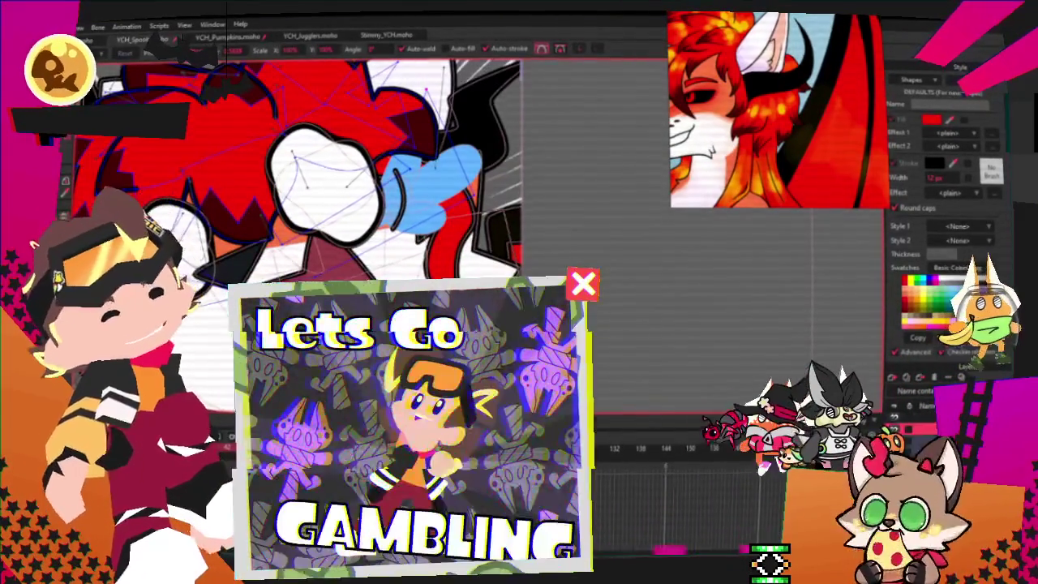
{"action": "left_click", "coordinate": [340, 243]}
{"action": "key", "text": "t"}
{"action": "scroll", "coordinate": [289, 232], "scroll_direction": "up", "scroll_amount": 1}
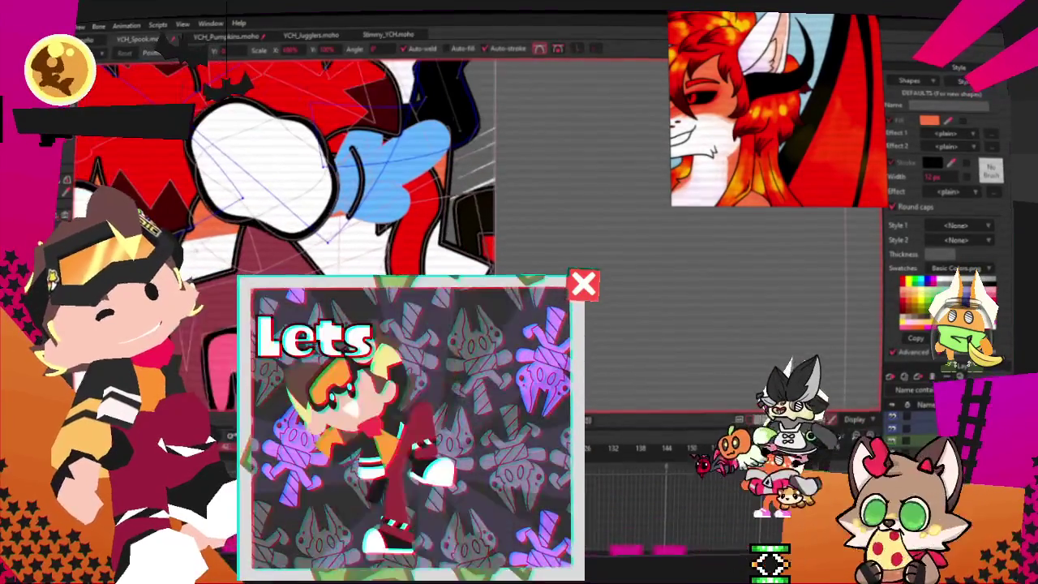
{"action": "scroll", "coordinate": [288, 232], "scroll_direction": "up", "scroll_amount": 1}
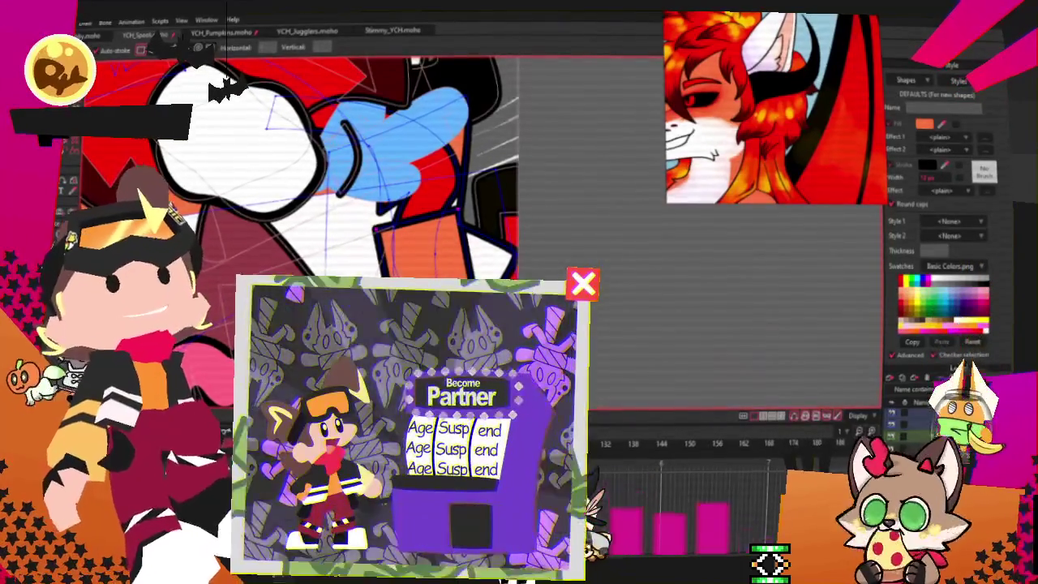
{"action": "key", "text": "g"}
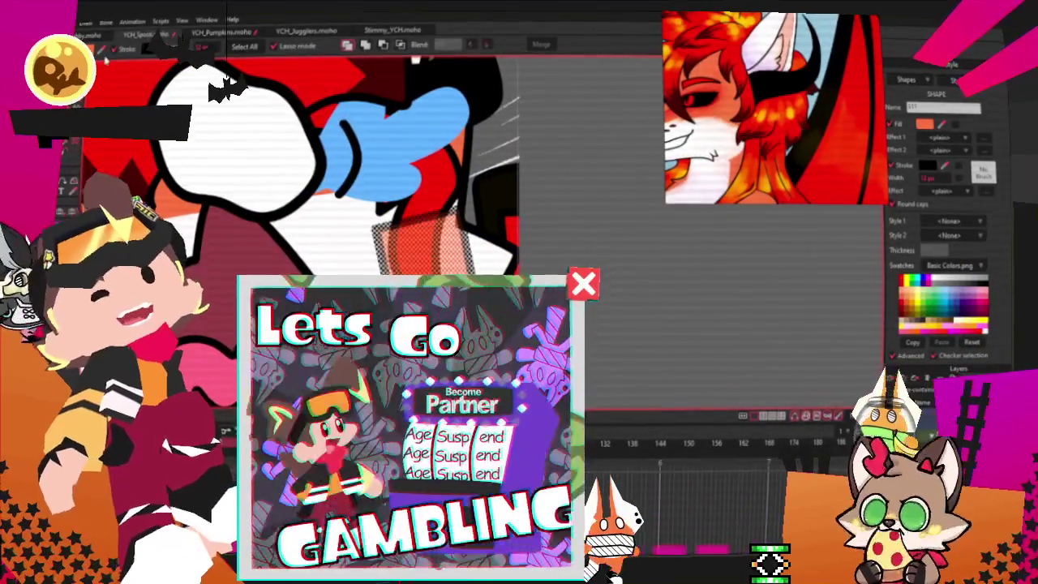
{"action": "left_click", "coordinate": [401, 46]}
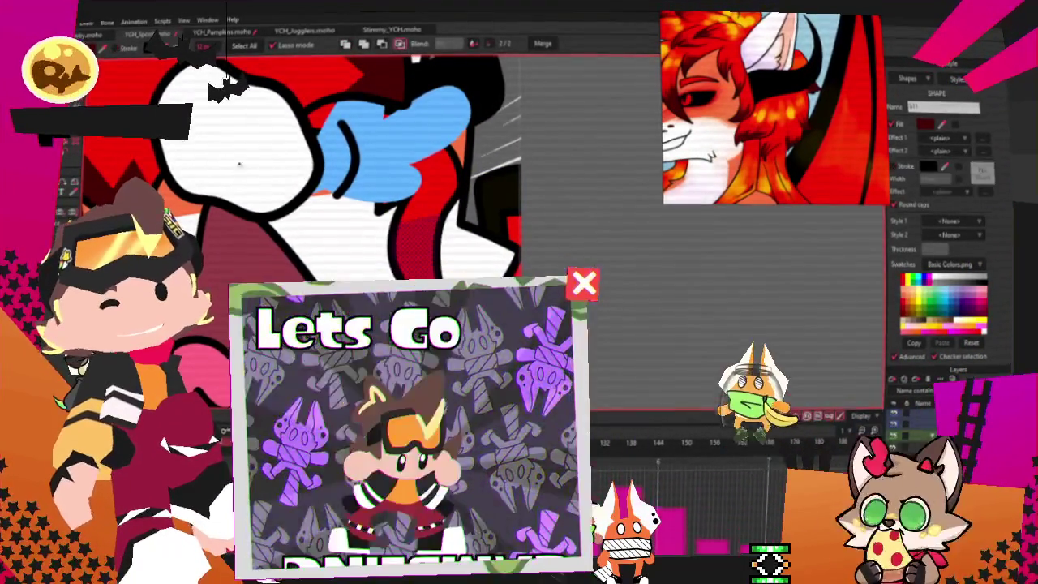
{"action": "key", "text": "t"}
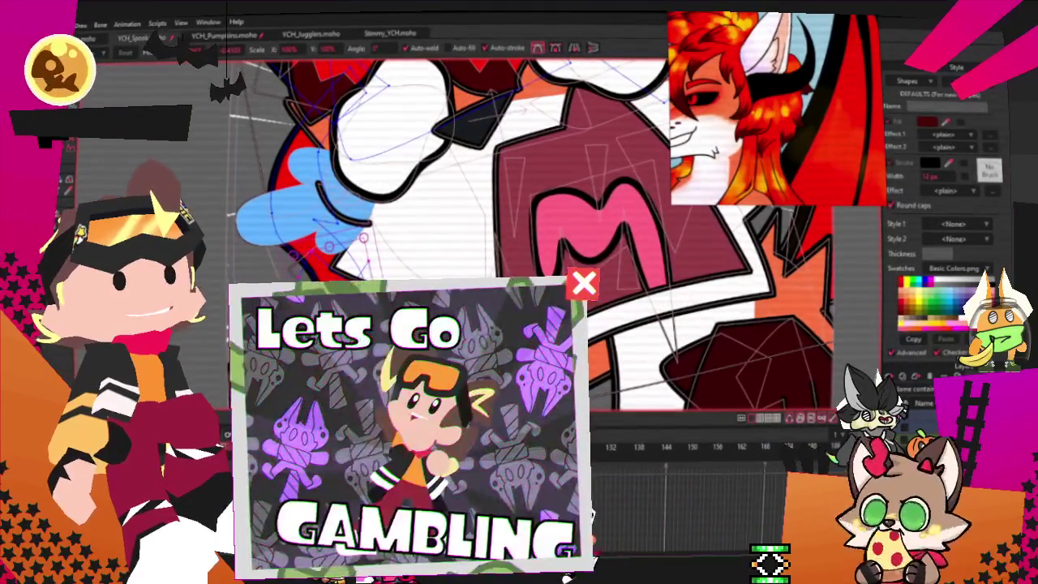
{"action": "key", "text": "q"}
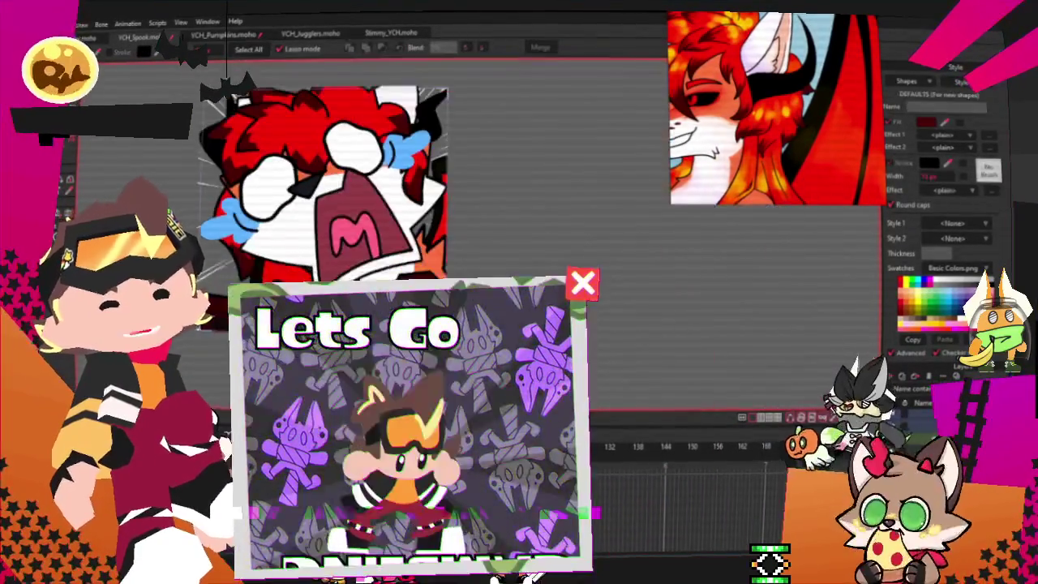
{"action": "scroll", "coordinate": [486, 227], "scroll_direction": "up", "scroll_amount": 3}
{"action": "key", "text": "f"}
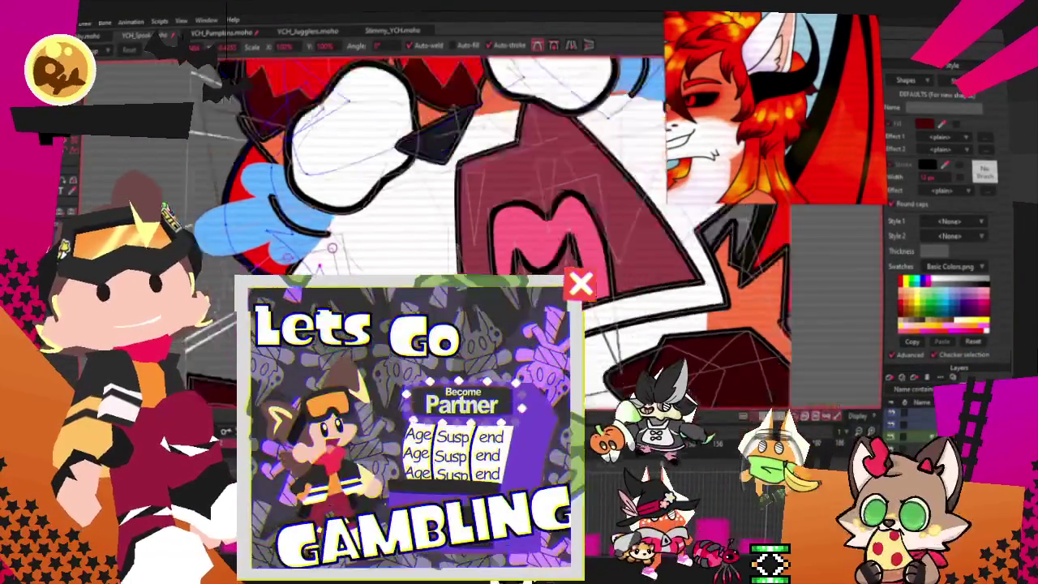
{"action": "scroll", "coordinate": [425, 211], "scroll_direction": "down", "scroll_amount": 5}
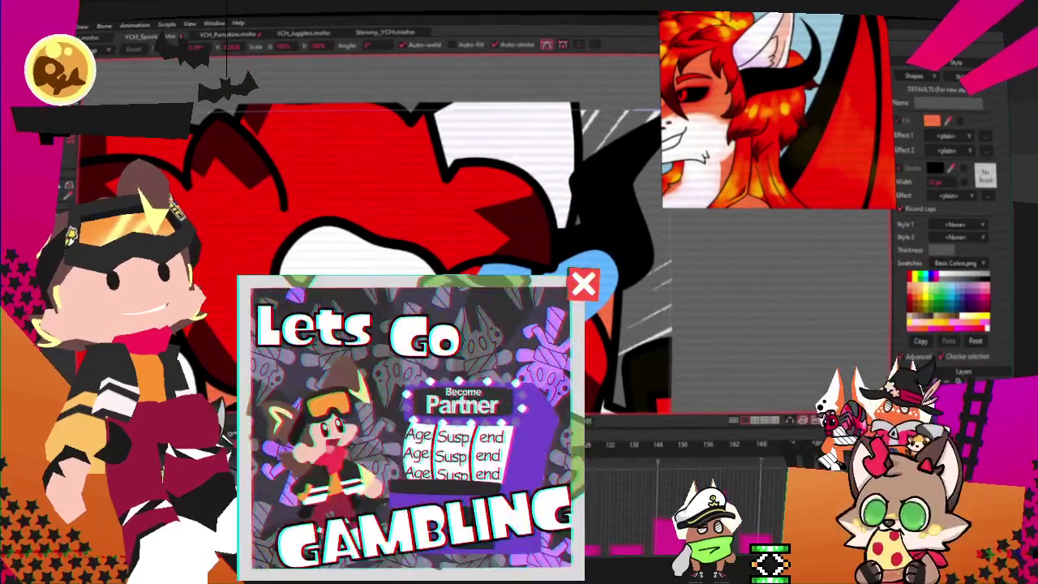
Step: Select all of the hair shape's points and shift them to the right
{"action": "key", "text": "g"}
{"action": "key", "text": "ctrl+a"}
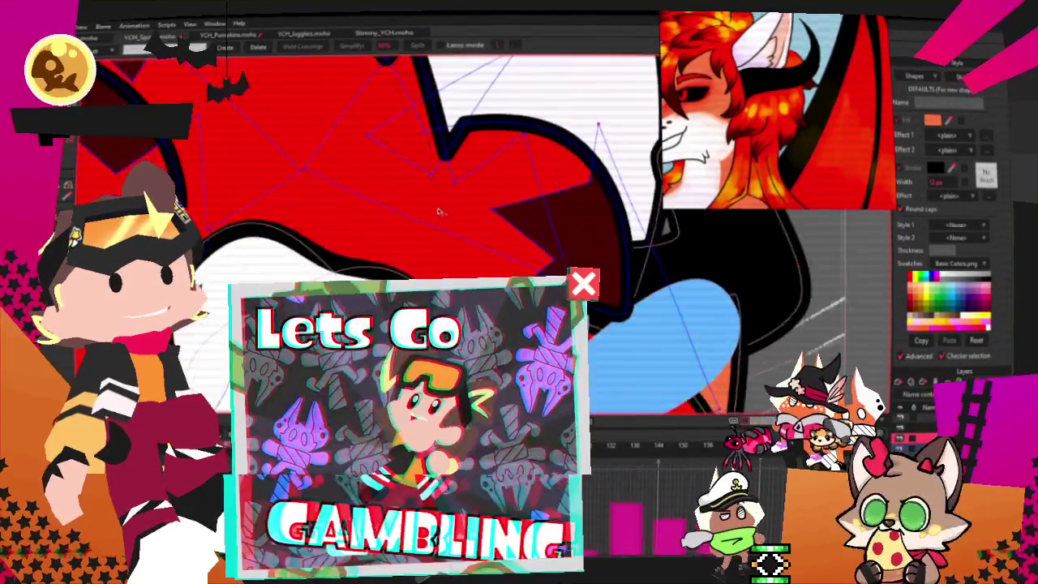
{"action": "scroll", "coordinate": [365, 243], "scroll_direction": "up", "scroll_amount": 2}
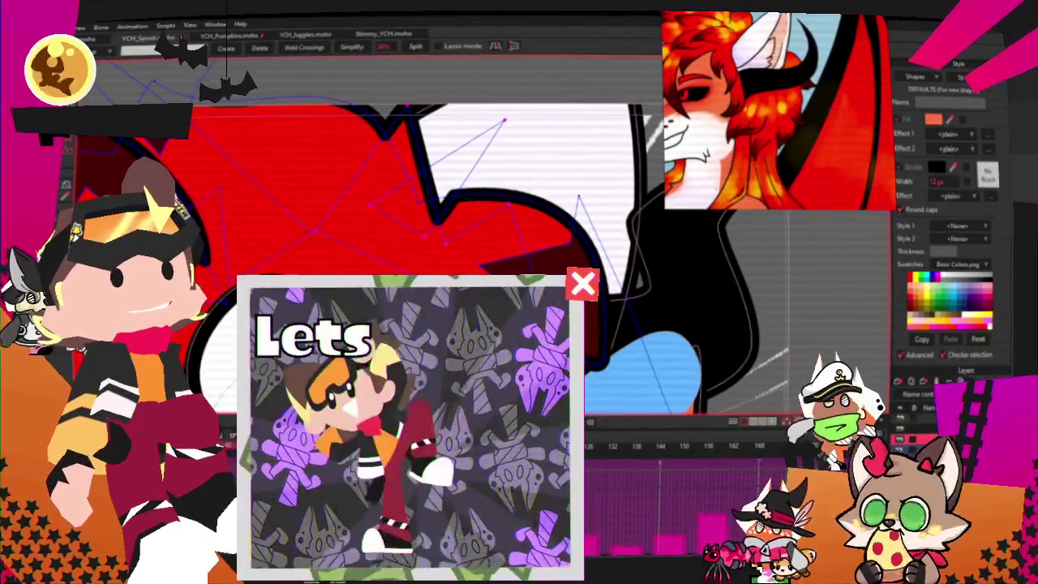
{"action": "key", "text": "t"}
{"action": "left_click_drag", "start_coordinate": [414, 188], "coordinate": [468, 188]}
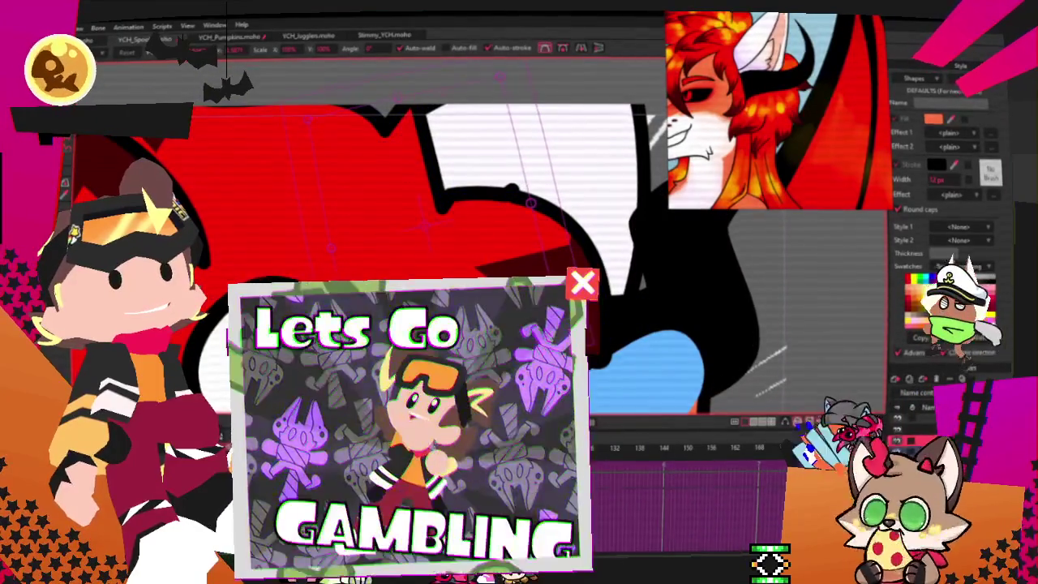
Step: Marquee-select the dark red shading piece's points for transforming
{"action": "scroll", "coordinate": [406, 243], "scroll_direction": "down", "scroll_amount": 3}
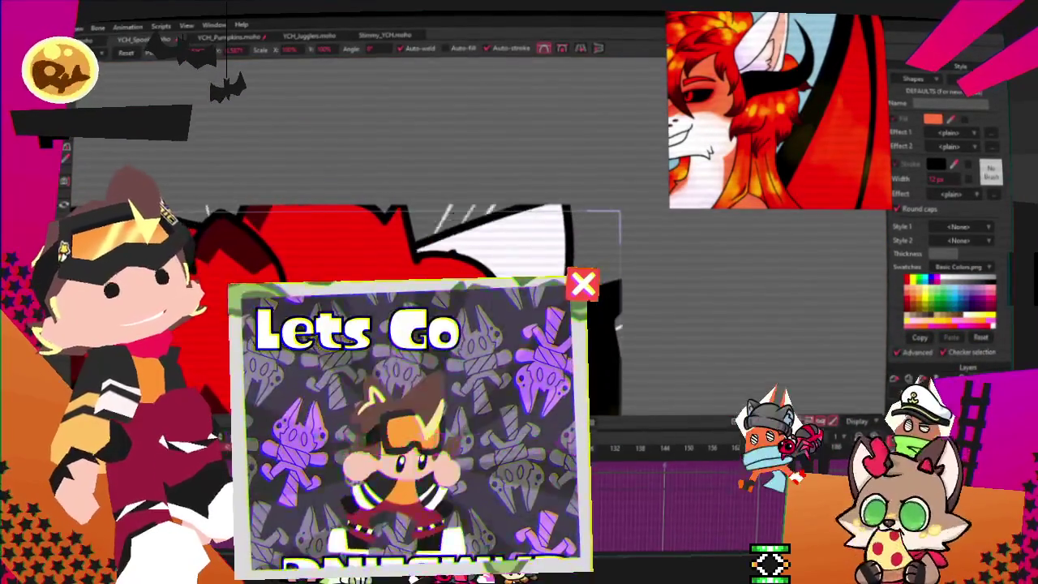
{"action": "scroll", "coordinate": [389, 236], "scroll_direction": "down", "scroll_amount": 2}
{"action": "scroll", "coordinate": [373, 219], "scroll_direction": "up", "scroll_amount": 2}
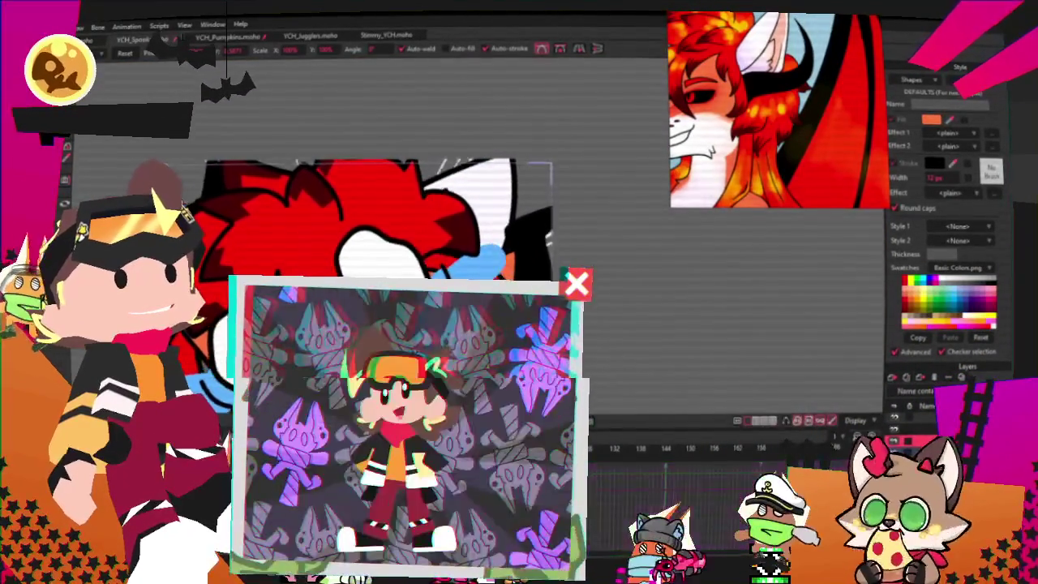
{"action": "scroll", "coordinate": [450, 217], "scroll_direction": "up", "scroll_amount": 2}
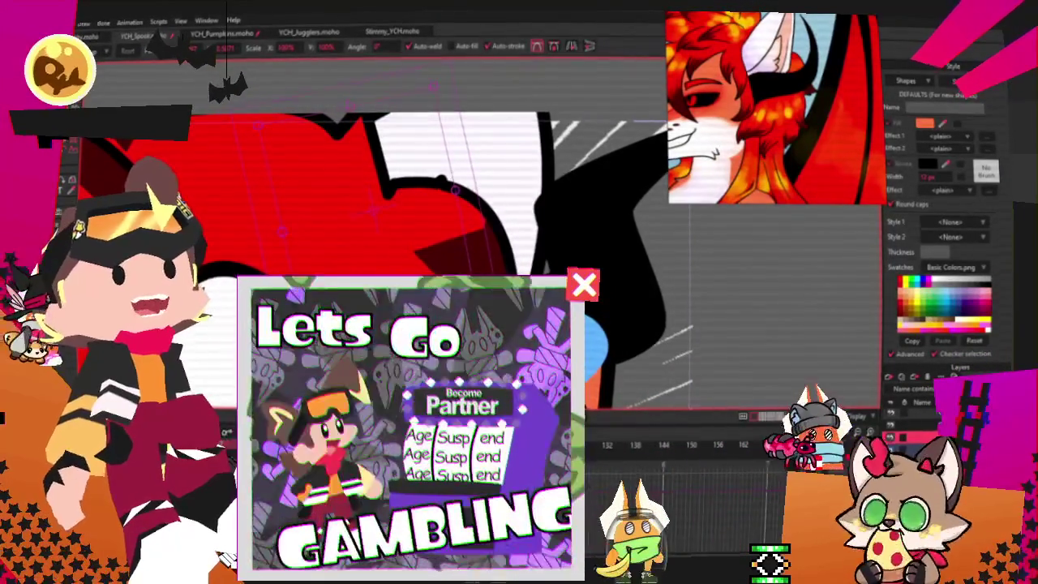
{"action": "key", "text": "g"}
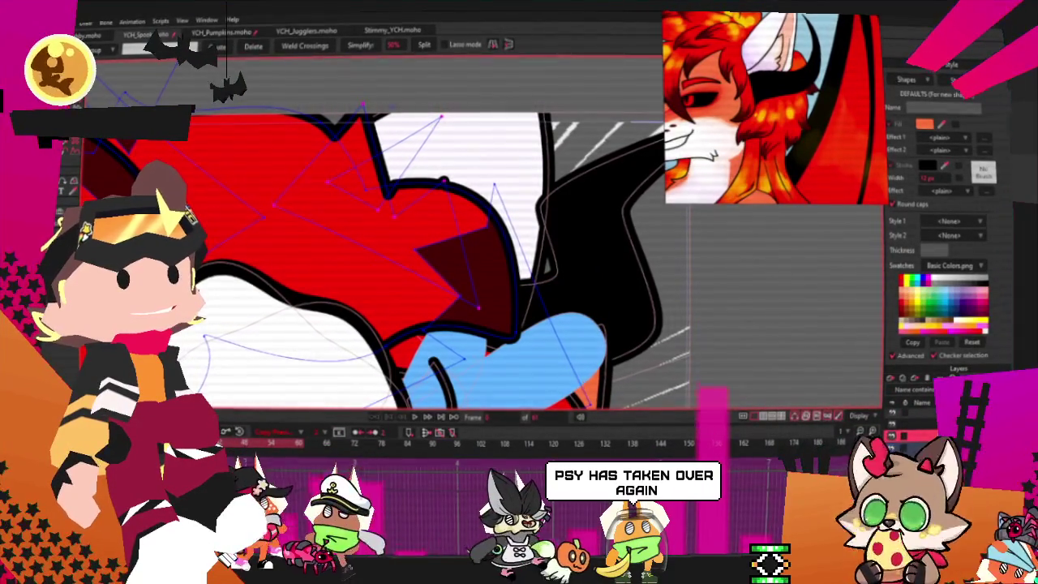
{"action": "left_click_drag", "start_coordinate": [432, 165], "coordinate": [480, 306]}
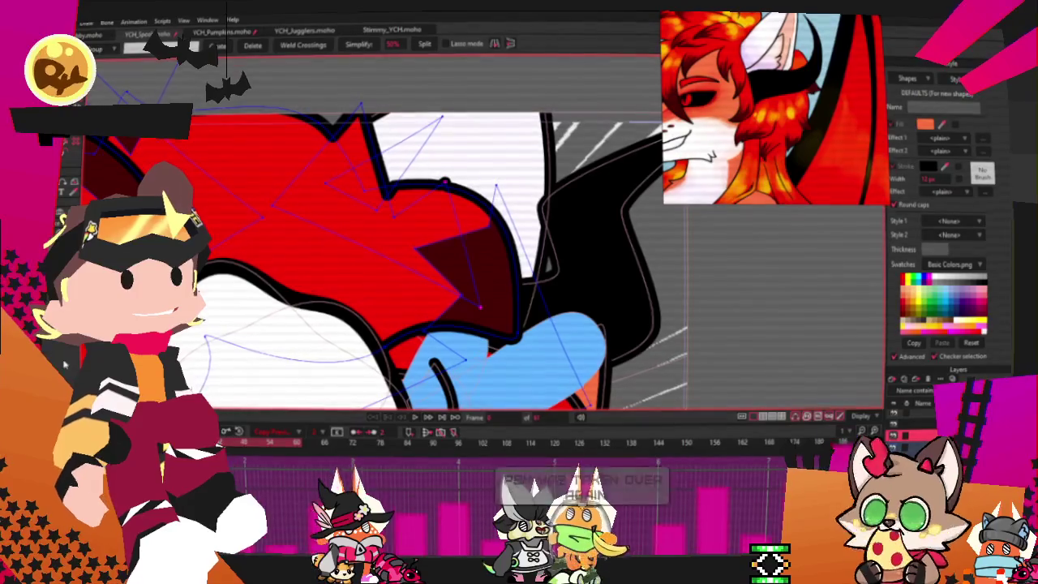
{"action": "key", "text": "t"}
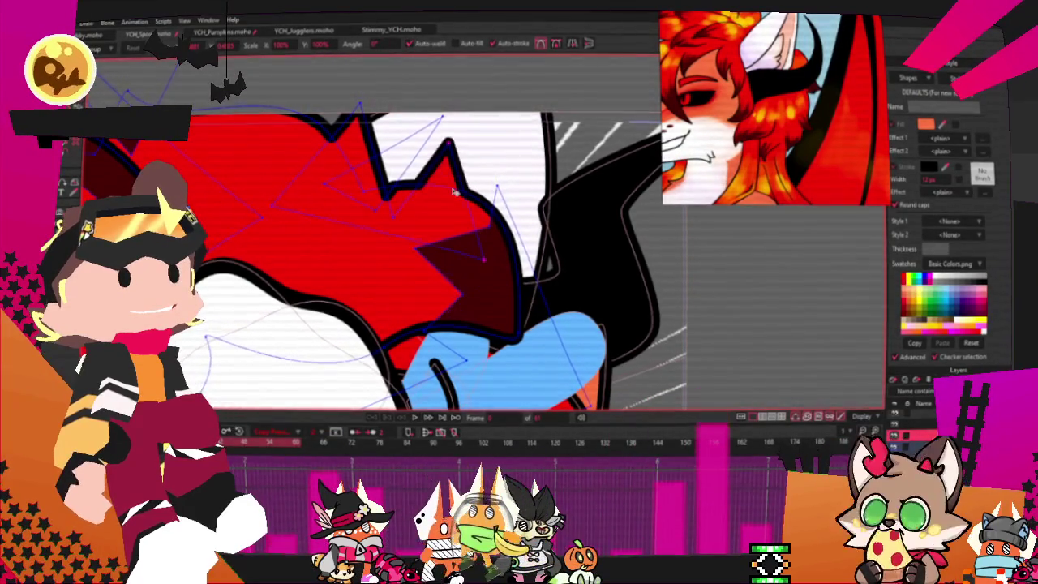